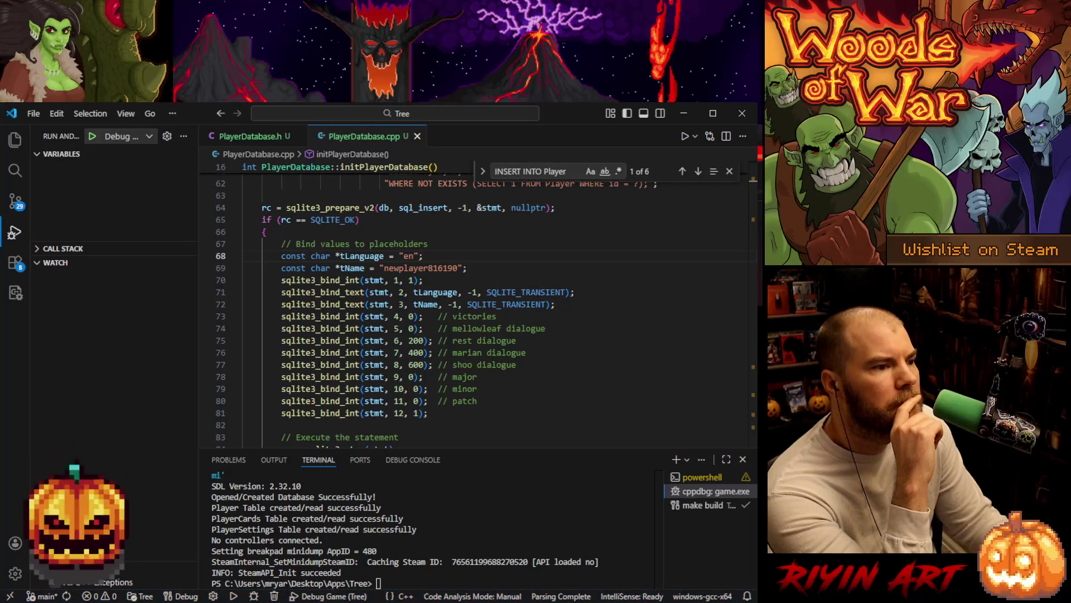
# Step: Refresh the Player table data in SQLiteStudio to show its single stored row
pyautogui.click(200, 164)
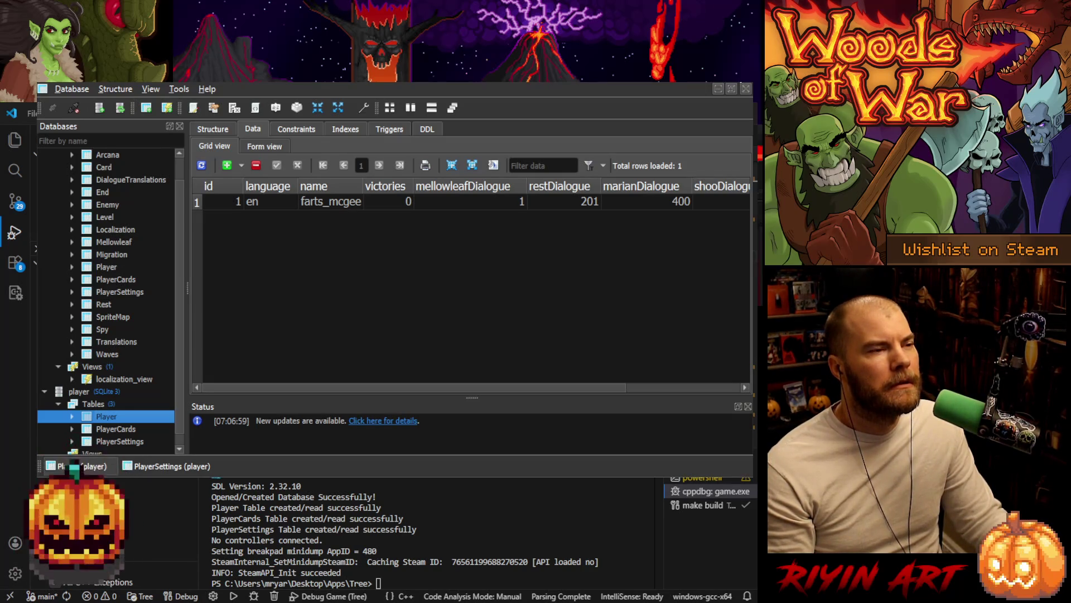
# Step: Add a new Player row with values en, gants, 0, 0, 200, 400, 600, 0, 0
pyautogui.click(227, 165)
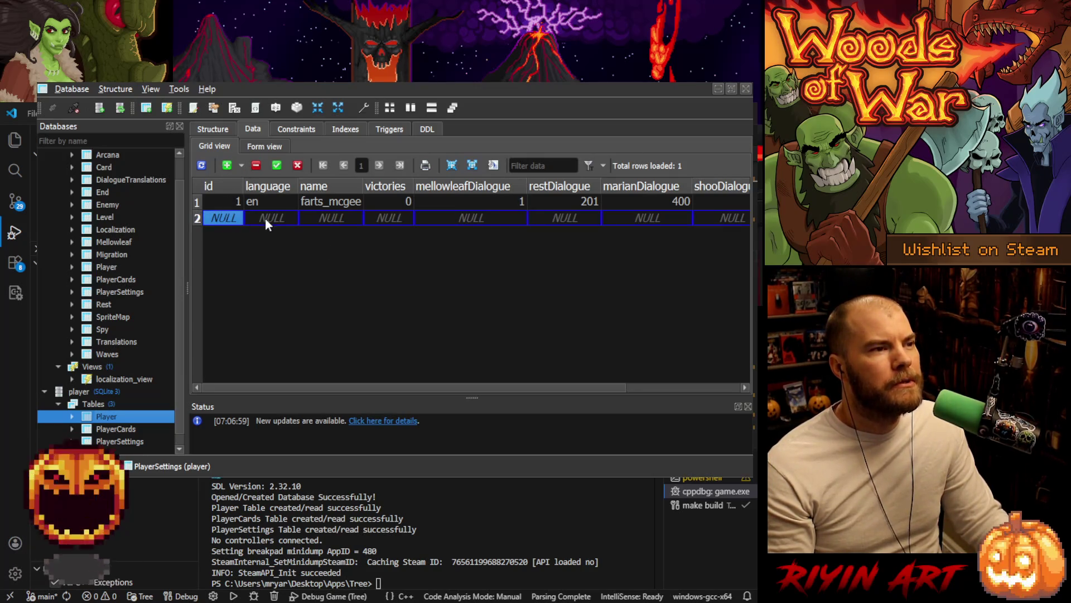
pyautogui.write('en')
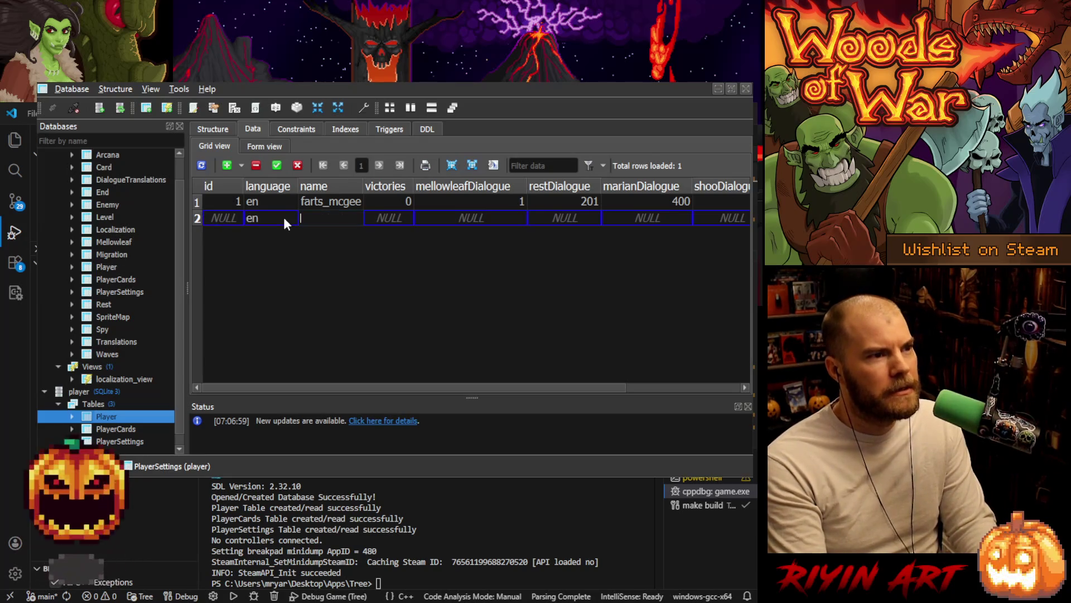
pyautogui.write('gants')
pyautogui.press('Tab')
pyautogui.write('0')
pyautogui.press('Tab')
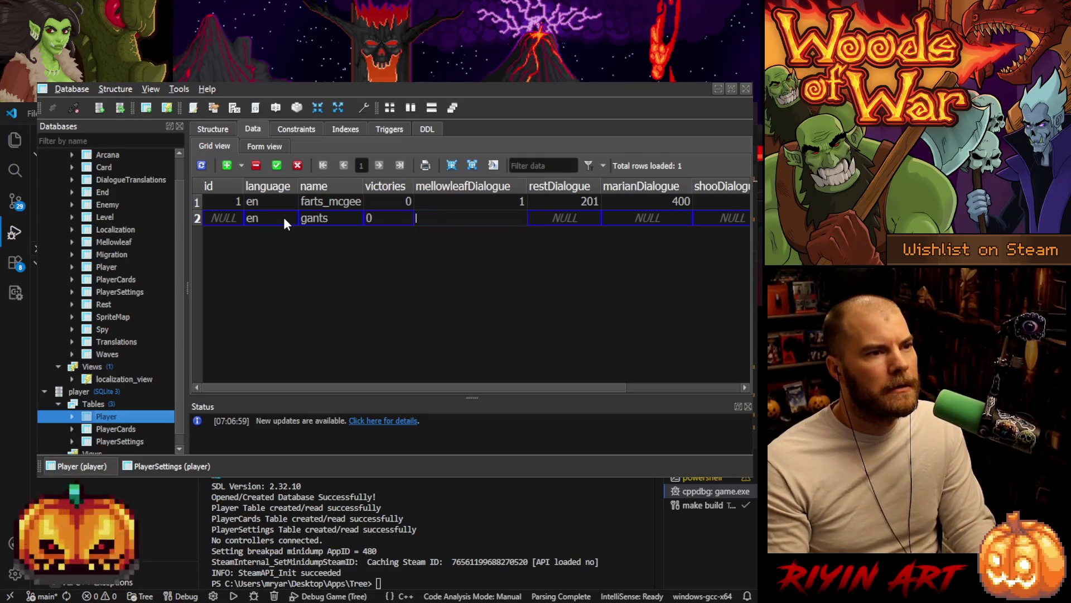
pyautogui.write('0')
pyautogui.press('Tab')
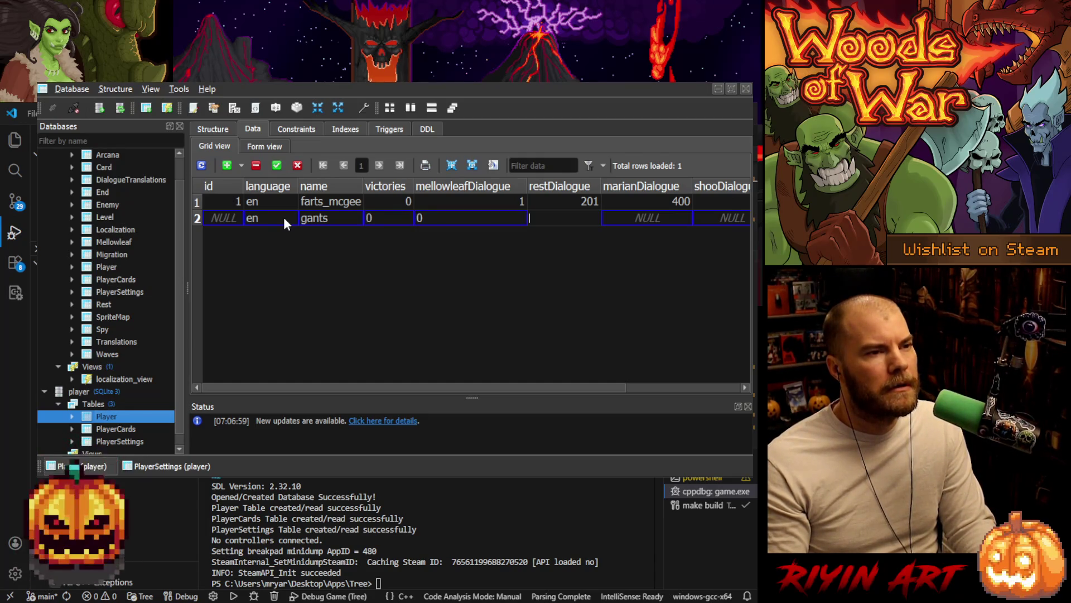
pyautogui.write('200')
pyautogui.press('Tab')
pyautogui.write('400')
pyautogui.press('Tab')
pyautogui.write('600')
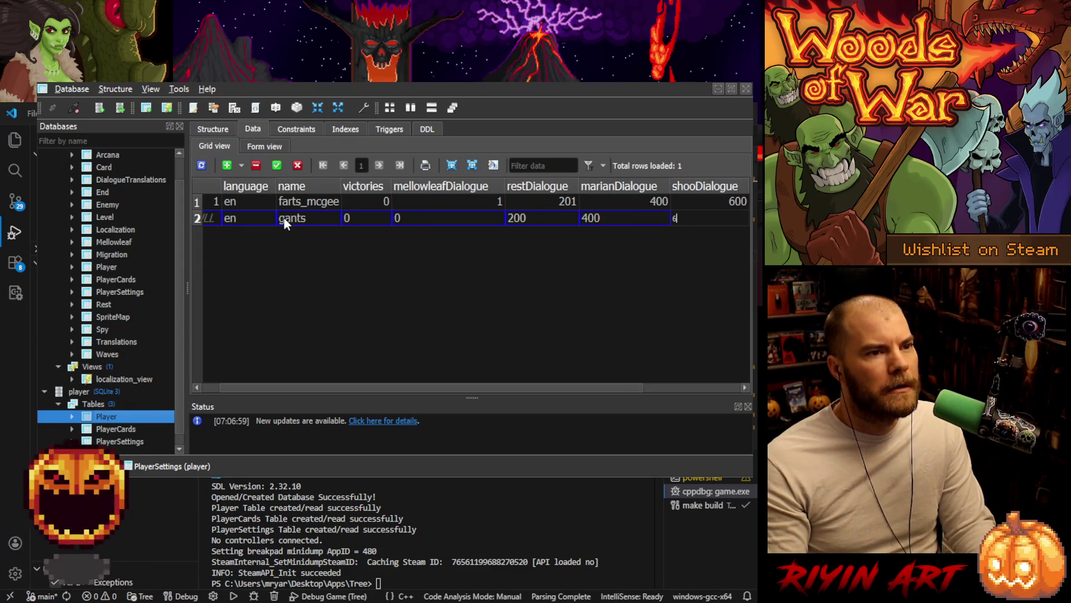
pyautogui.press('Tab')
pyautogui.write('0')
pyautogui.press('Tab')
pyautogui.write('0')
pyautogui.press('Tab')
pyautogui.write('0')
pyautogui.press('Tab')
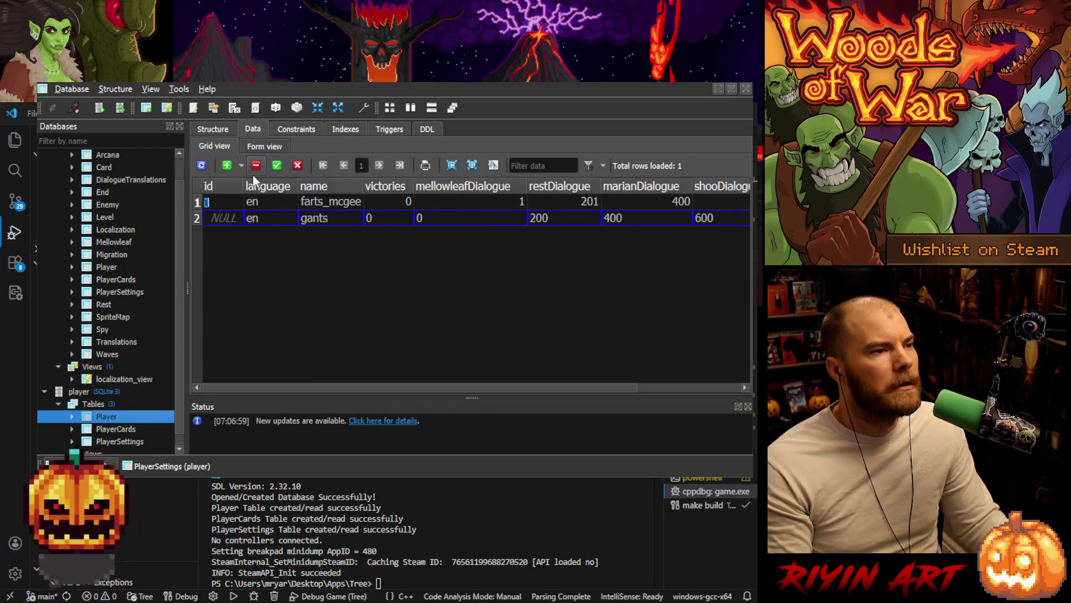
# Step: Commit the new gants row and open the PlayerSettings table's data
pyautogui.click(276, 166)
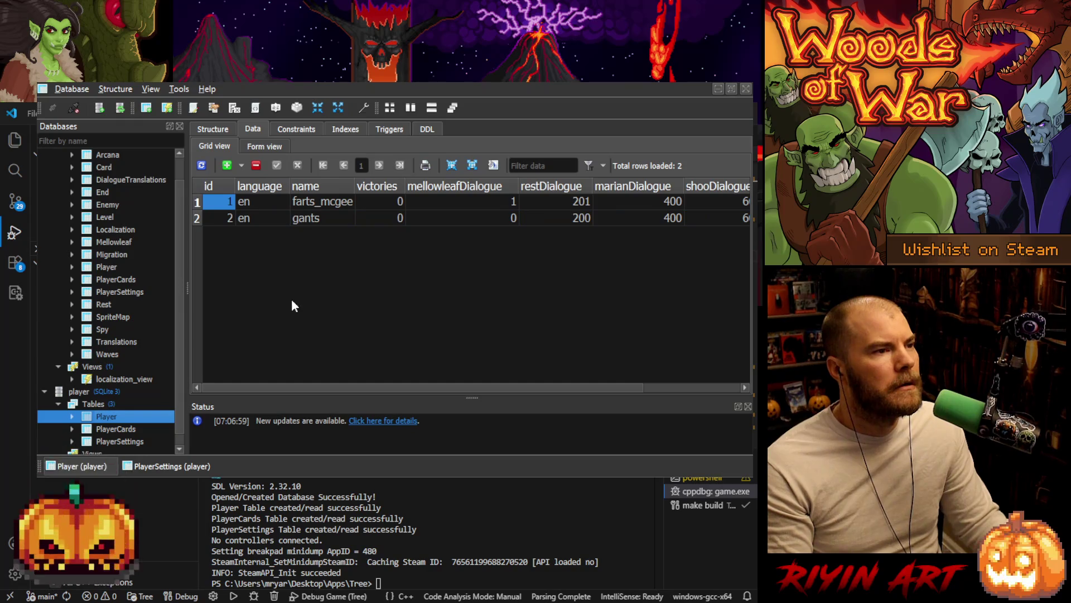
pyautogui.click(317, 221)
pyautogui.doubleClick(118, 438)
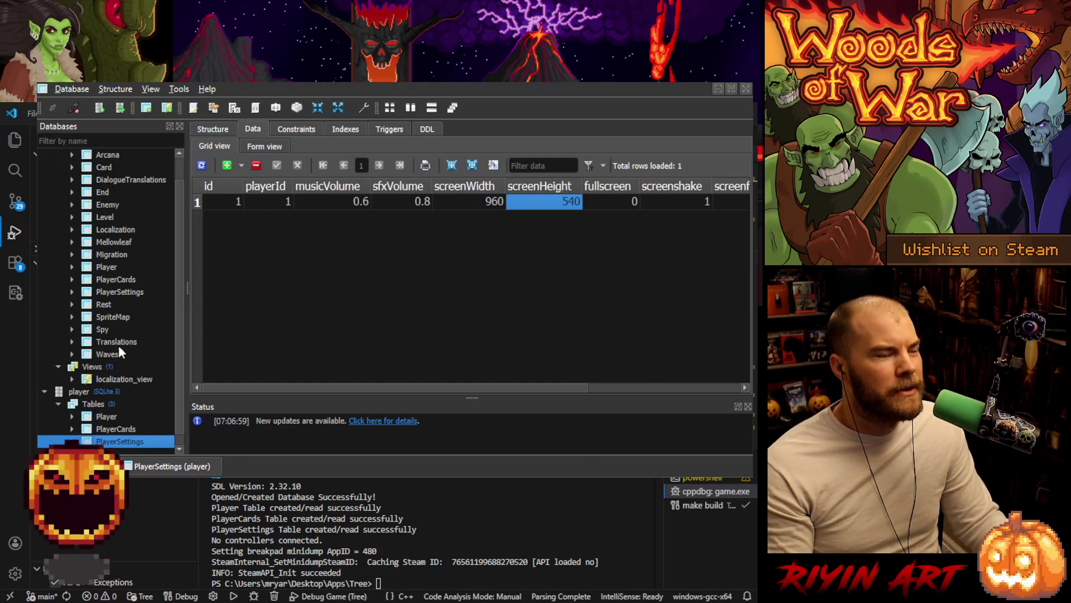
# Step: Compare the Player and PlayerSettings table data, then return to PlayerDatabase.cpp in Visual Studio Code
pyautogui.doubleClick(111, 416)
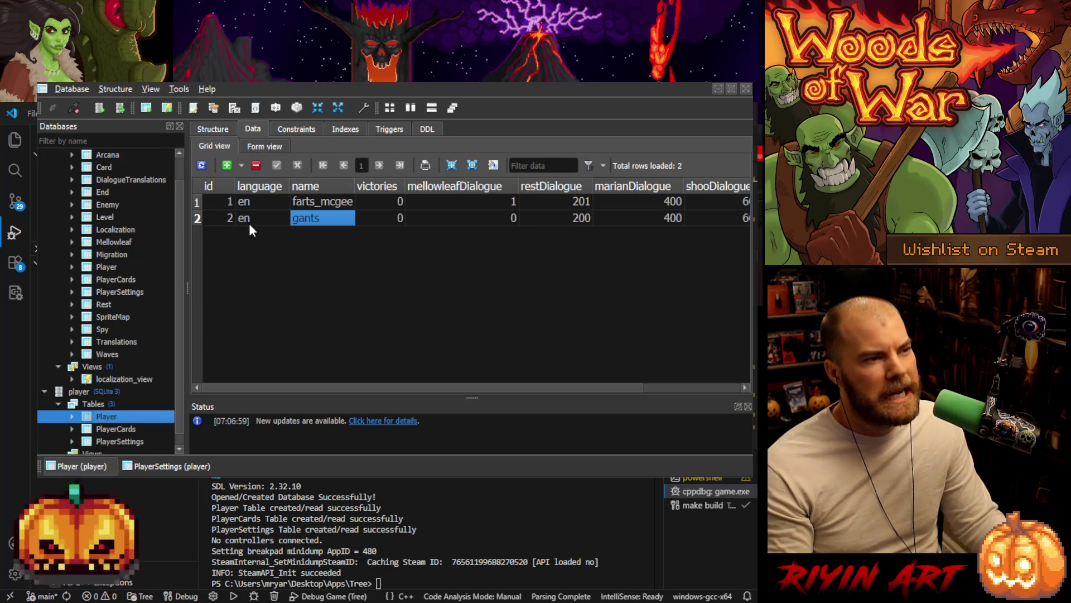
pyautogui.doubleClick(123, 442)
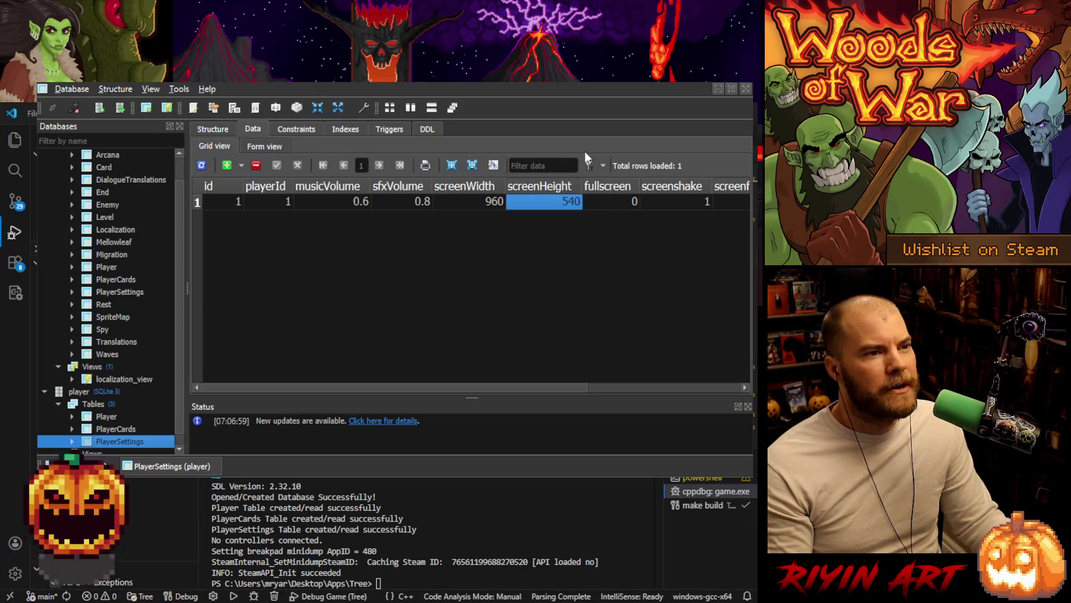
pyautogui.click(718, 88)
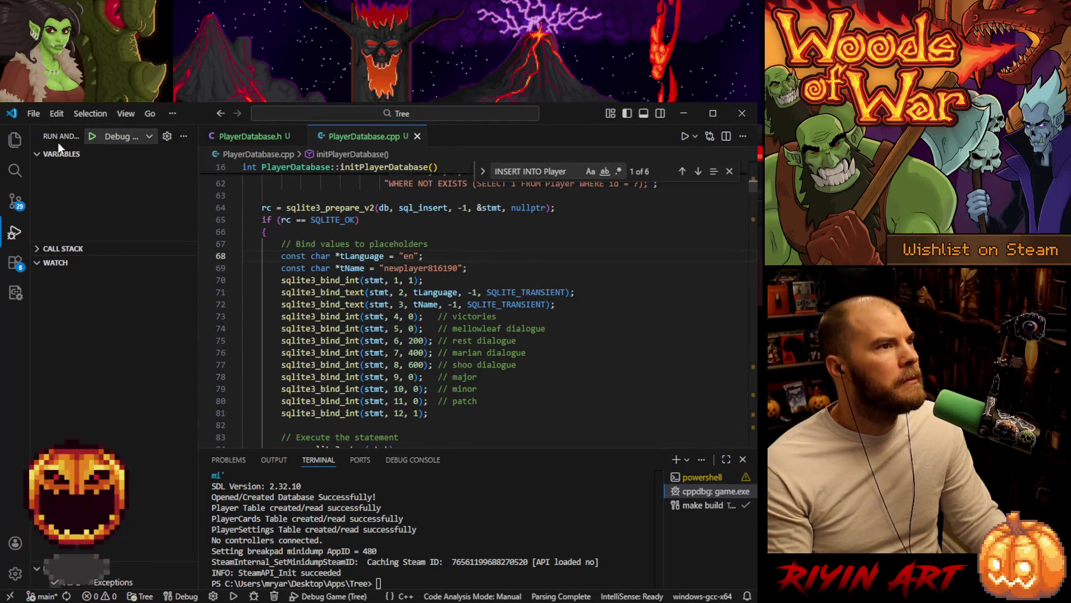
# Step: Run the game under the debugger, then leave it and switch to SQLiteStudio
pyautogui.click(92, 137)
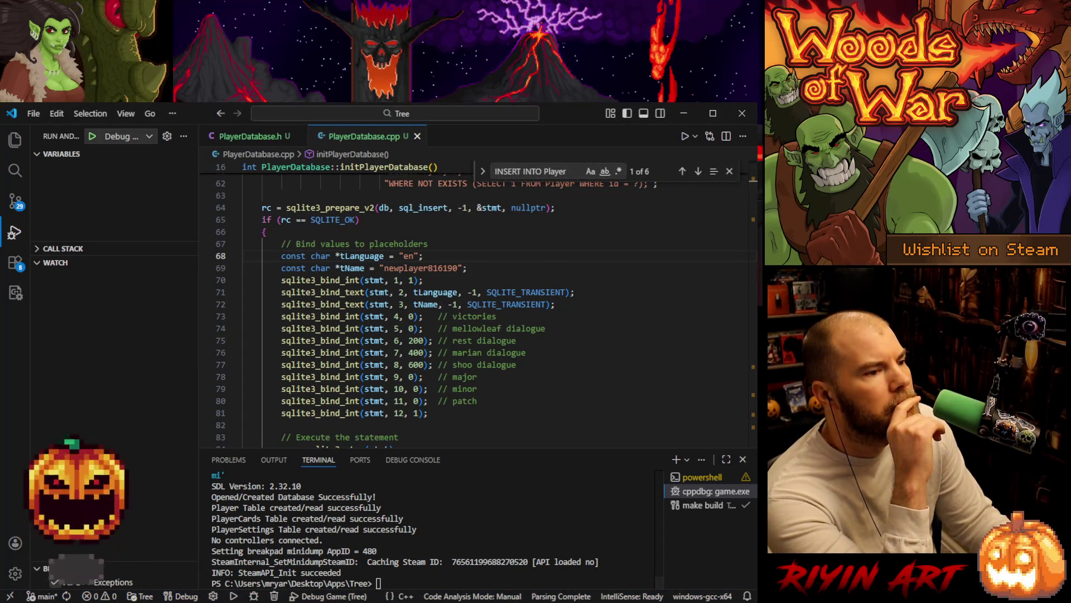
pyautogui.hotkey('alt', 'Tab')
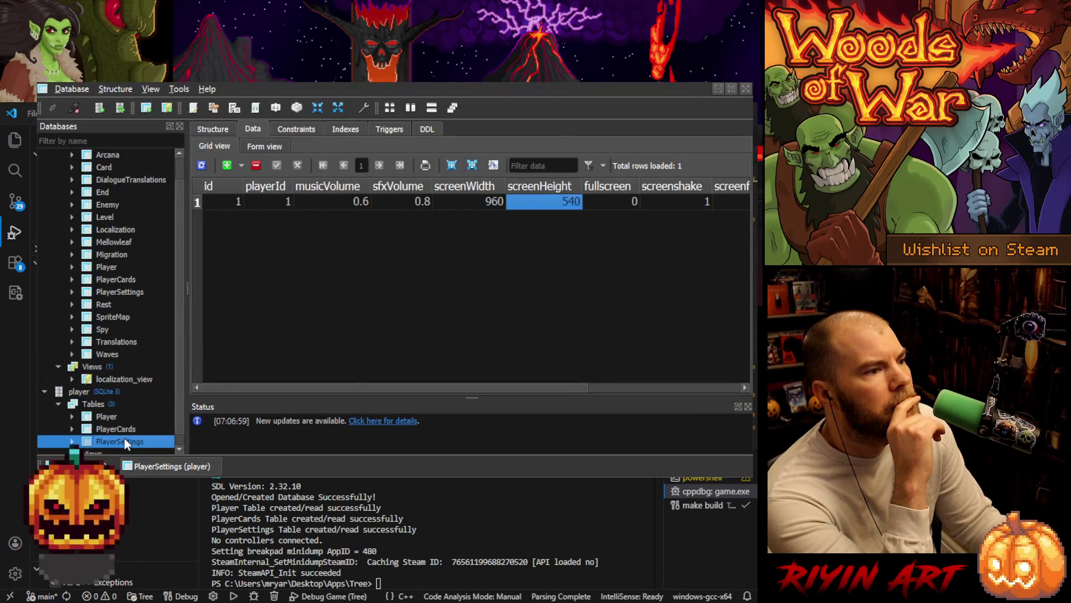
# Step: Refresh PlayerSettings to see its new 1440×810 row, then close the data window and SQLiteStudio
pyautogui.click(201, 166)
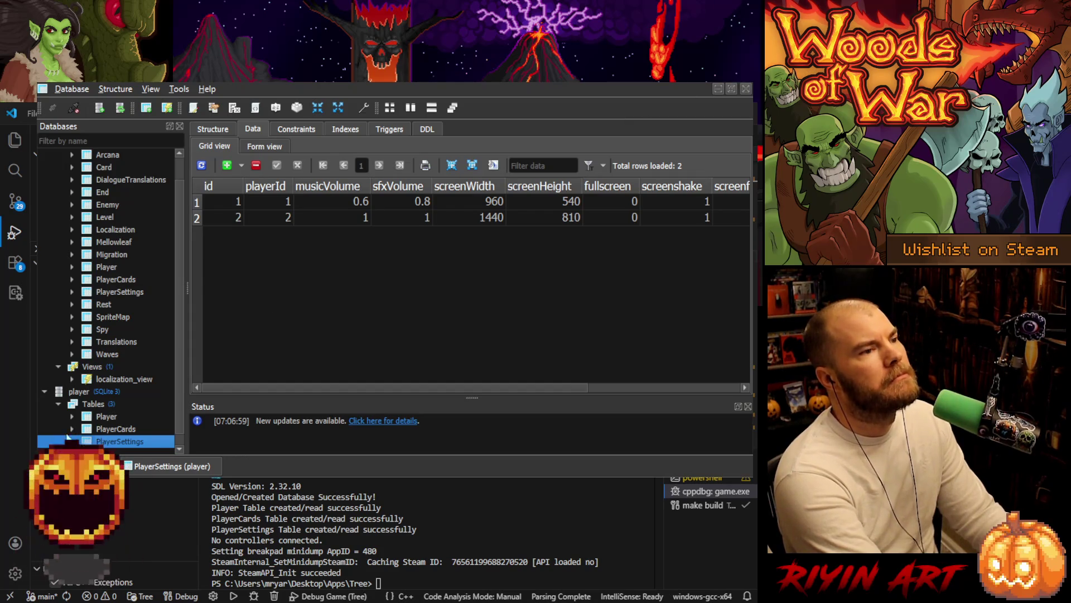
pyautogui.click(83, 389)
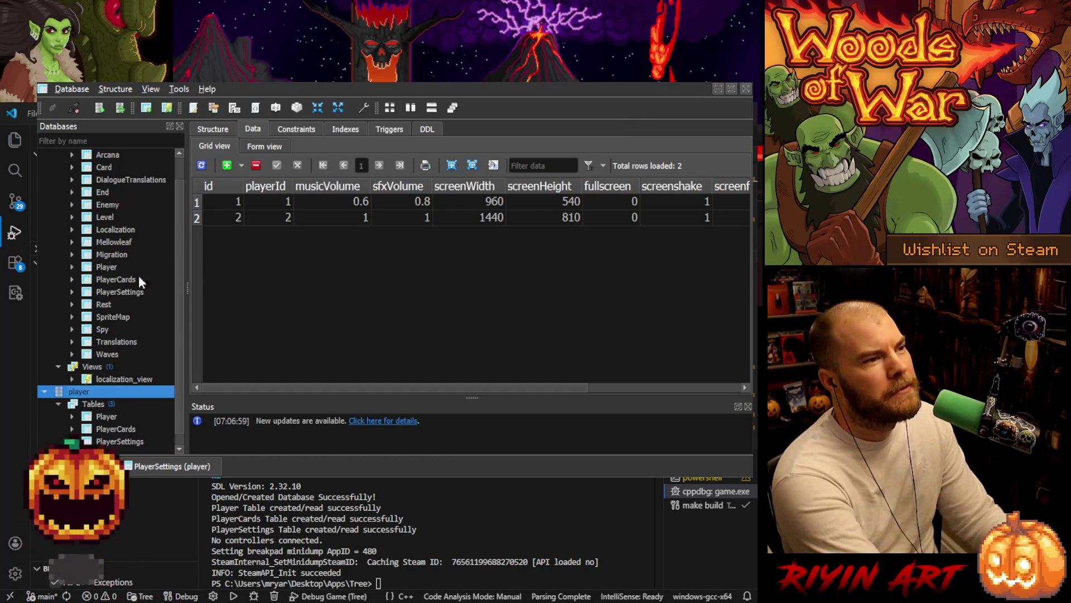
pyautogui.click(746, 89)
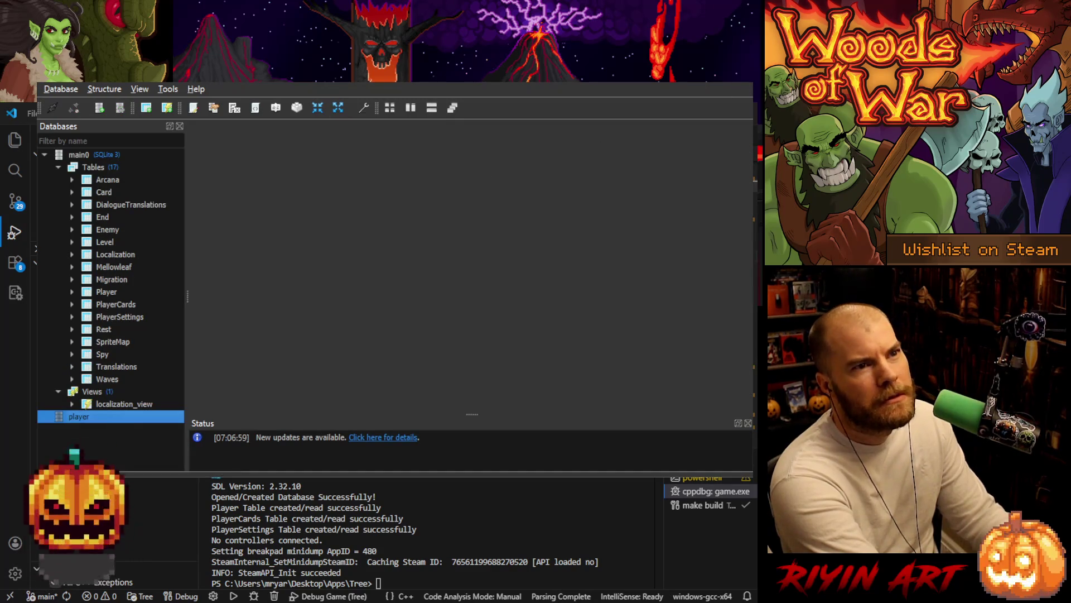
pyautogui.click(677, 86)
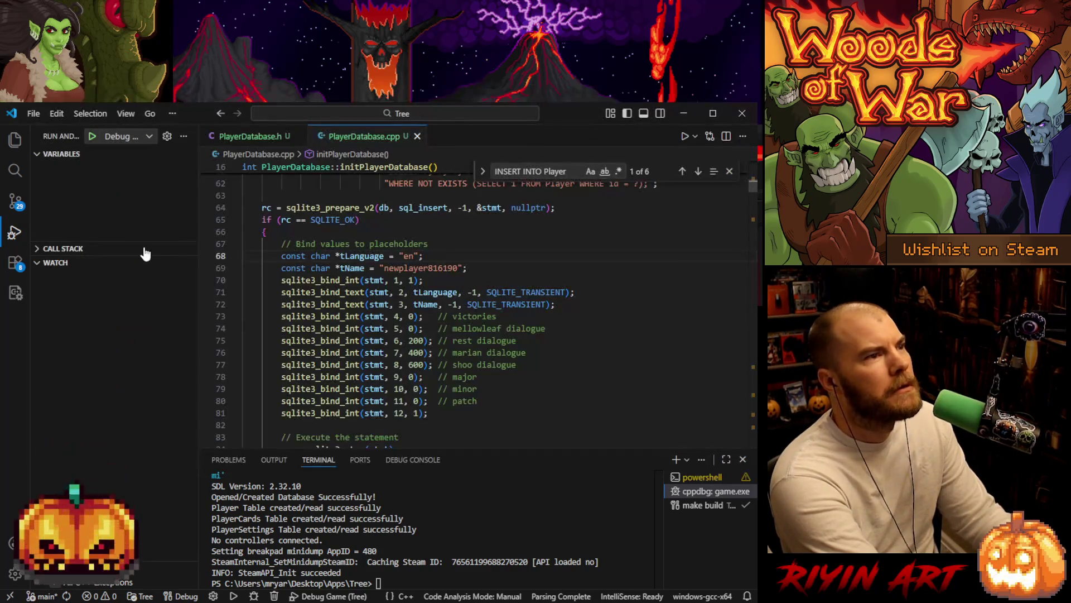
# Step: Delete player.db from the project's database folder in the Explorer
pyautogui.click(15, 139)
pyautogui.scroll(10, 102, 316)
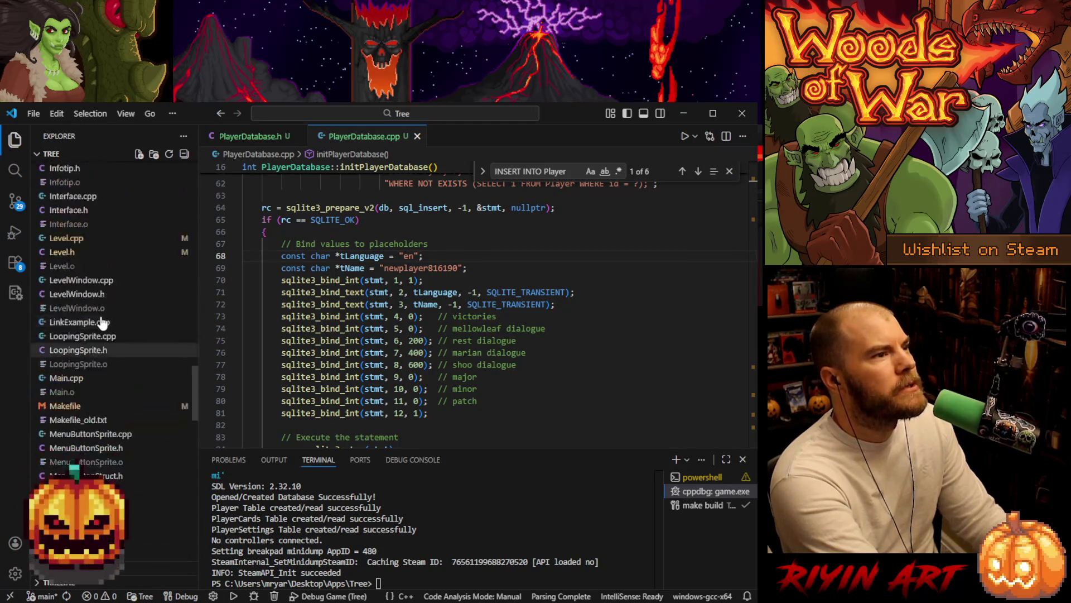
pyautogui.moveTo(196, 310); pyautogui.dragTo(203, 138)
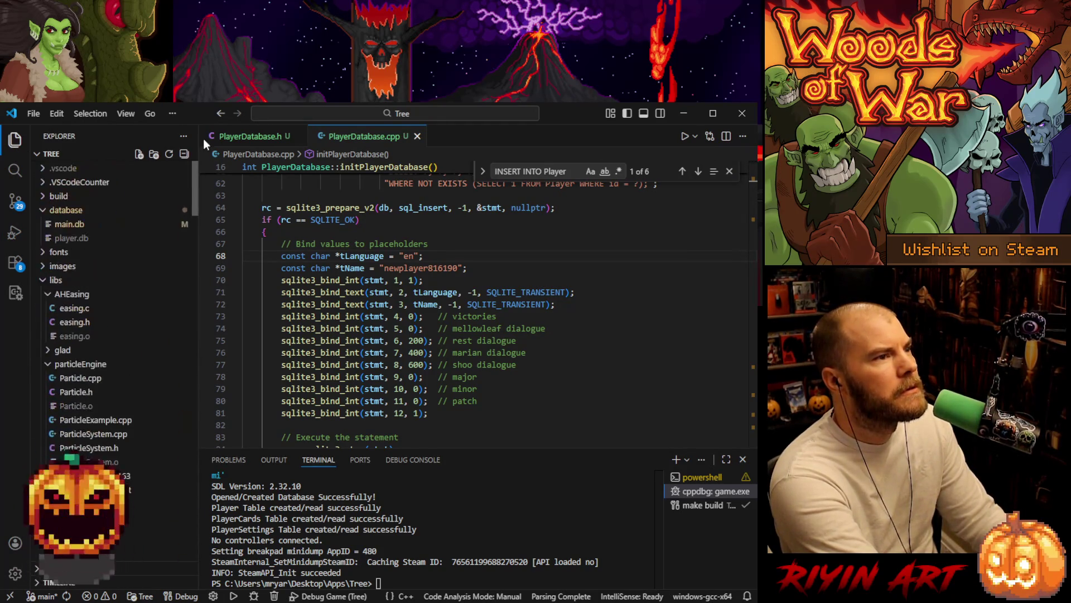
pyautogui.click(72, 238)
pyautogui.rightClick(80, 239)
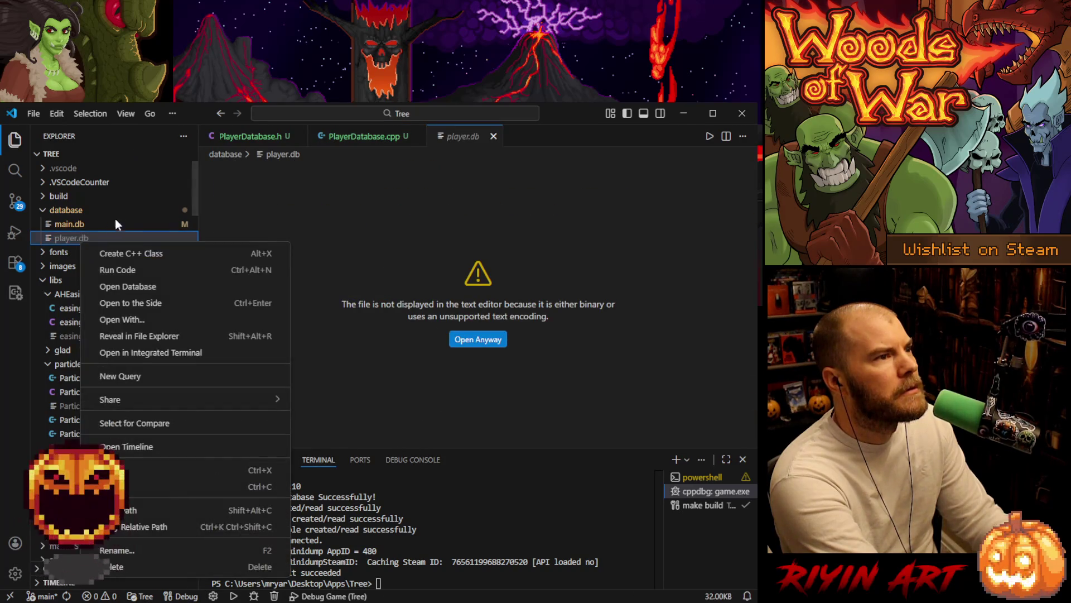
pyautogui.click(117, 566)
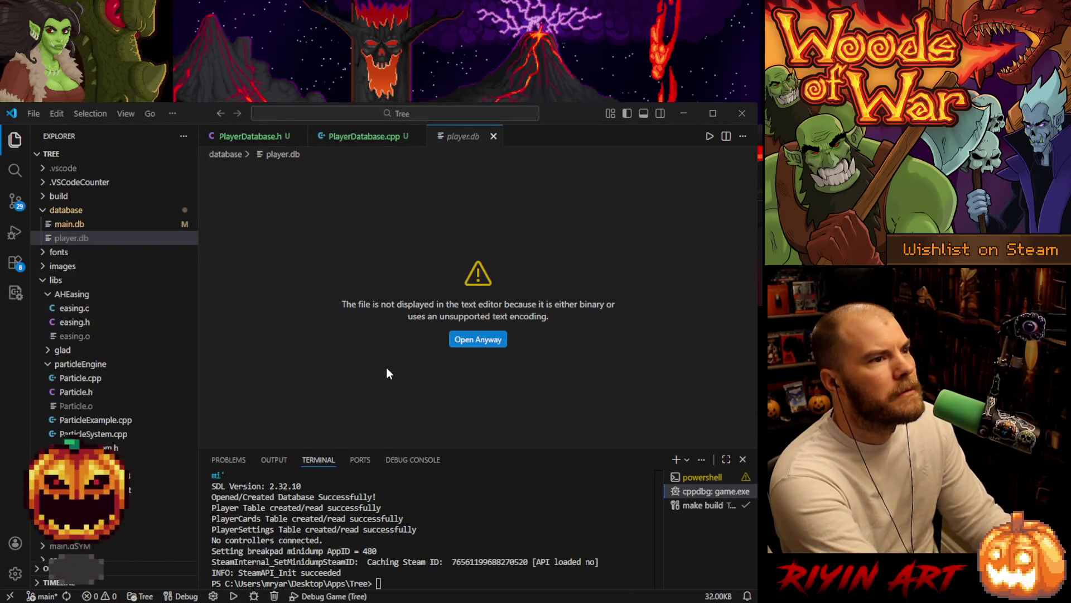
pyautogui.scroll(3, 320, 312)
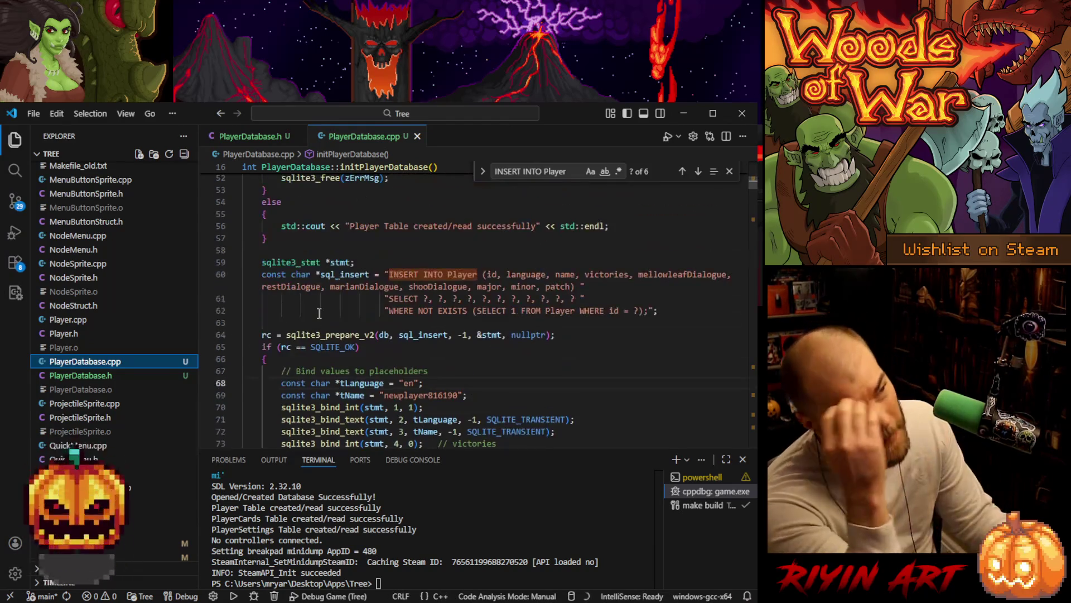
# Step: Review the twelve sqlite3_bind calls of the Player insert, then open Title.h
pyautogui.scroll(-3, 321, 312)
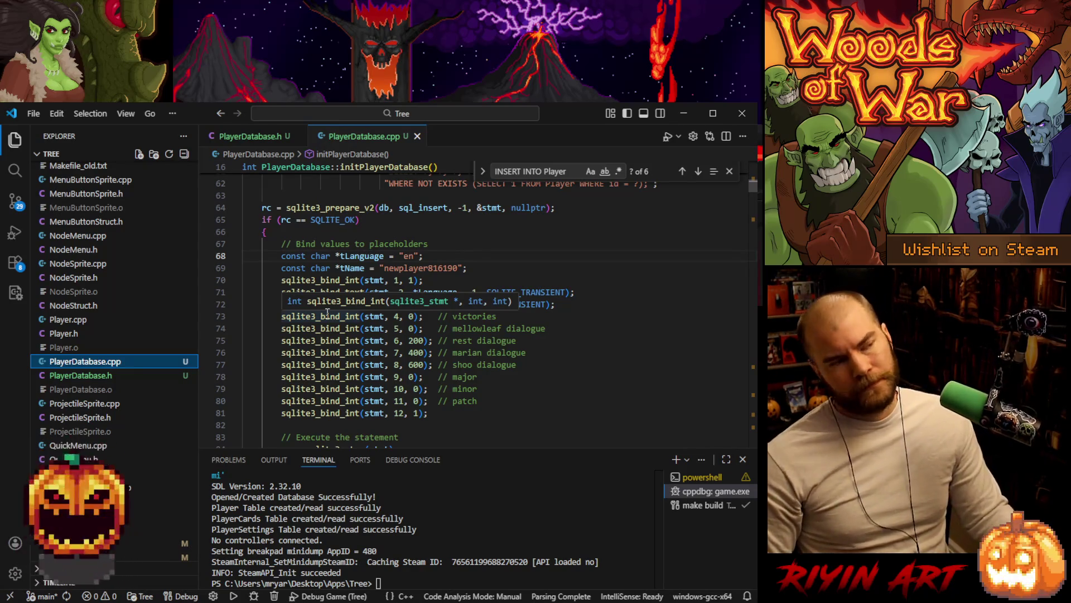
pyautogui.moveTo(352, 288)
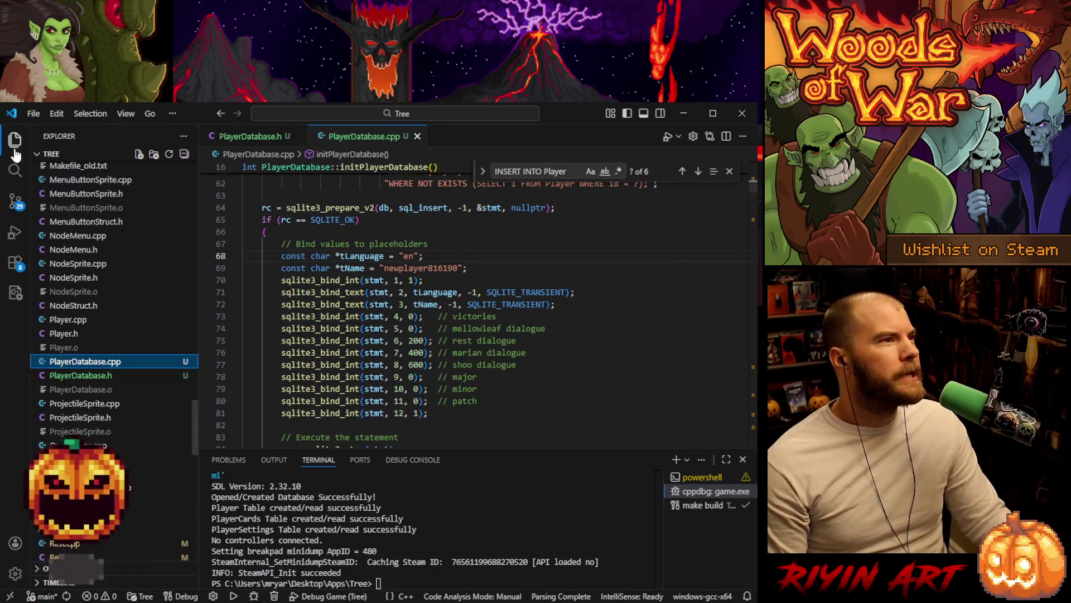
pyautogui.scroll(-5, 134, 385)
pyautogui.scroll(-3, 134, 385)
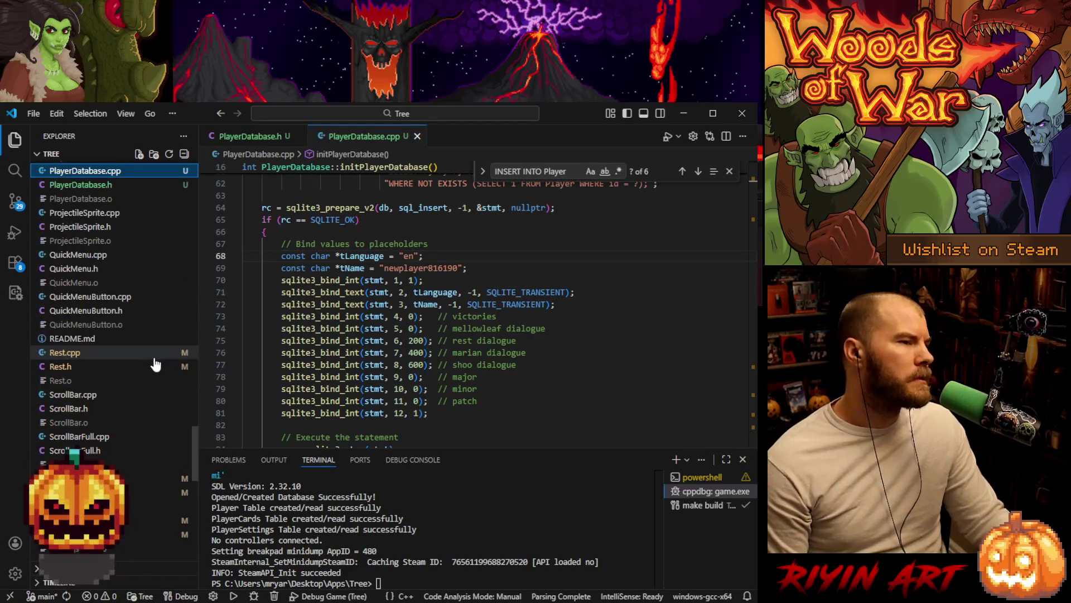
pyautogui.scroll(-8, 158, 387)
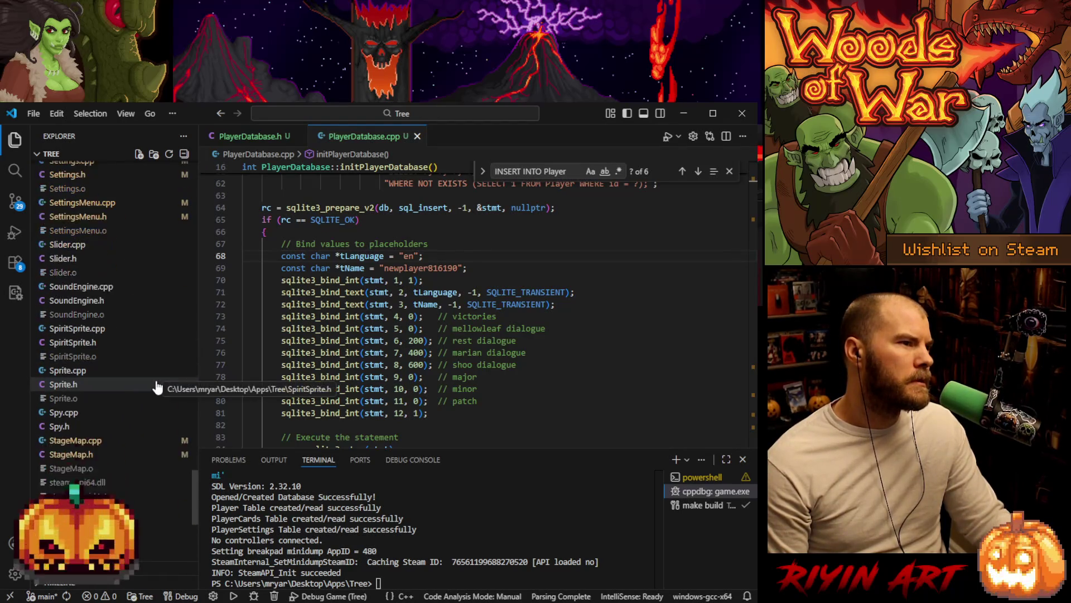
pyautogui.scroll(-2, 156, 385)
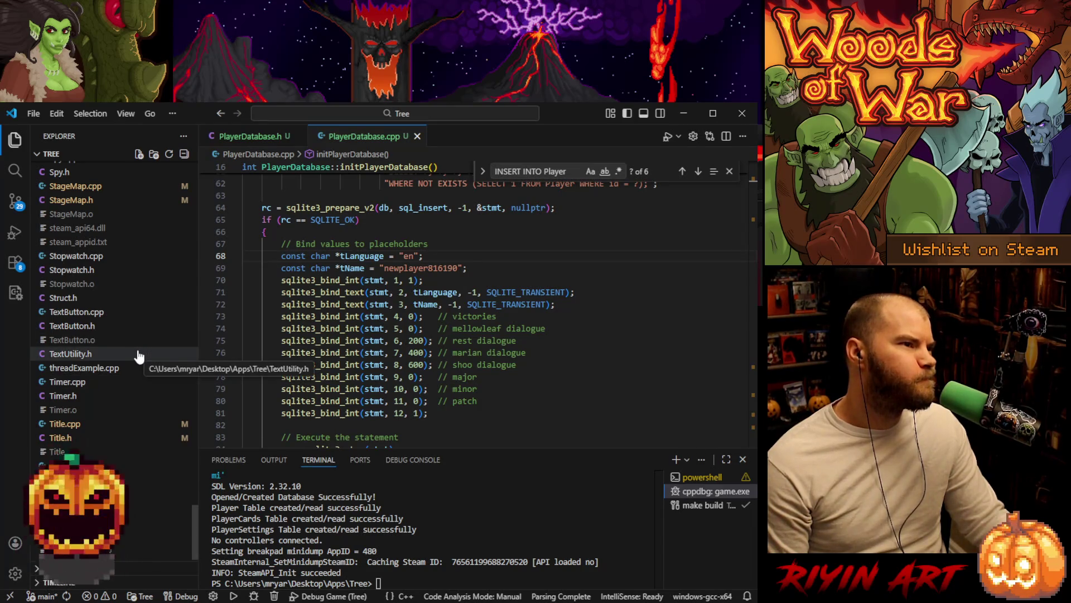
pyautogui.scroll(-1, 129, 385)
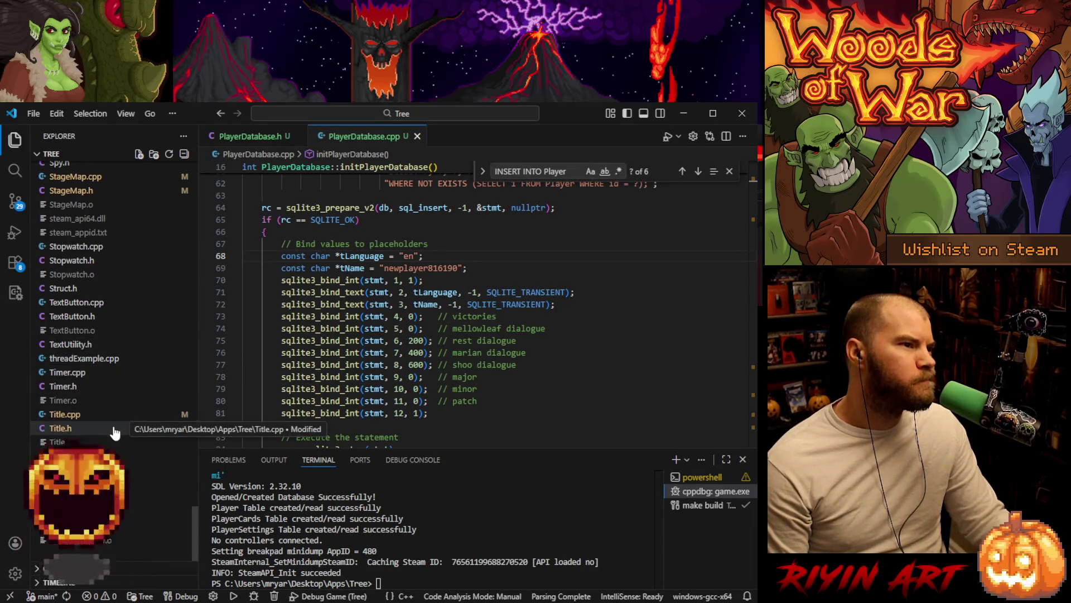
pyautogui.click(113, 430)
# Step: Open Title.cpp at the constructor taking a PlayerDatabase reference and close the leftover Find widget
pyautogui.click(109, 414)
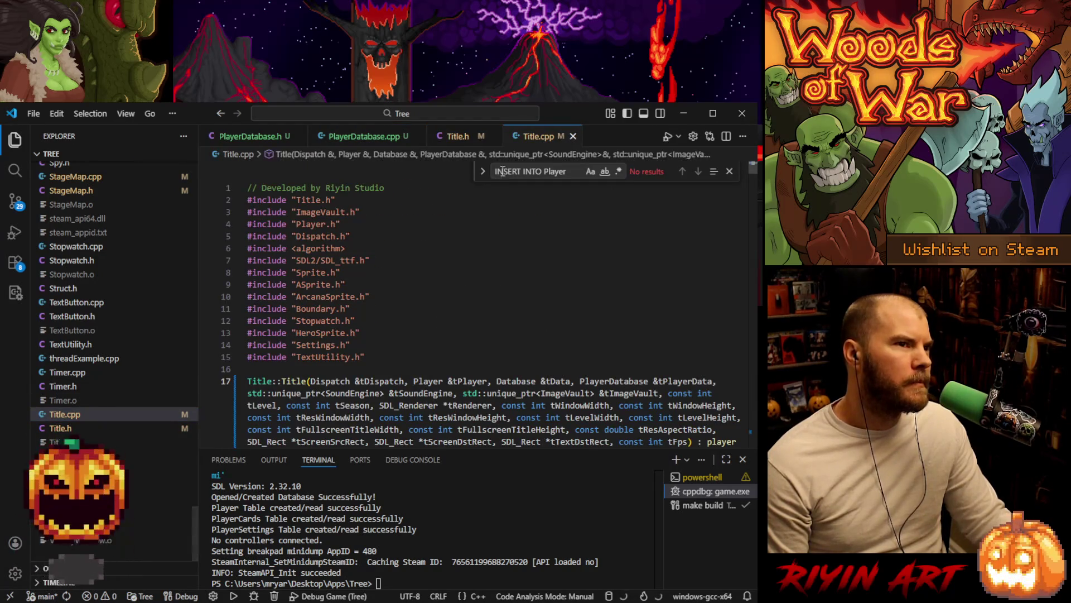
pyautogui.scroll(-7, 522, 277)
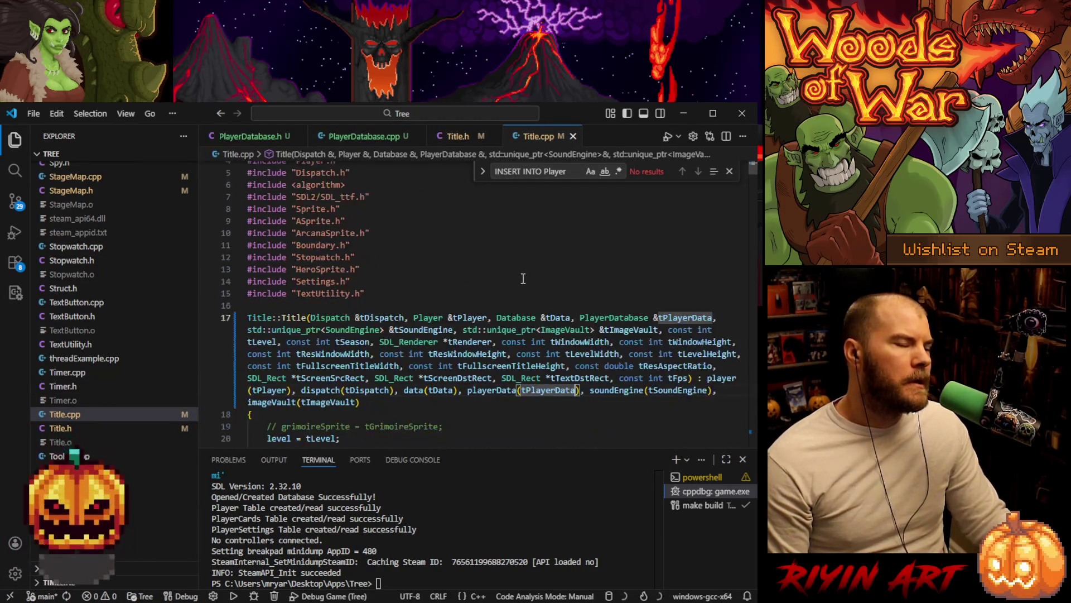
pyautogui.scroll(-9, 522, 278)
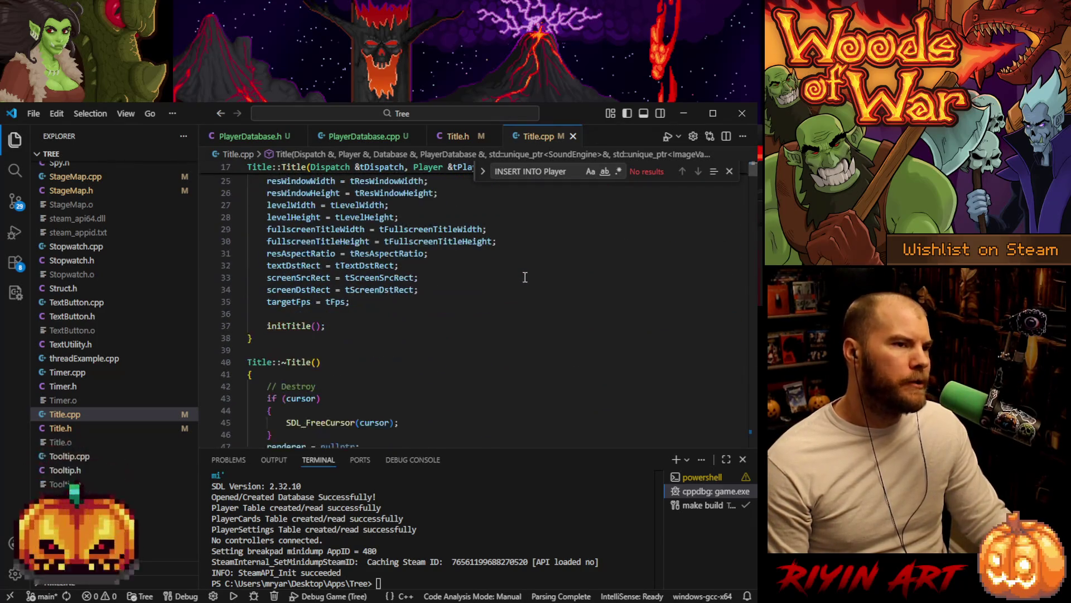
pyautogui.scroll(4, 520, 285)
pyautogui.scroll(5, 519, 284)
pyautogui.click(570, 279)
pyautogui.scroll(-1, 567, 233)
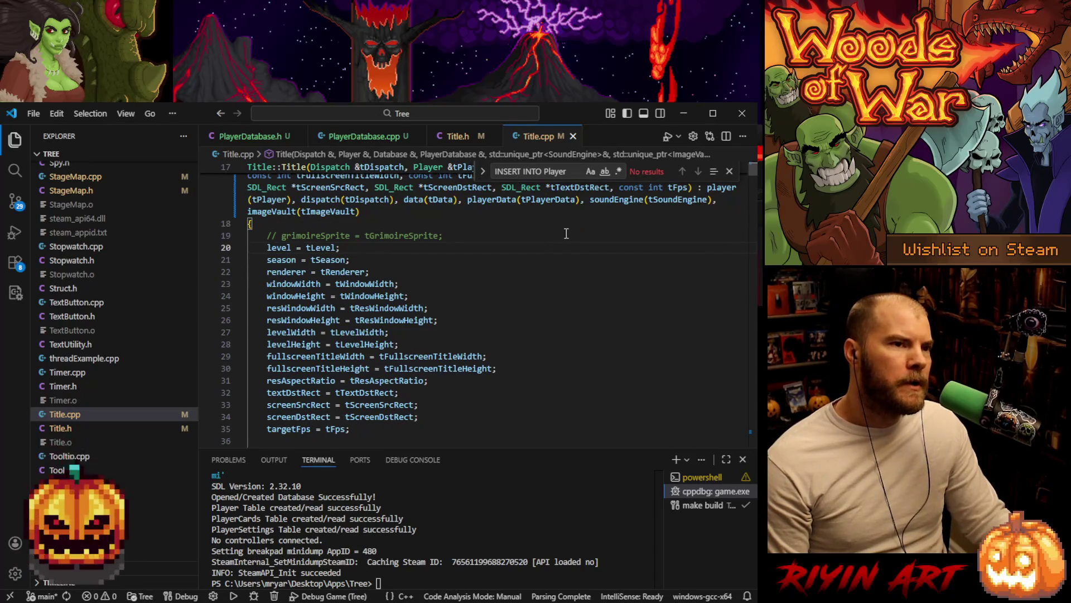
pyautogui.click(730, 173)
pyautogui.scroll(-4, 519, 341)
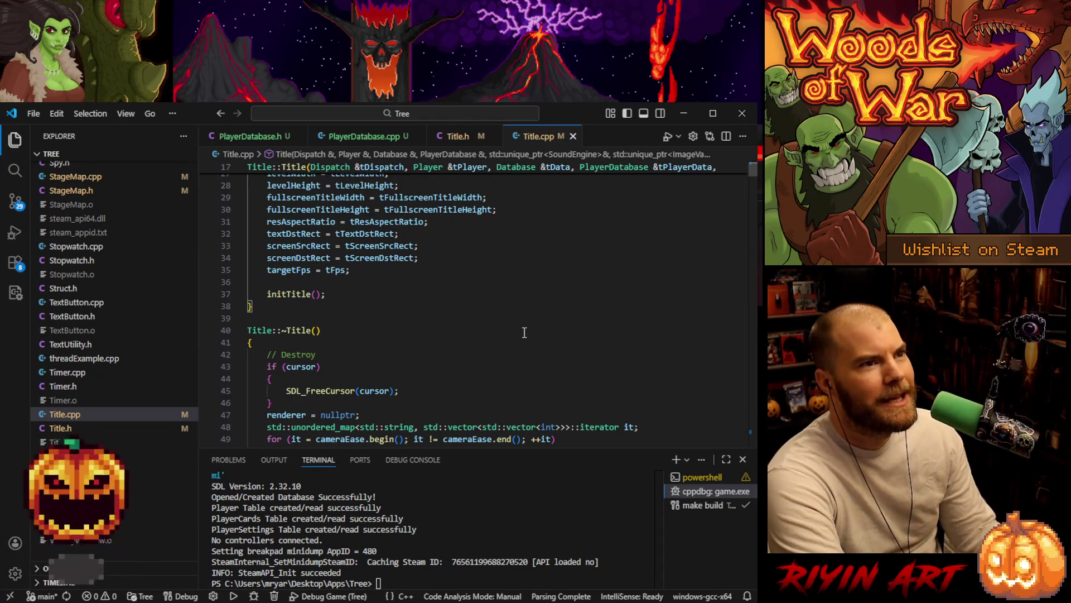
pyautogui.scroll(-2, 522, 333)
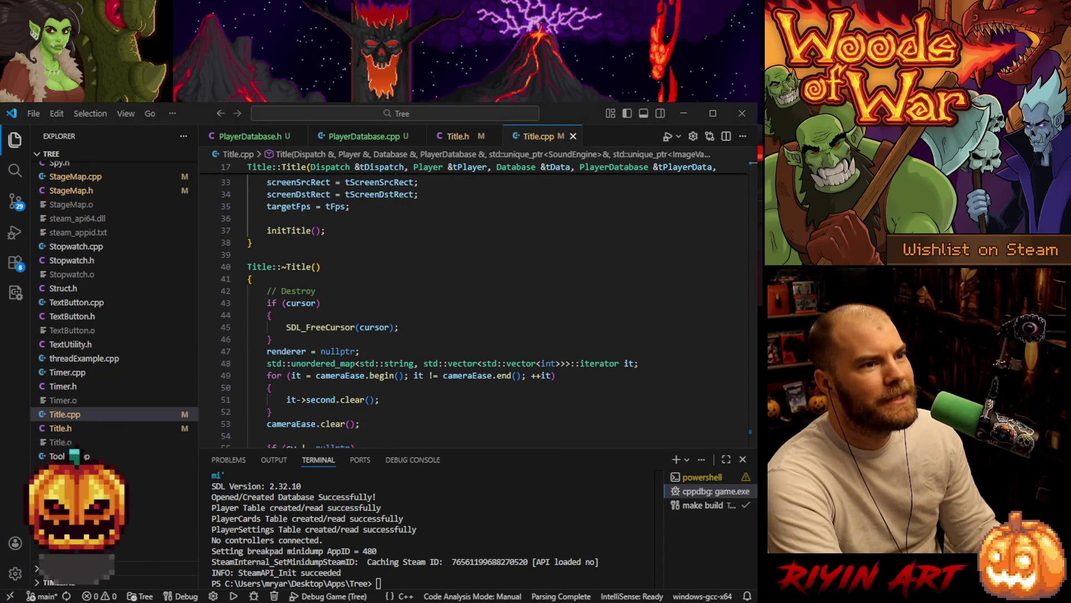
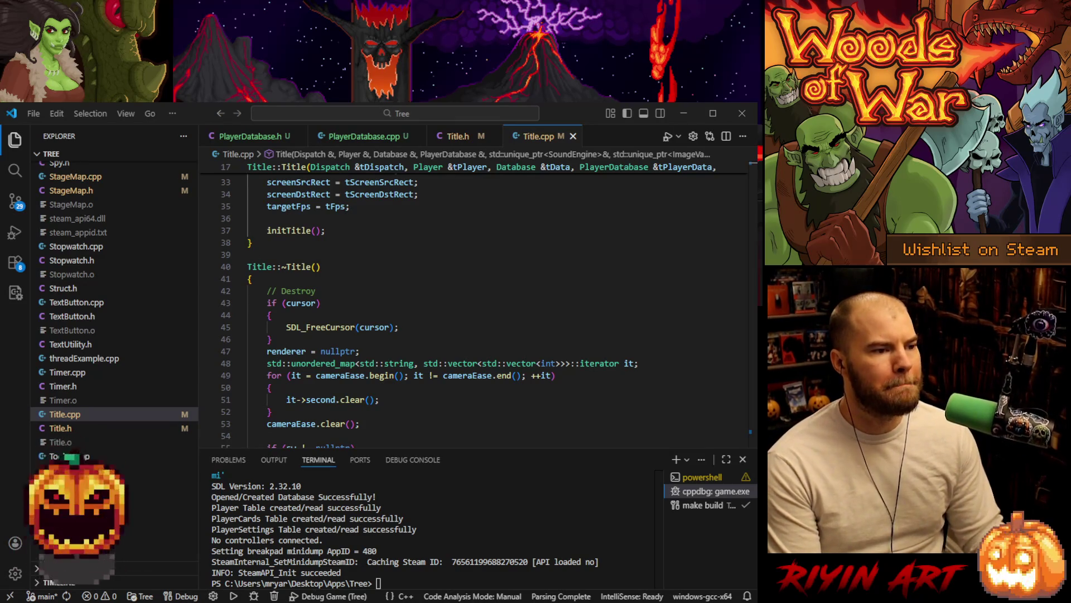
# Step: Read through the ~Title() texture cleanup loops in Title.cpp, then minimize VS Code
pyautogui.click(470, 399)
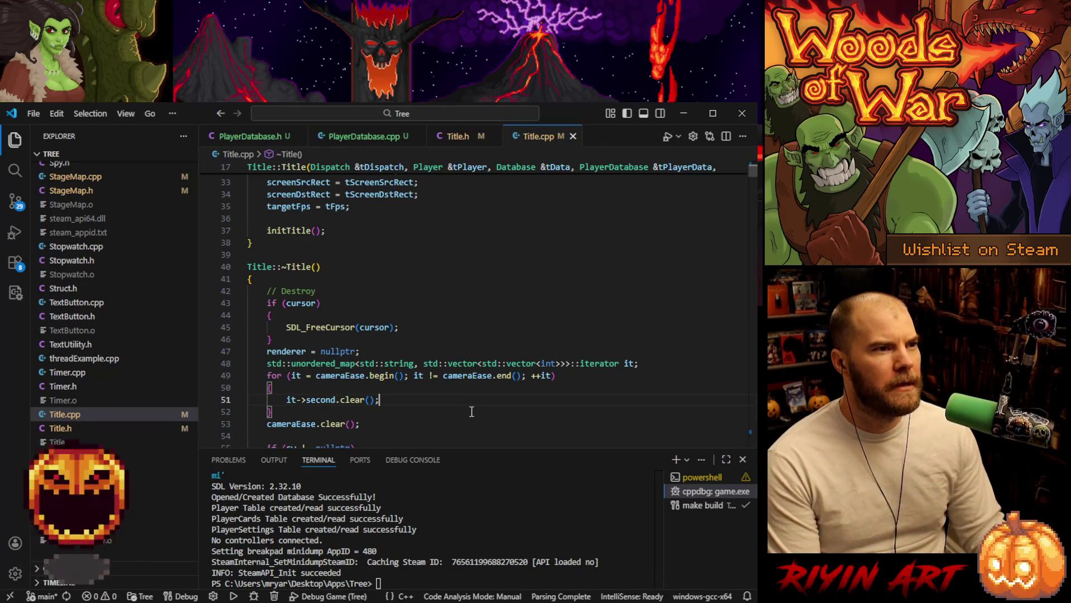
pyautogui.scroll(-10, 479, 392)
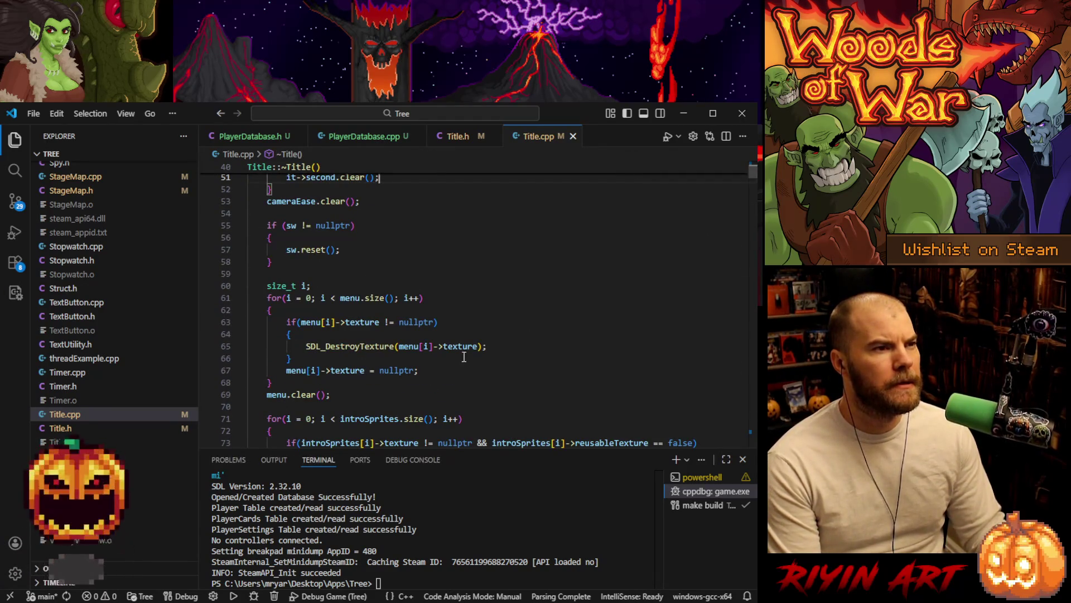
pyautogui.scroll(-5, 463, 355)
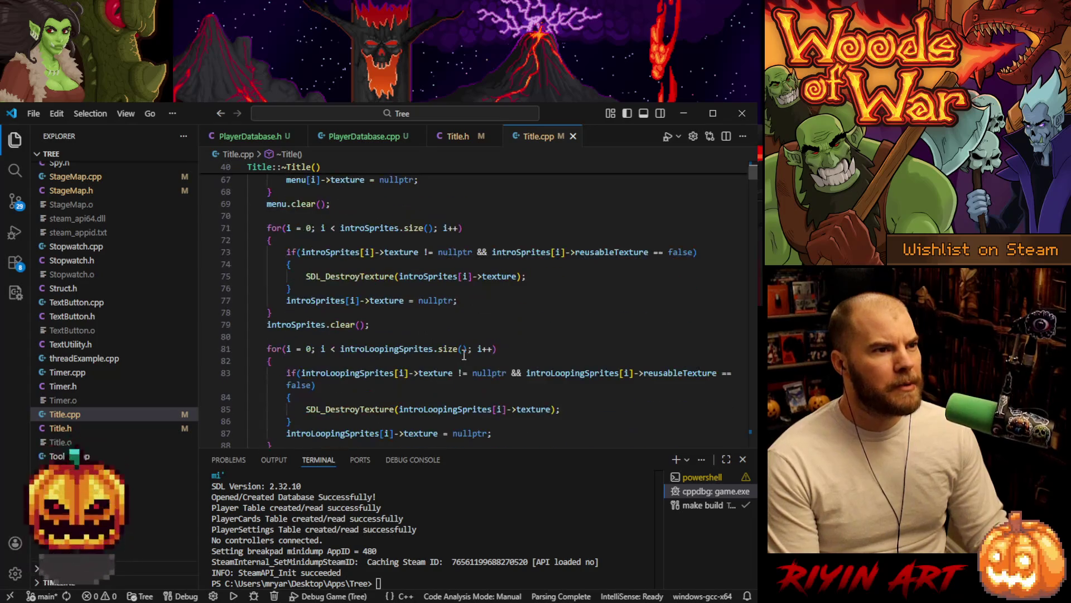
pyautogui.scroll(-2, 452, 306)
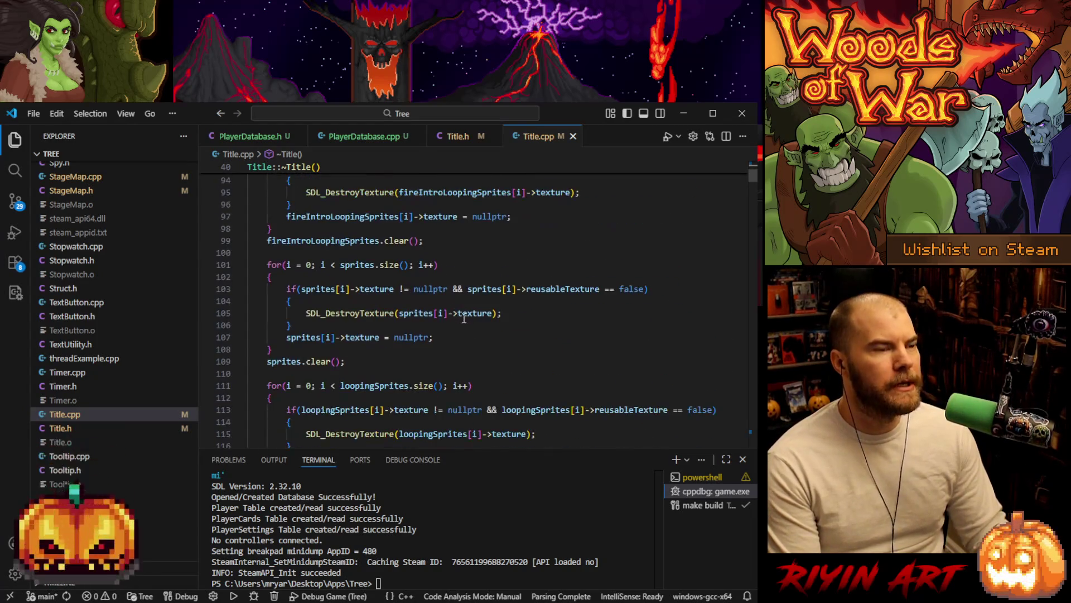
pyautogui.click(469, 338)
pyautogui.scroll(-1, 469, 343)
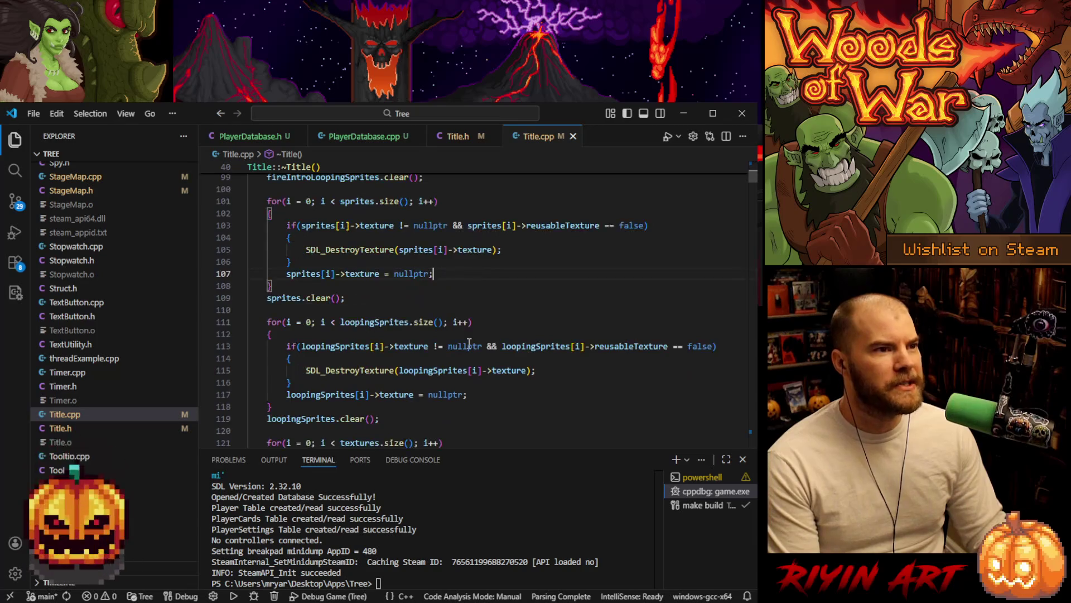
pyautogui.scroll(2, 469, 343)
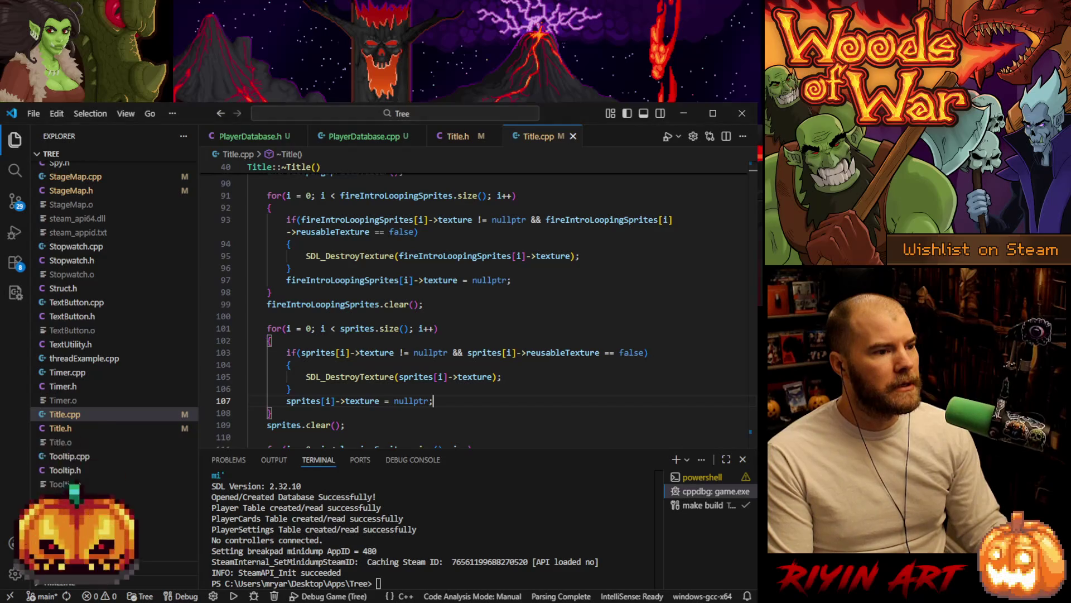
pyautogui.click(684, 113)
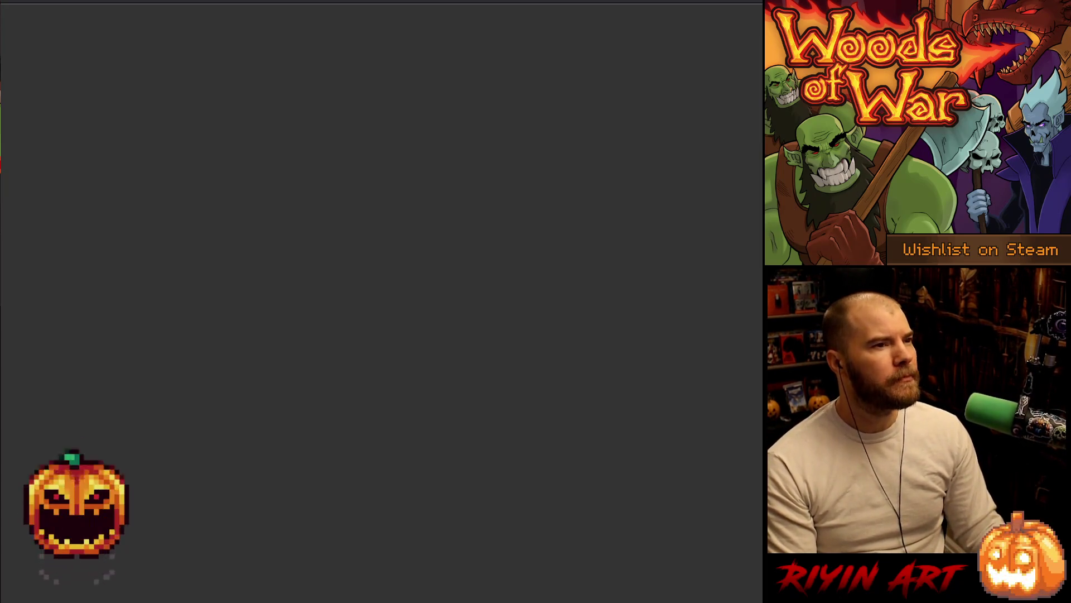
# Step: Open settings_control_map.png from the Tree project's images folder
pyautogui.click(7, 3)
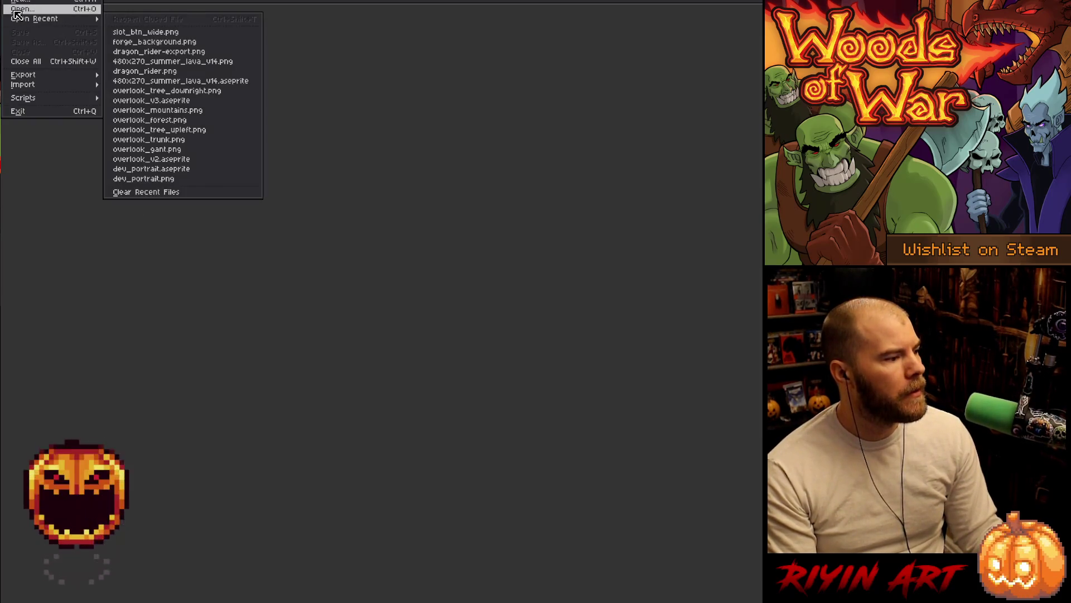
pyautogui.click(17, 9)
pyautogui.click(335, 74)
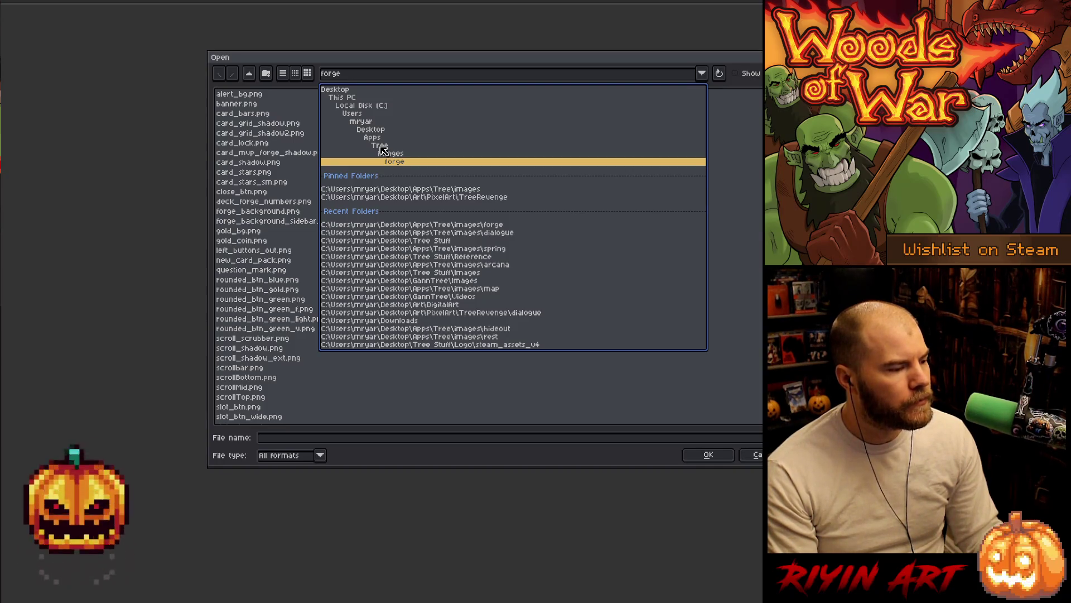
pyautogui.click(381, 146)
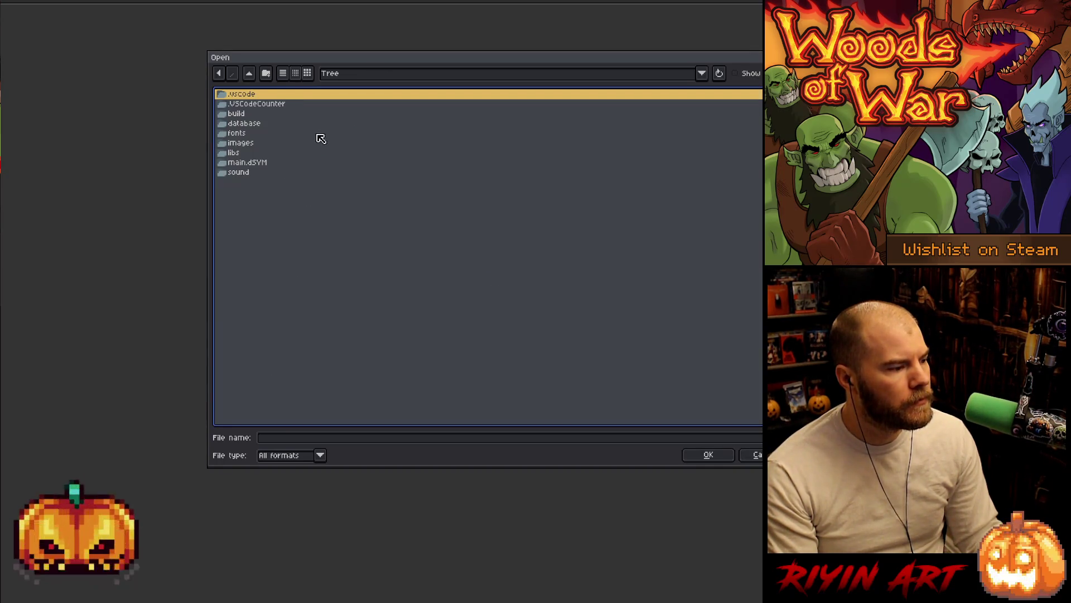
pyautogui.doubleClick(246, 143)
pyautogui.scroll(-10, 318, 223)
pyautogui.scroll(-6, 329, 241)
pyautogui.scroll(4, 329, 240)
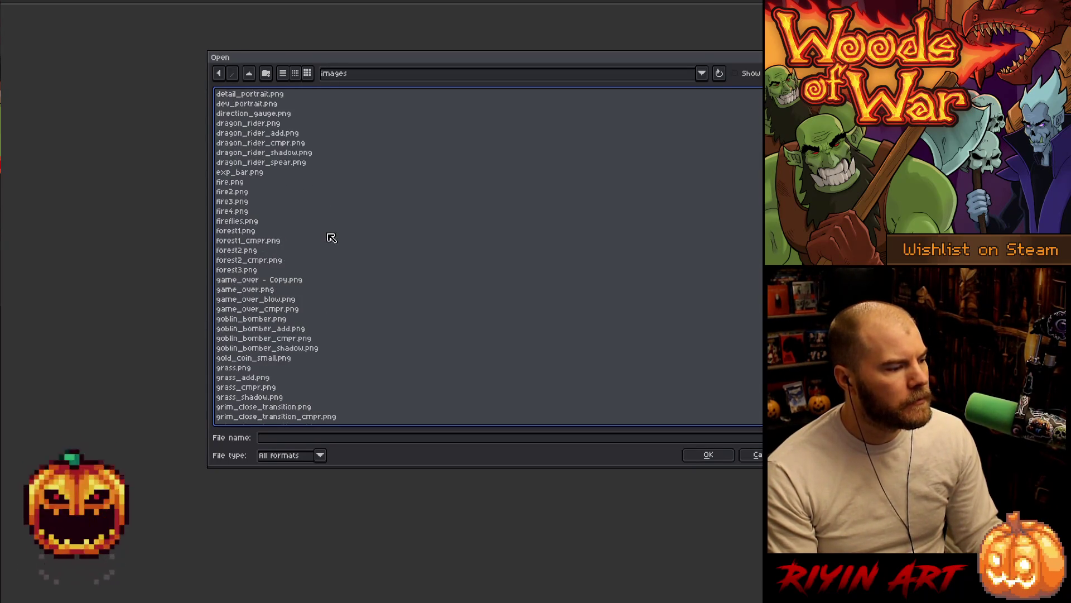
pyautogui.scroll(-20, 313, 256)
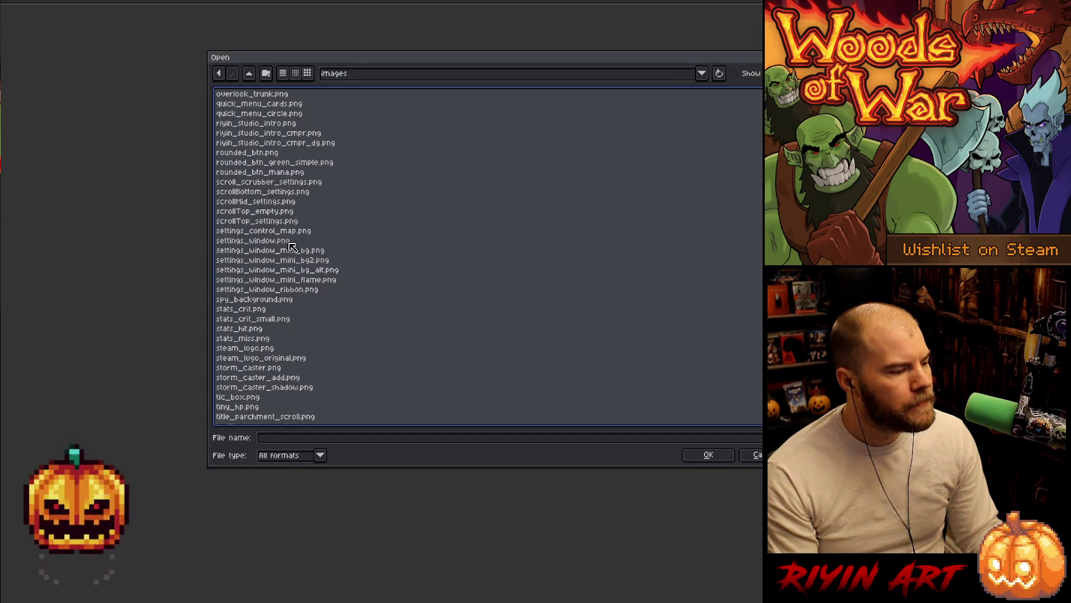
pyautogui.click(286, 233)
pyautogui.click(706, 456)
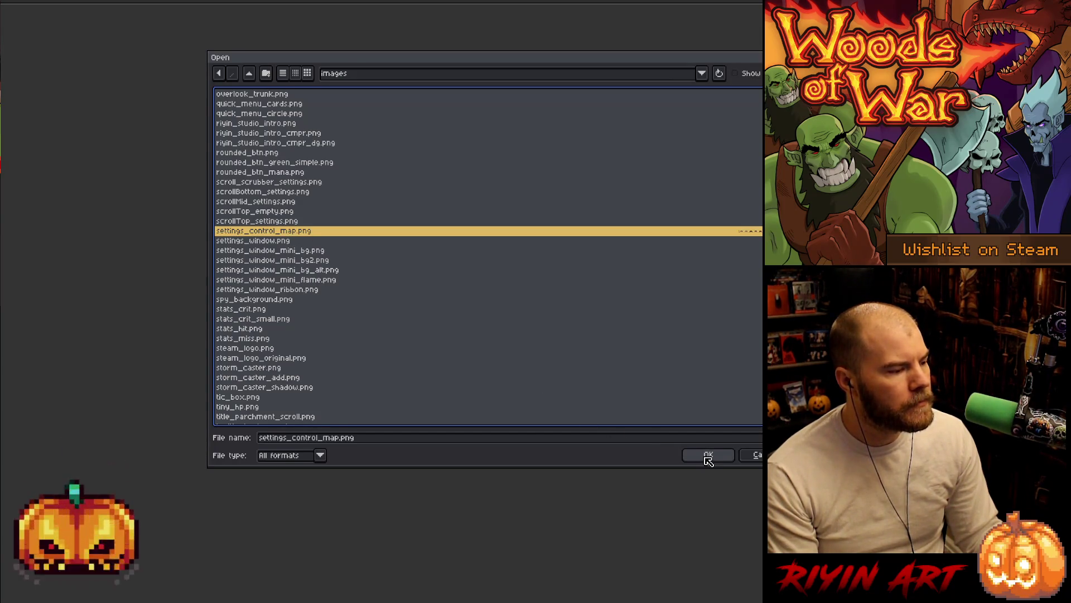
pyautogui.scroll(5, 170, 308)
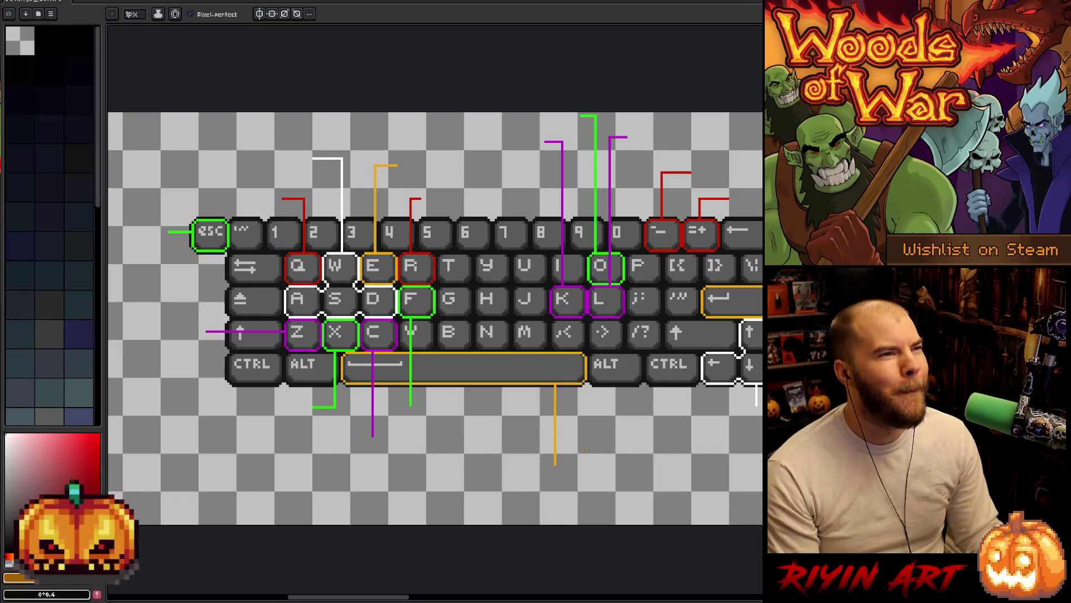
# Step: Zoom onto the keyboard control-map sprite and hide all UI panels with Tab
pyautogui.scroll(-1, 585, 449)
pyautogui.scroll(1, 709, 349)
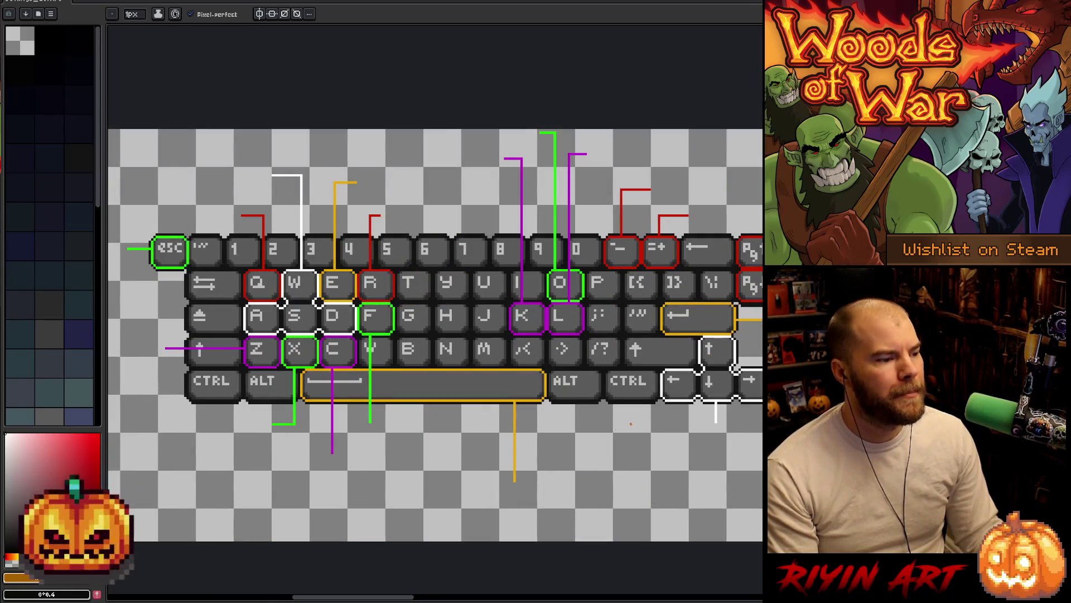
pyautogui.moveTo(363, 594); pyautogui.dragTo(370, 600)
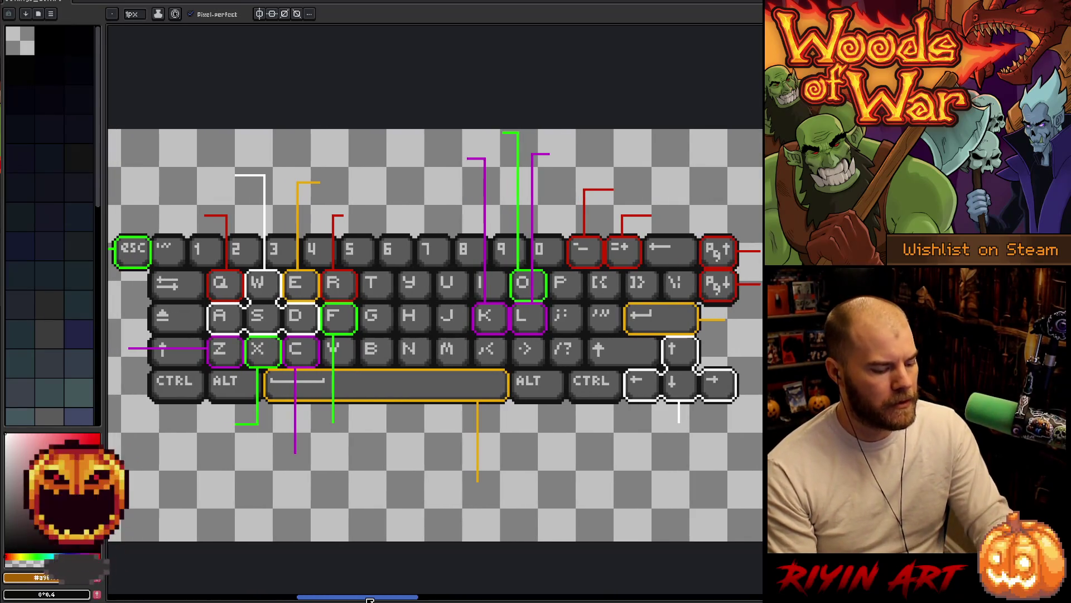
pyautogui.press('Tab')
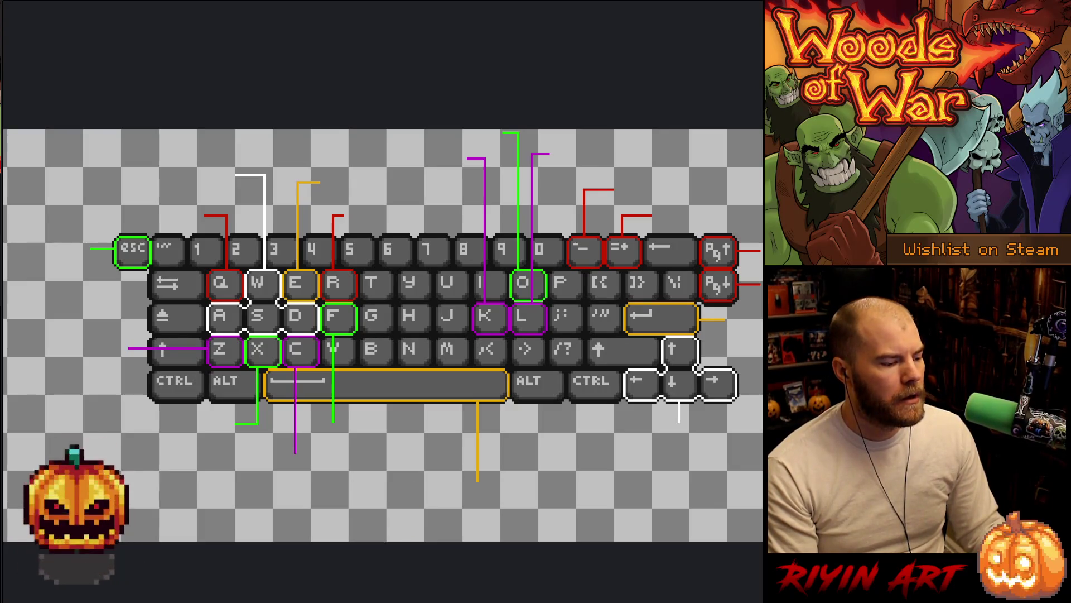
pyautogui.hscroll(2, 384, 335)
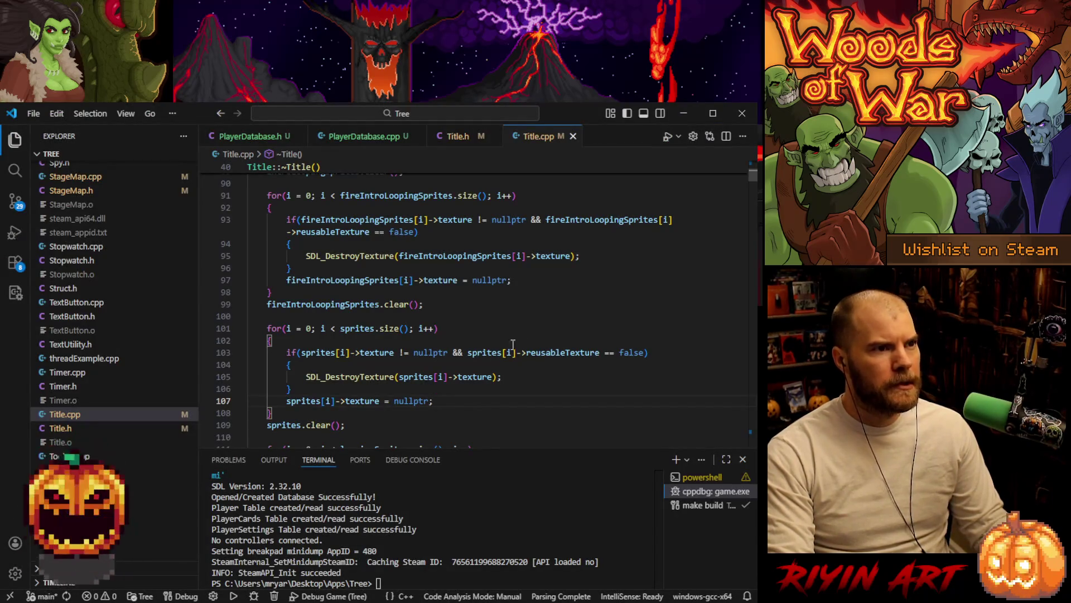
# Step: Close the running game and return to Title.cpp near line 101
pyautogui.click(523, 332)
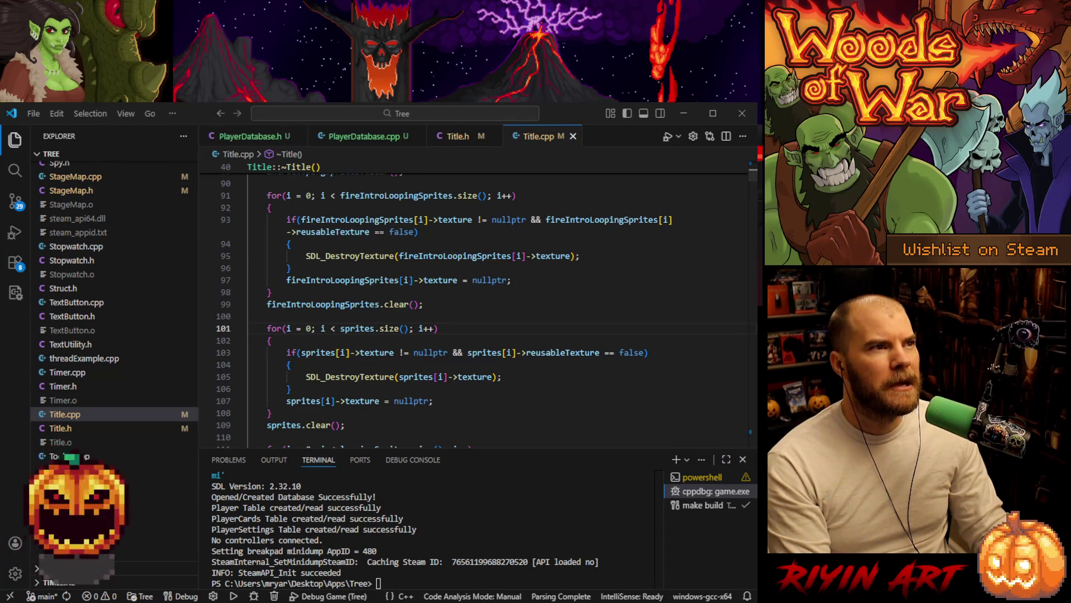
# Step: Check the braces around SDL_DestroyTexture in the sprites cleanup block, then minimize VS Code
pyautogui.click(195, 112)
pyautogui.hotkey('alt', 'Tab')
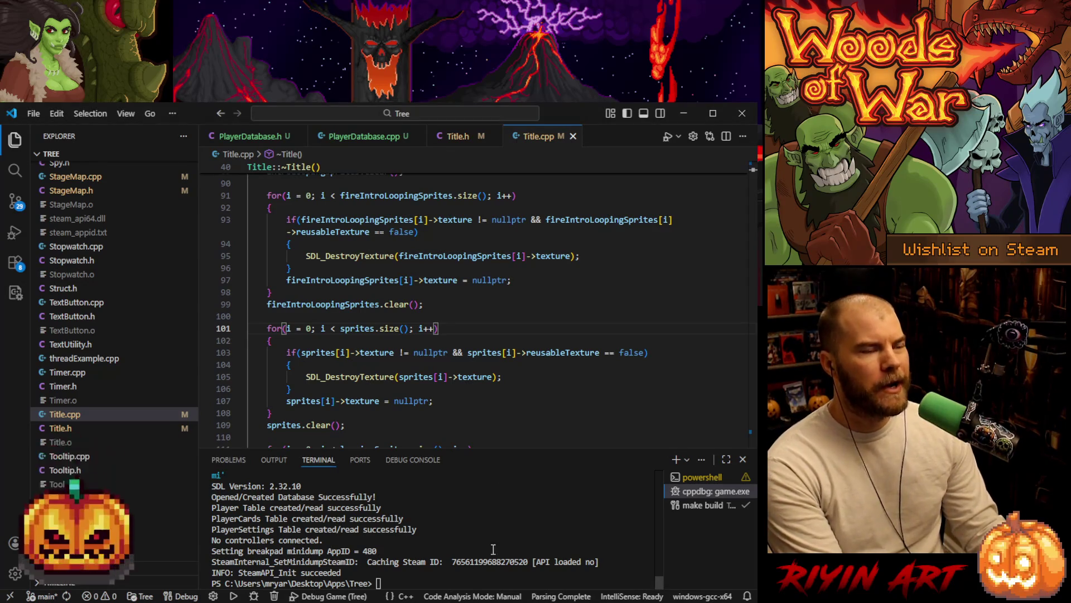
pyautogui.click(534, 369)
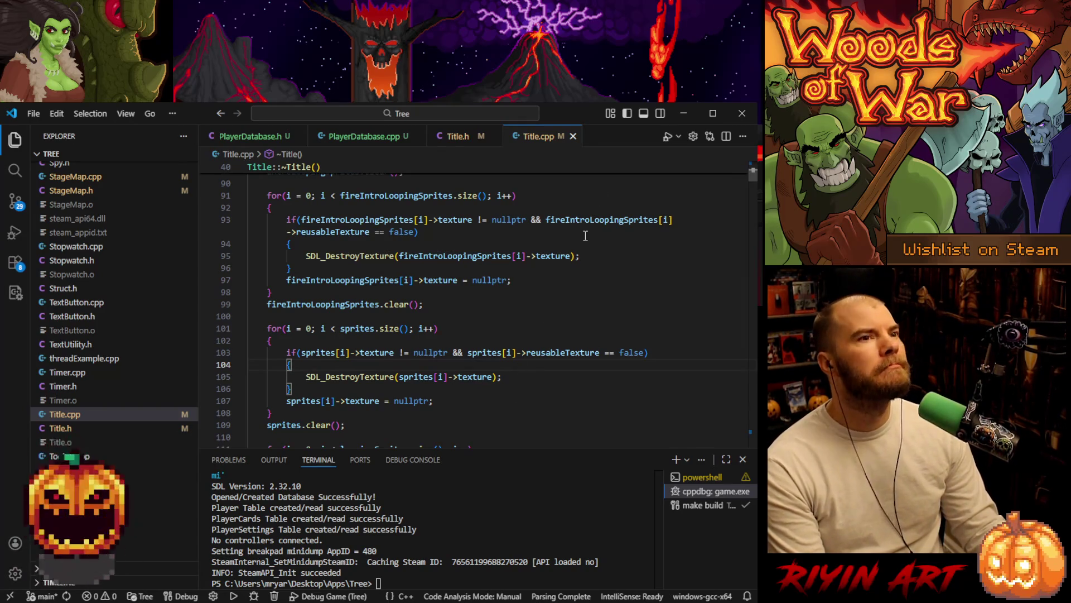
pyautogui.click(681, 115)
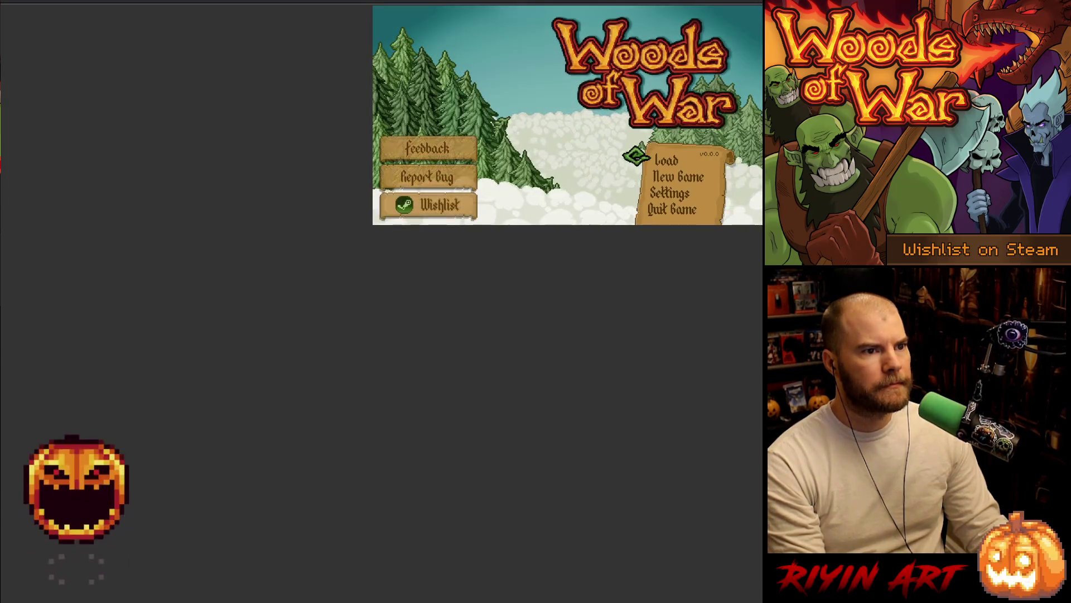
# Step: View the 480x270, 960x540 and 1440x810 resolution options in Settings, then close the game
pyautogui.press('Return')
pyautogui.press('Return')
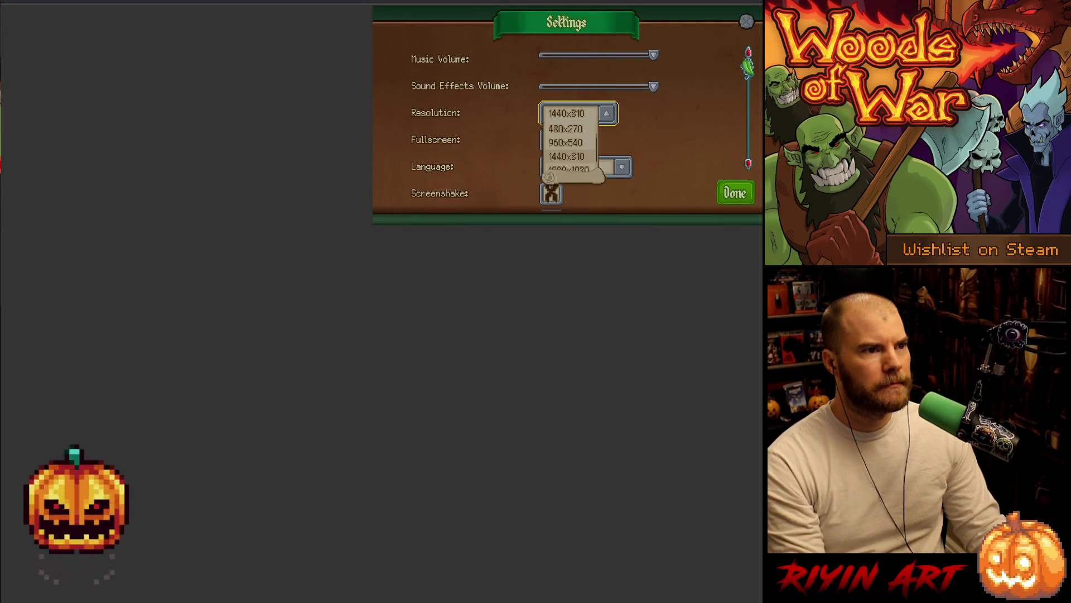
pyautogui.press('Return')
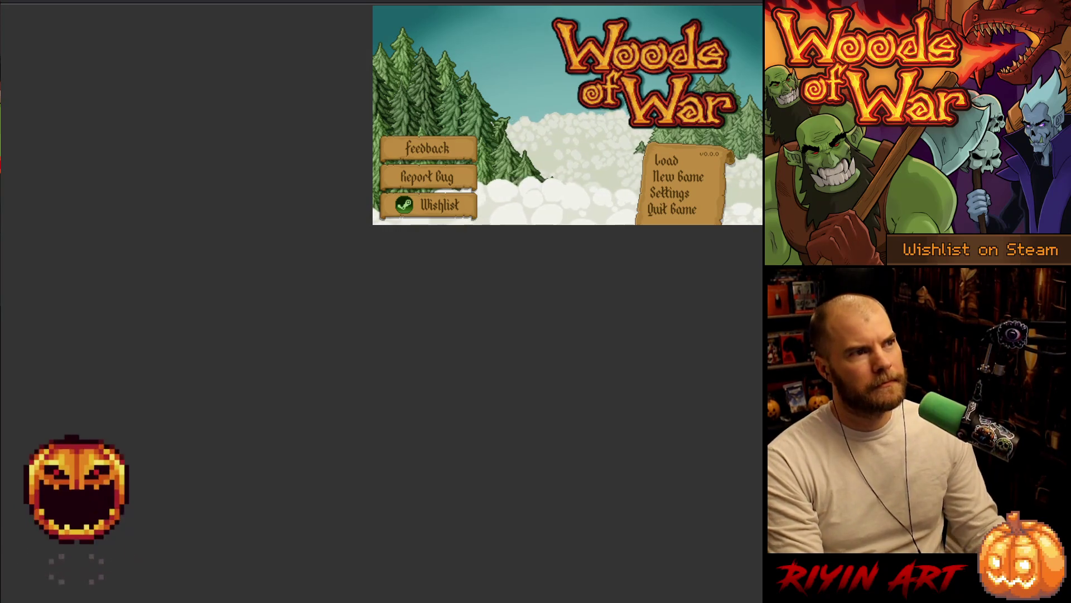
pyautogui.click(672, 209)
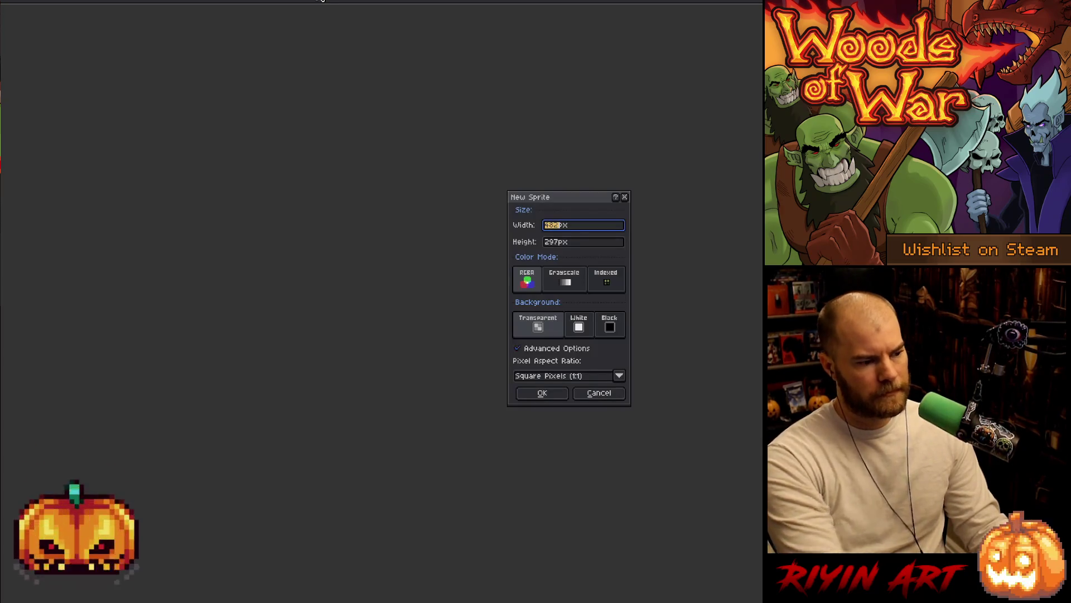
# Step: Paste the Woods of War screenshot onto the canvas and commit it in place
pyautogui.hotkey('ctrl', 'v')
pyautogui.scroll(4, 644, 317)
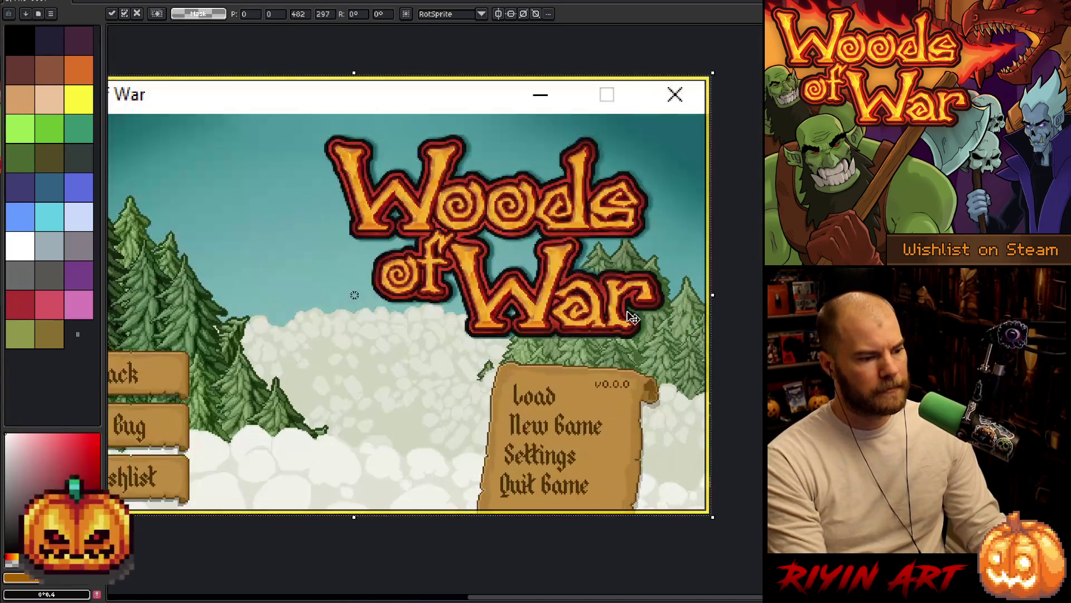
pyautogui.scroll(5, 257, 203)
pyautogui.scroll(-3, 318, 306)
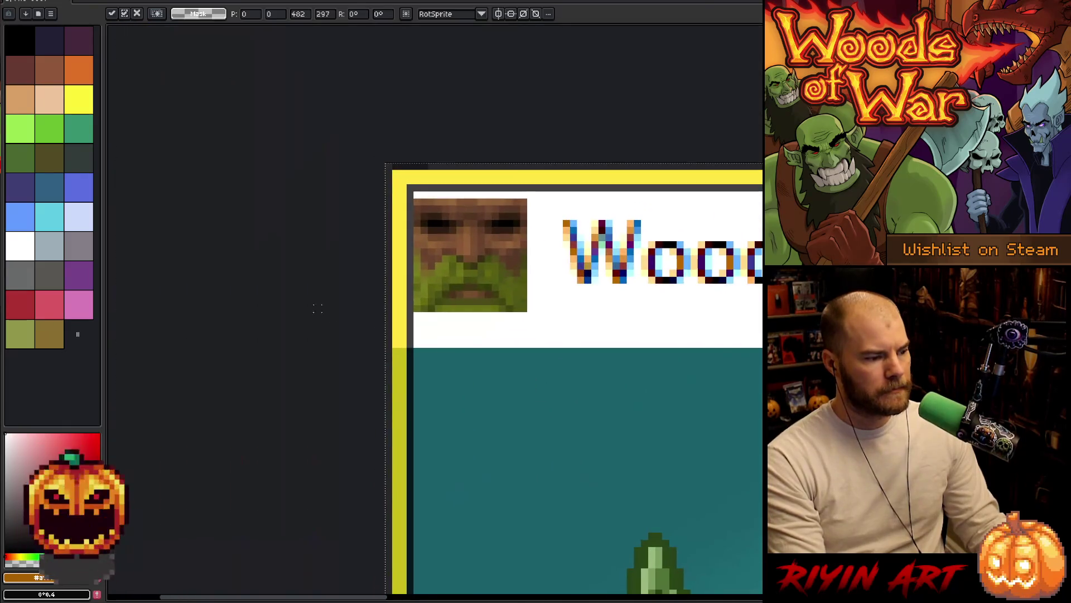
pyautogui.press('Return')
# Step: Select a rectangle at the image's bottom-right corner, then deselect it
pyautogui.scroll(2, 410, 352)
pyautogui.moveTo(385, 272); pyautogui.dragTo(570, 426)
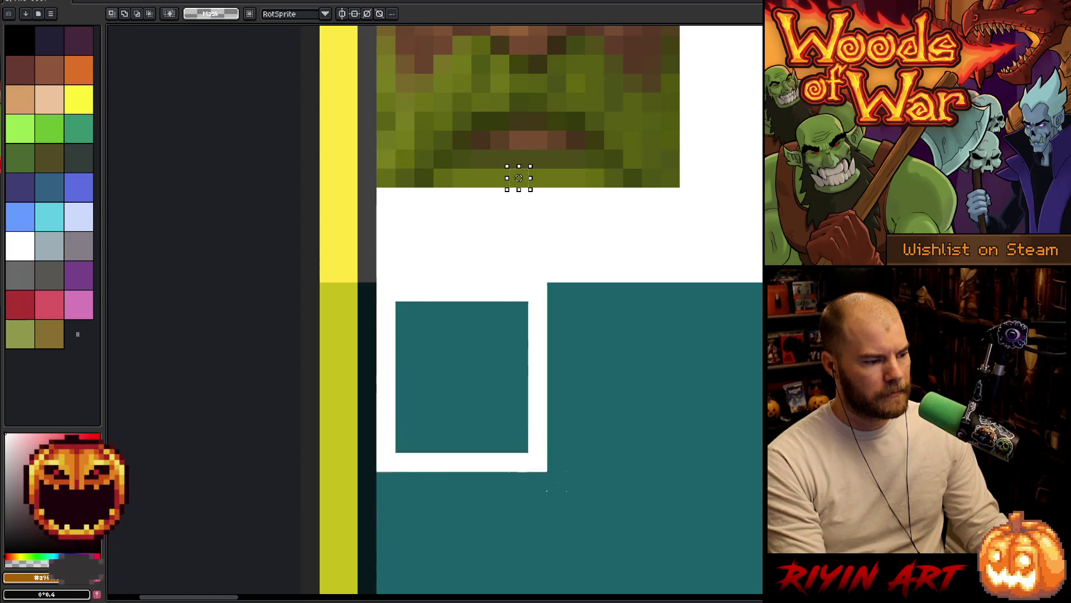
pyautogui.scroll(-5, 586, 337)
pyautogui.scroll(-2, 604, 484)
pyautogui.scroll(5, 737, 541)
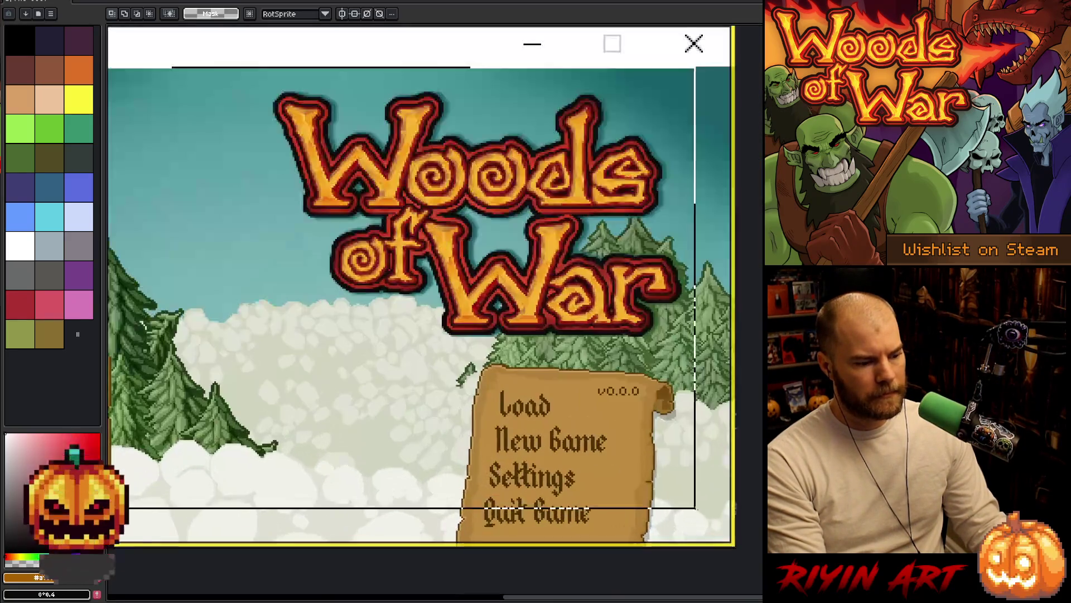
pyautogui.scroll(3, 740, 543)
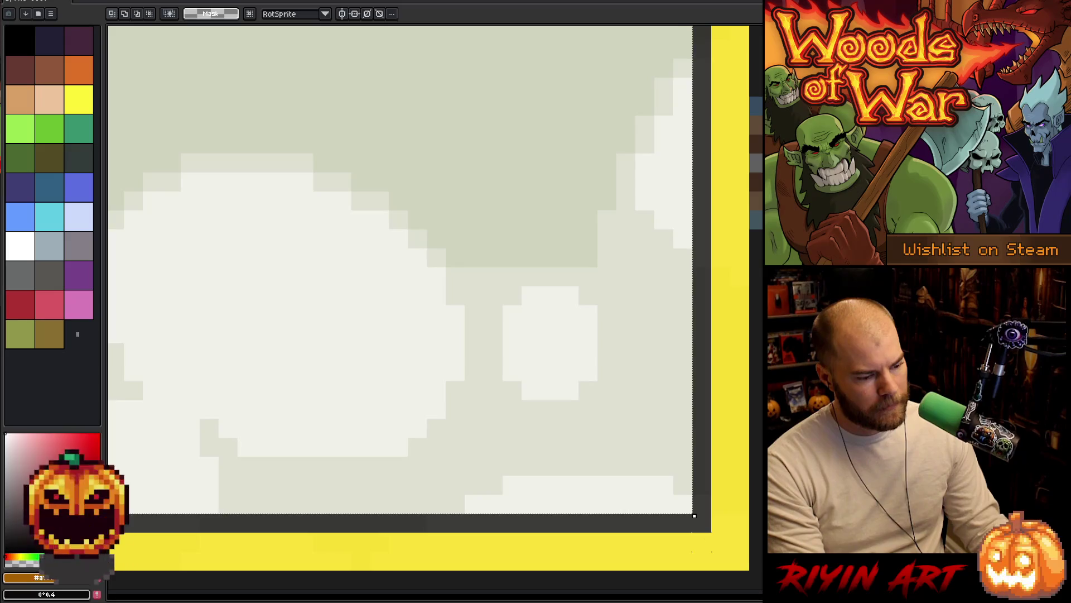
pyautogui.hotkey('ctrl', 'd')
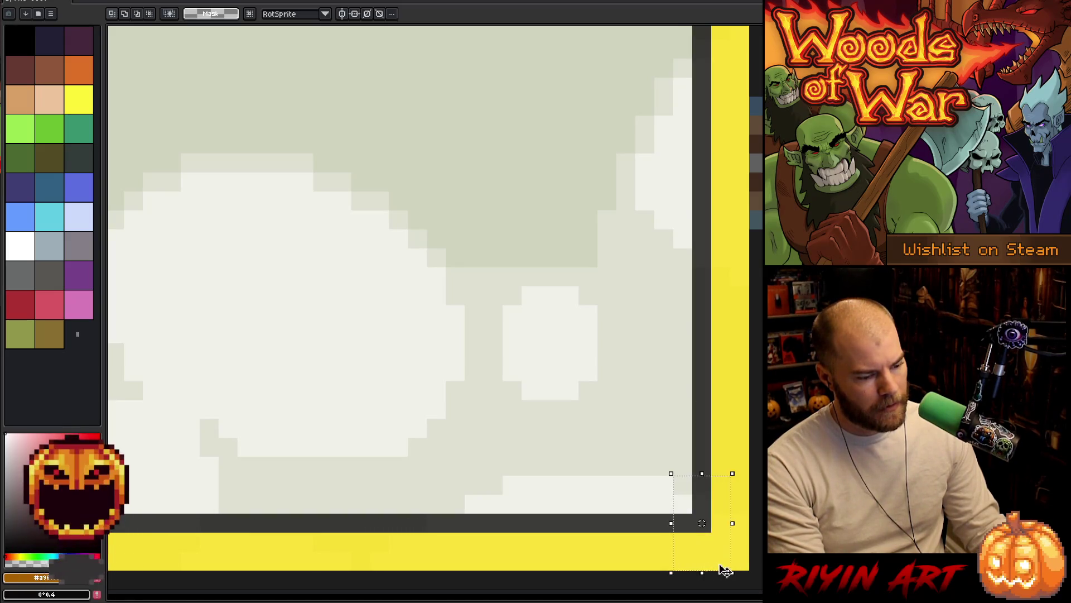
# Step: Nudge the screenshot one pixel right and down, then reposition it on the canvas
pyautogui.scroll(-5, 686, 502)
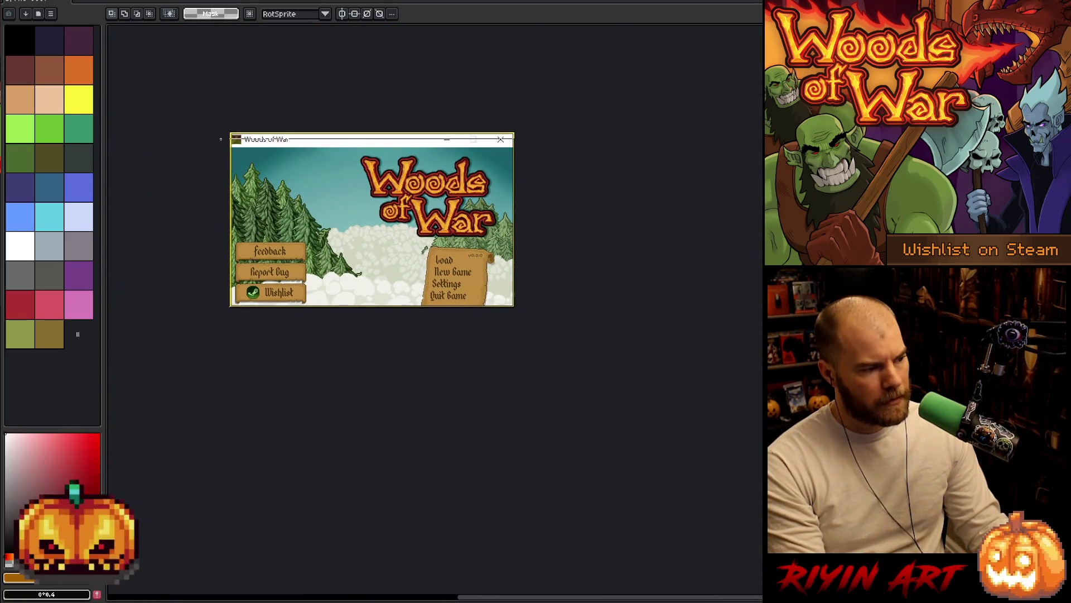
pyautogui.scroll(2, 230, 101)
pyautogui.scroll(3, 229, 150)
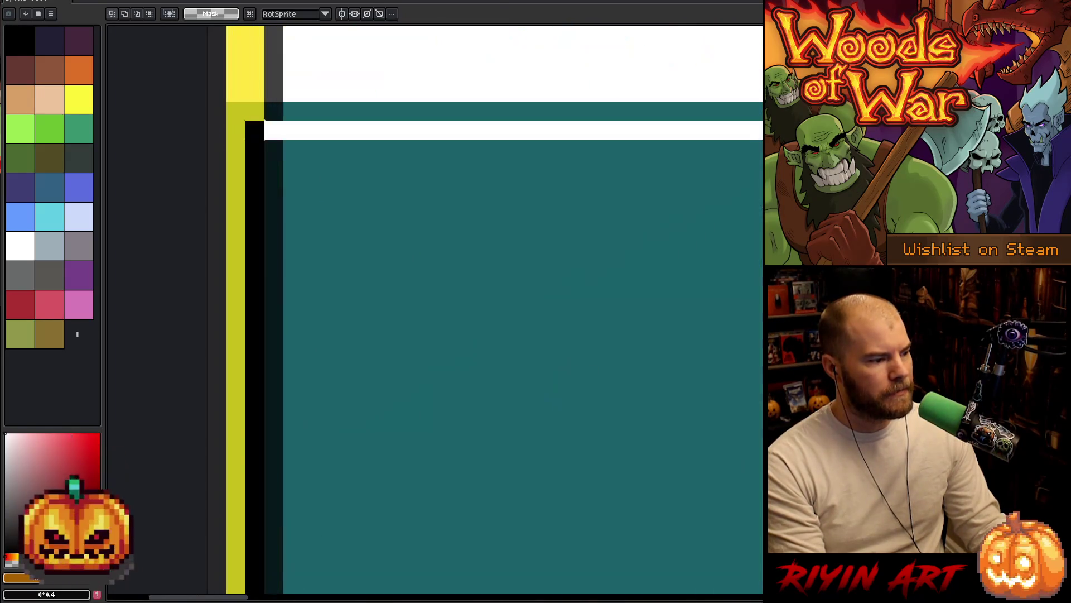
pyautogui.press('Right')
pyautogui.press('Down')
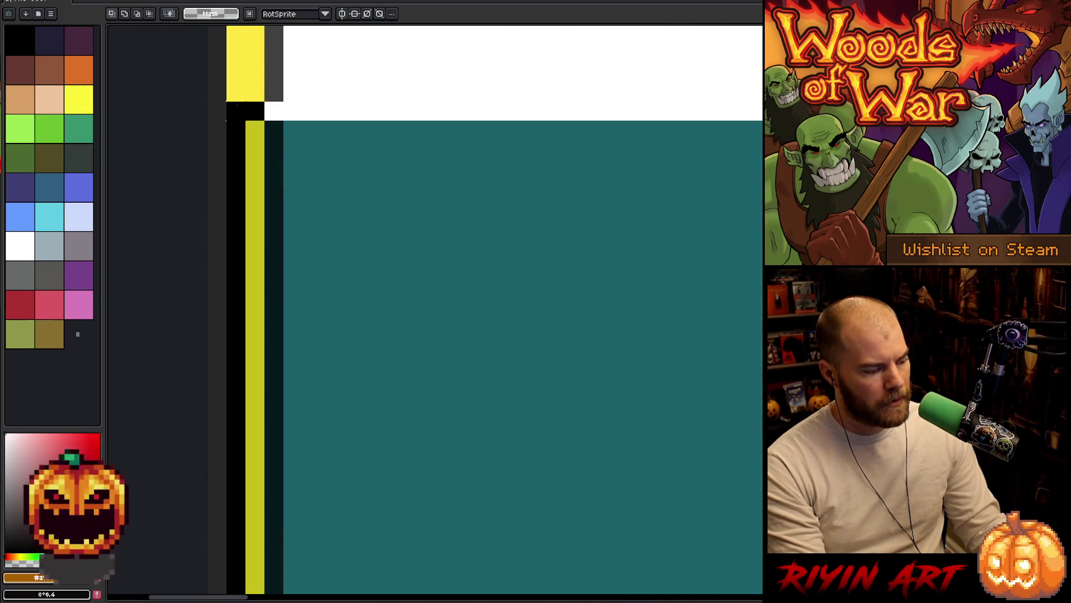
pyautogui.scroll(-5, 334, 184)
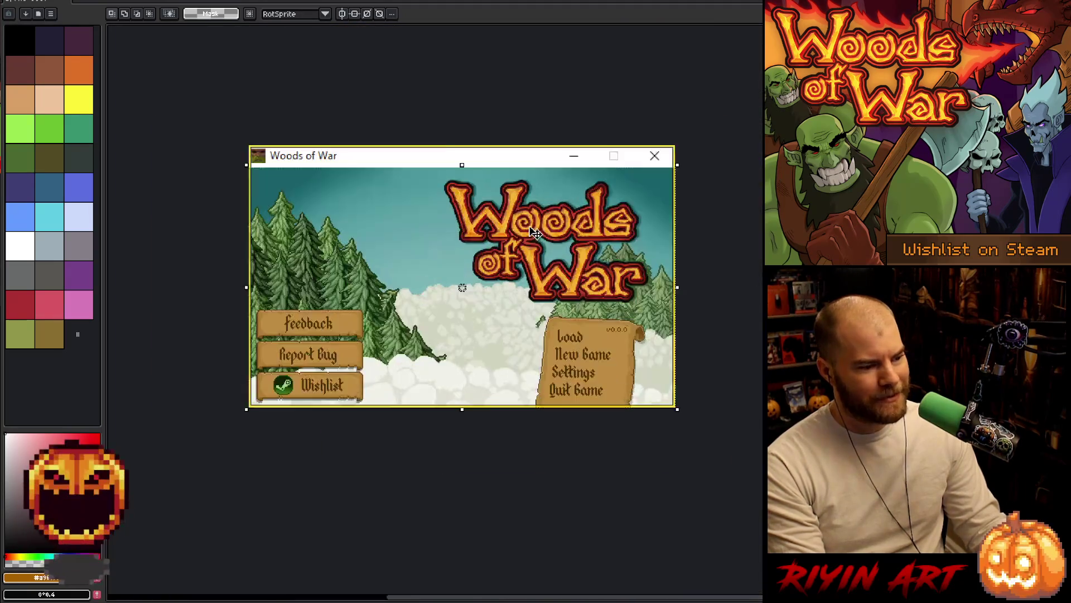
pyautogui.moveTo(537, 233); pyautogui.dragTo(648, 263)
# Step: Crop away the game window's title strip using the Sprite menu
pyautogui.hotkey('alt', 's')
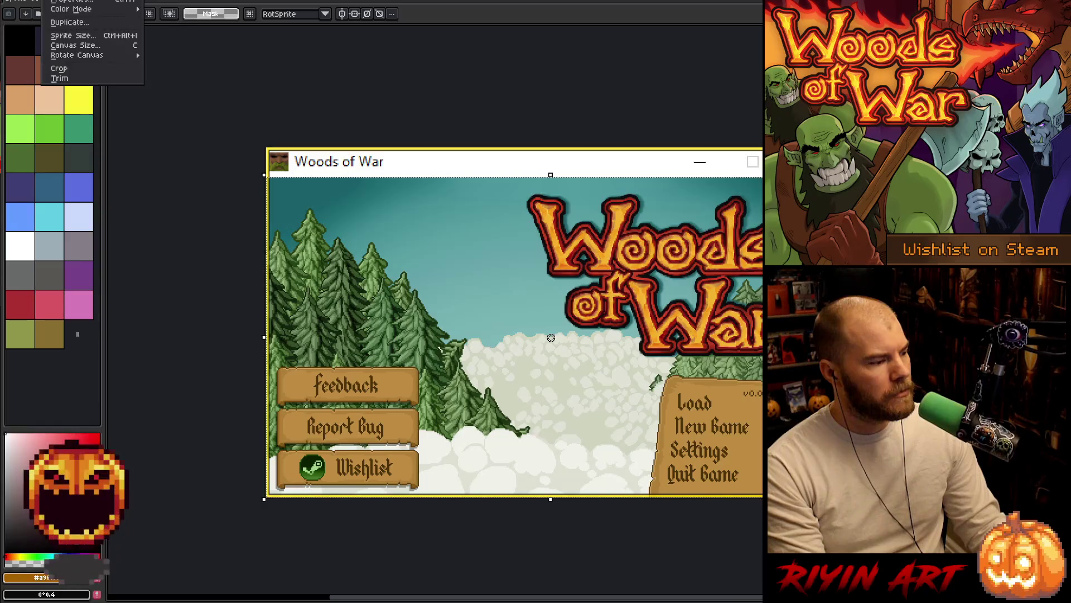
pyautogui.click(59, 69)
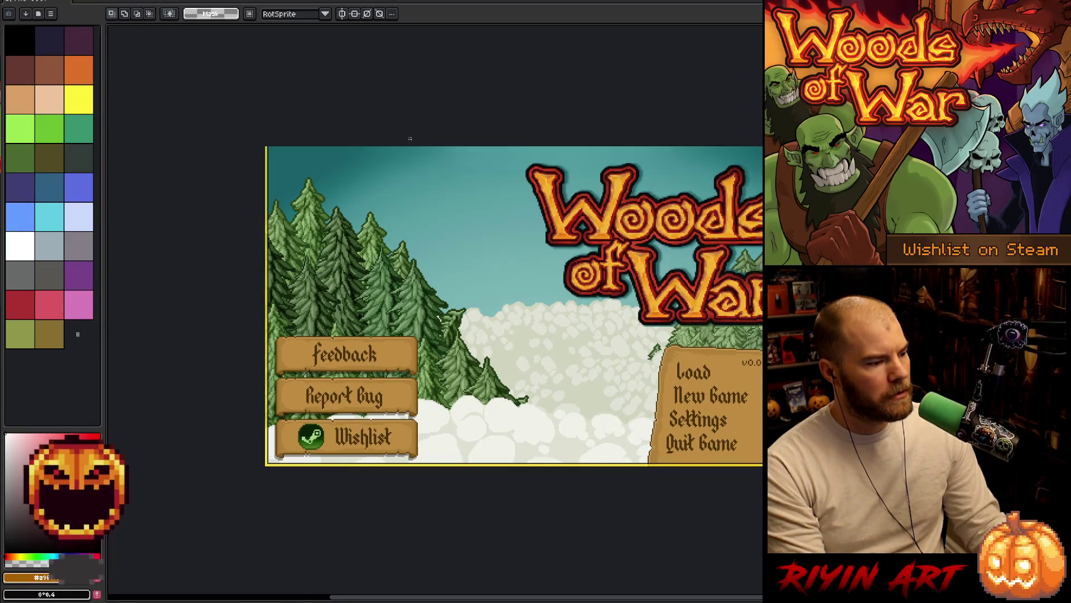
pyautogui.scroll(1, 613, 324)
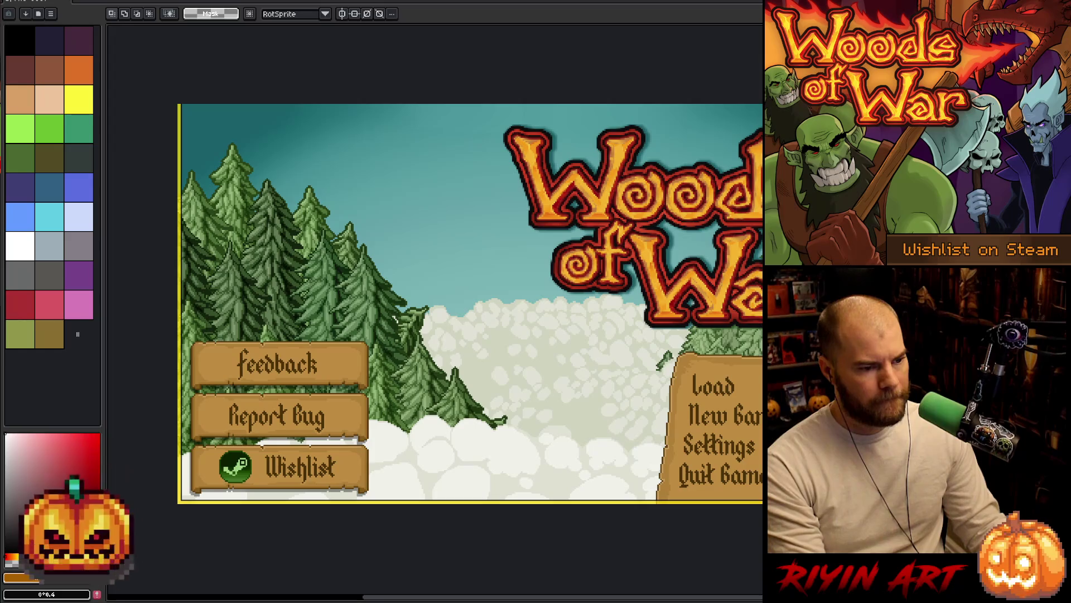
pyautogui.scroll(4, 714, 223)
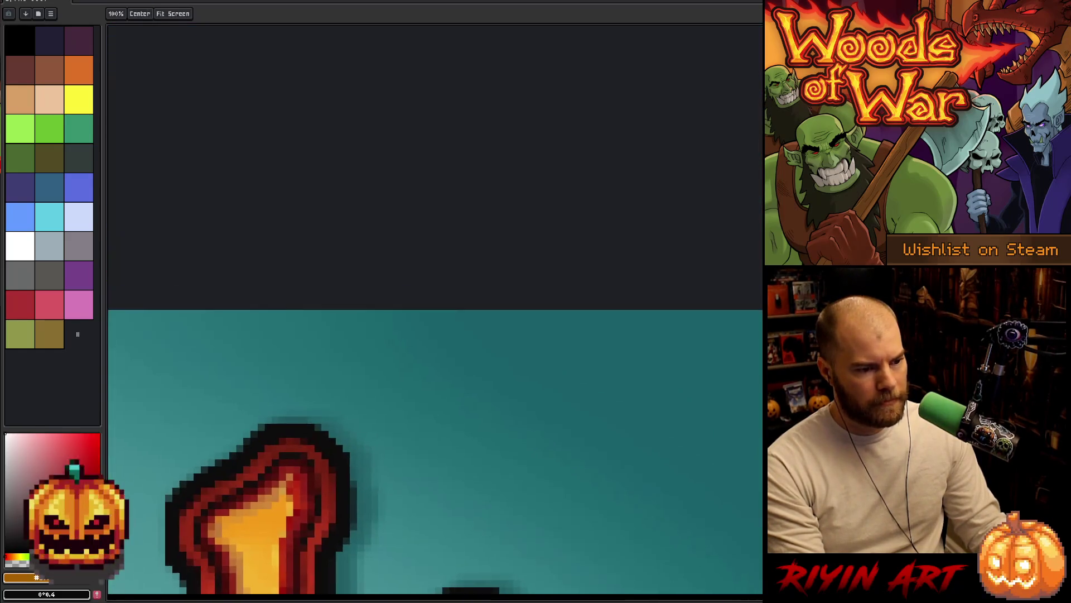
pyautogui.scroll(-6, 335, 508)
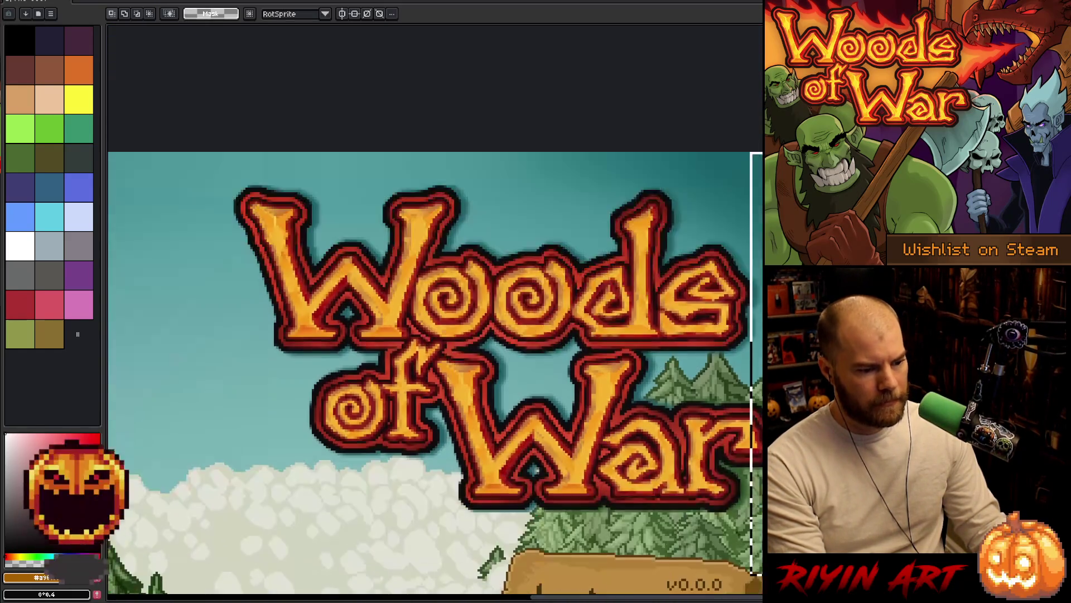
pyautogui.scroll(6, 234, 528)
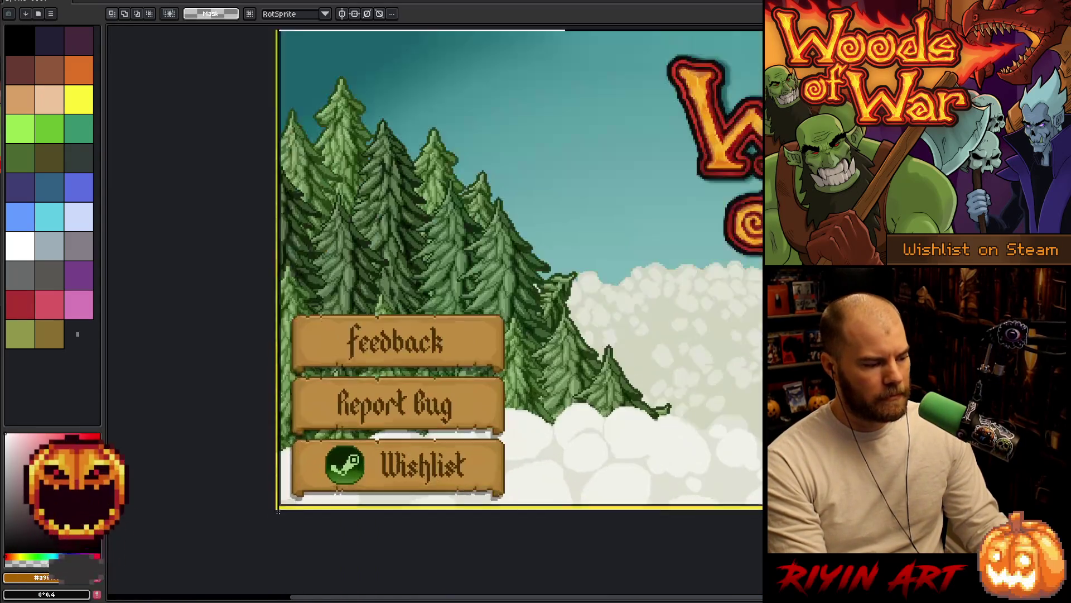
# Step: Paste the screenshot again and switch the drawing colour to black
pyautogui.hotkey('ctrl', 'v')
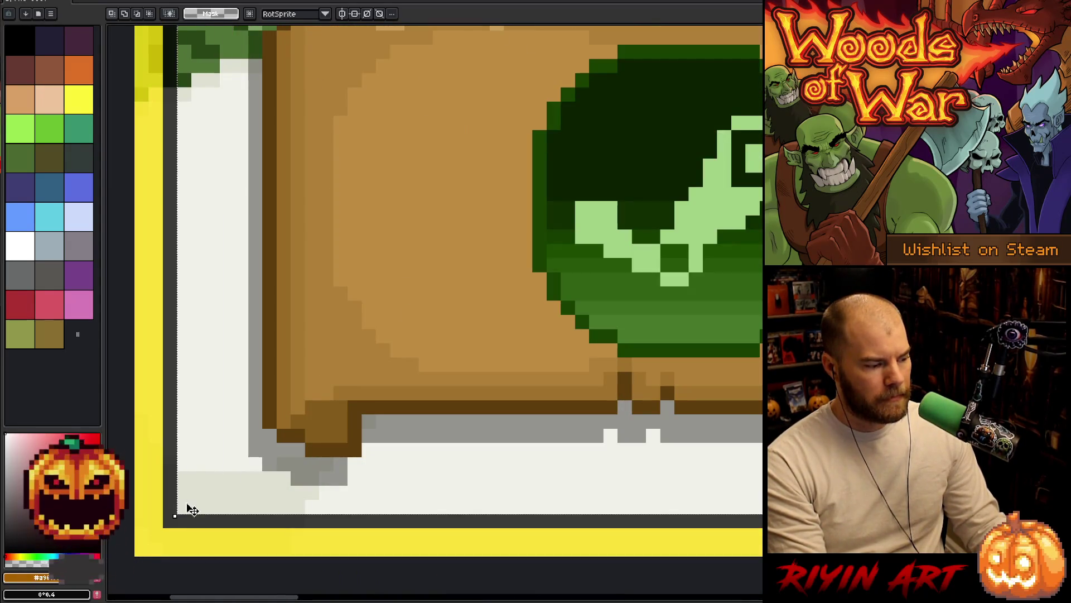
pyautogui.scroll(-5, 301, 438)
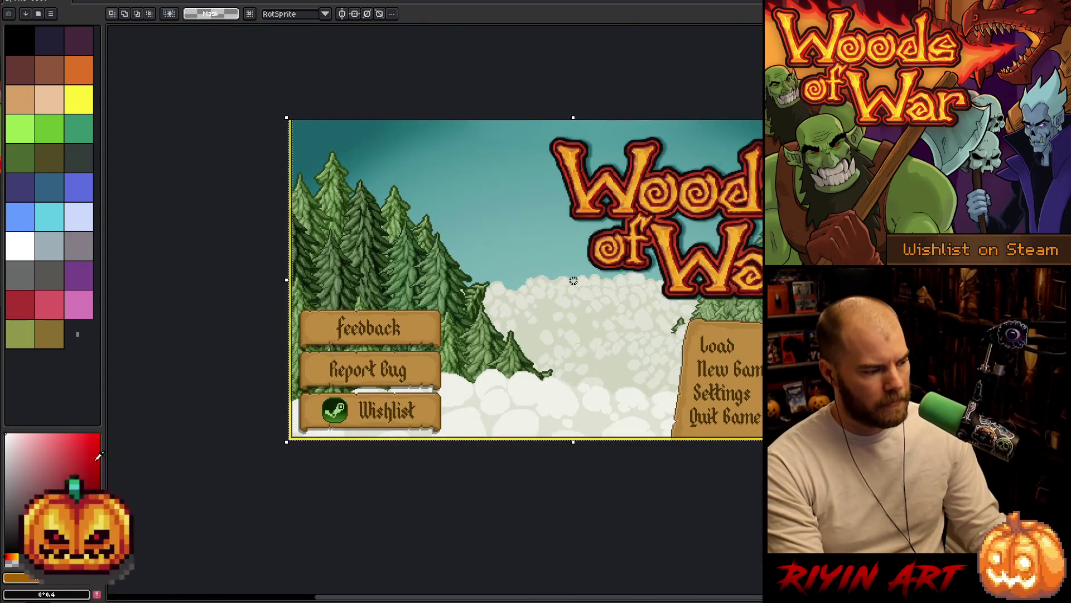
pyautogui.press('x')
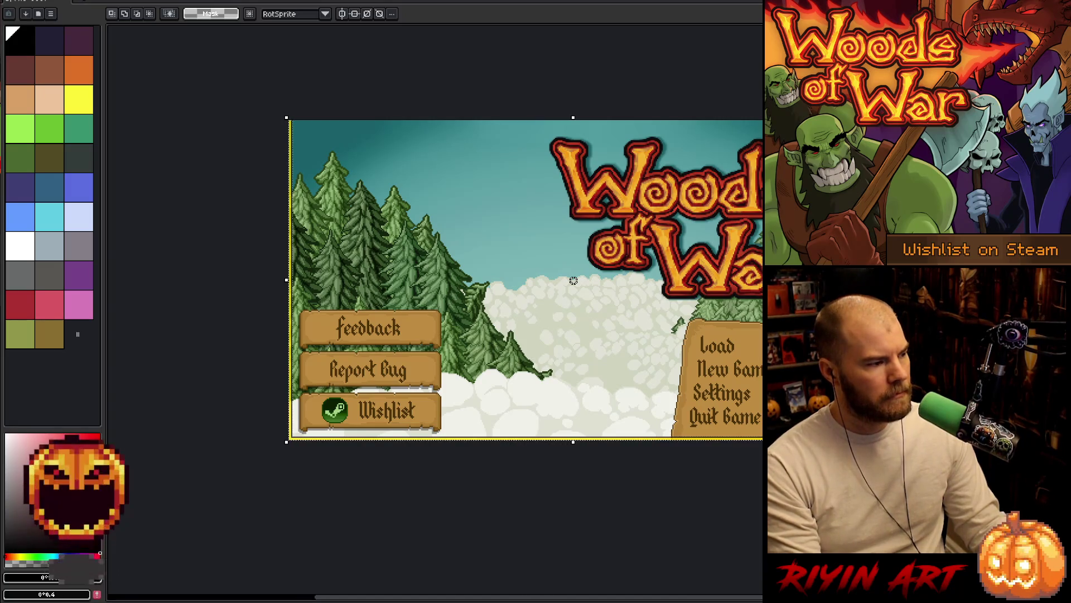
pyautogui.click(78, 1)
# Step: Drop the pasted screenshot onto the canvas and pan it into view
pyautogui.moveTo(33, 2)
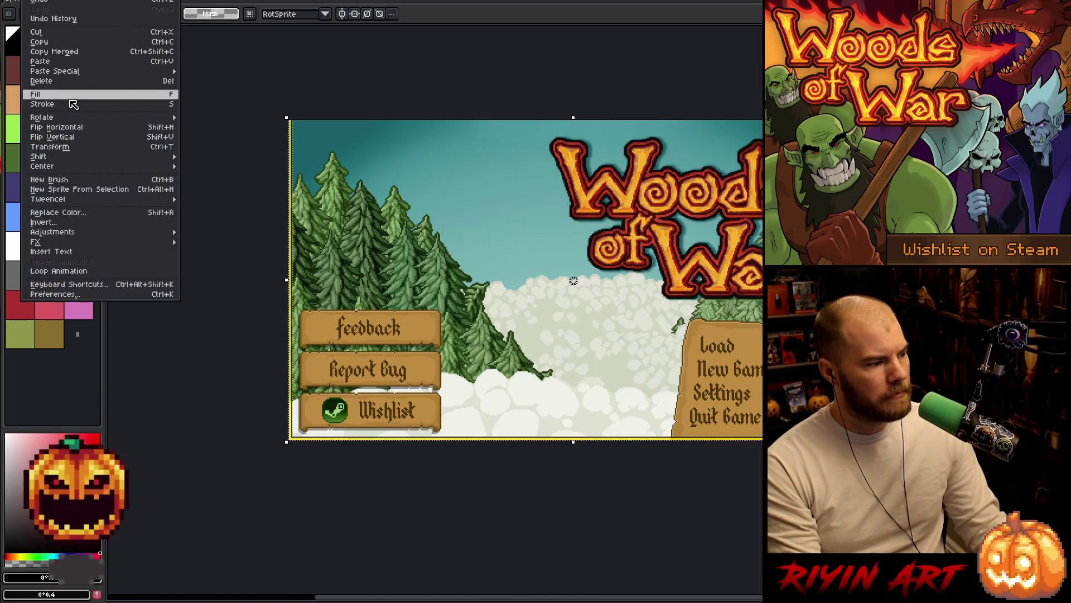
pyautogui.click(74, 105)
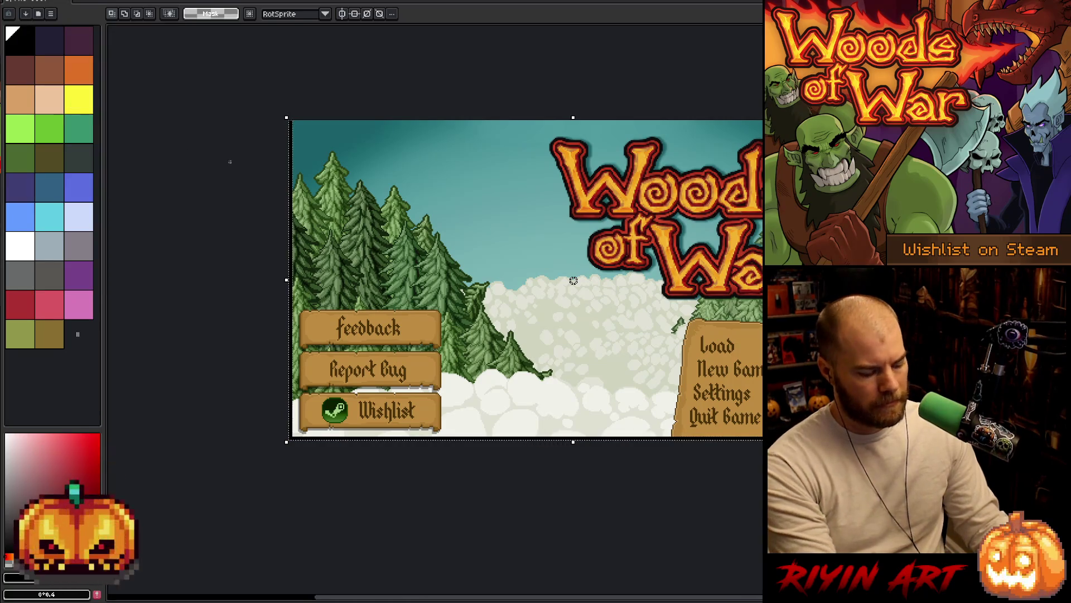
pyautogui.scroll(2, 607, 303)
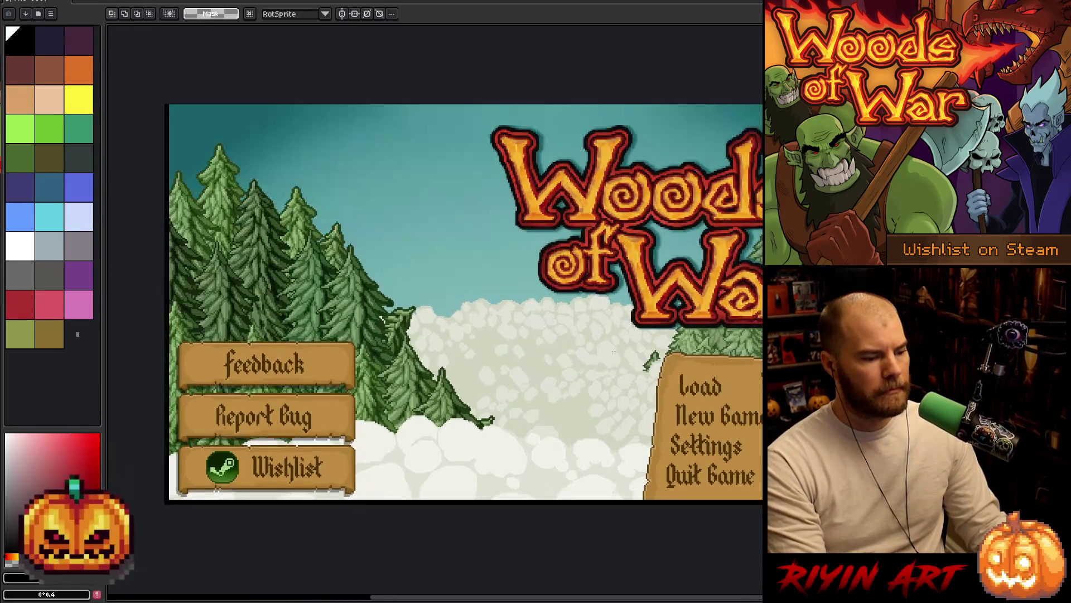
pyautogui.scroll(-2, 565, 327)
pyautogui.moveTo(565, 327)
pyautogui.mouseDown()
pyautogui.moveTo(479, 345)
pyautogui.moveTo(466, 319)
pyautogui.mouseUp()
pyautogui.scroll(2, 478, 346)
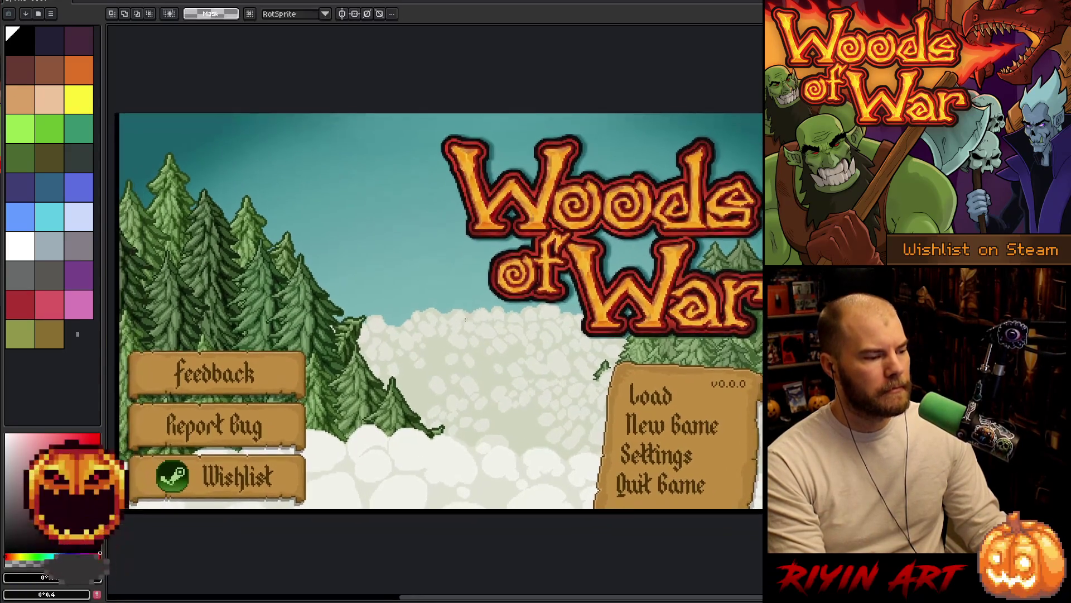
pyautogui.moveTo(447, 338); pyautogui.dragTo(446, 334)
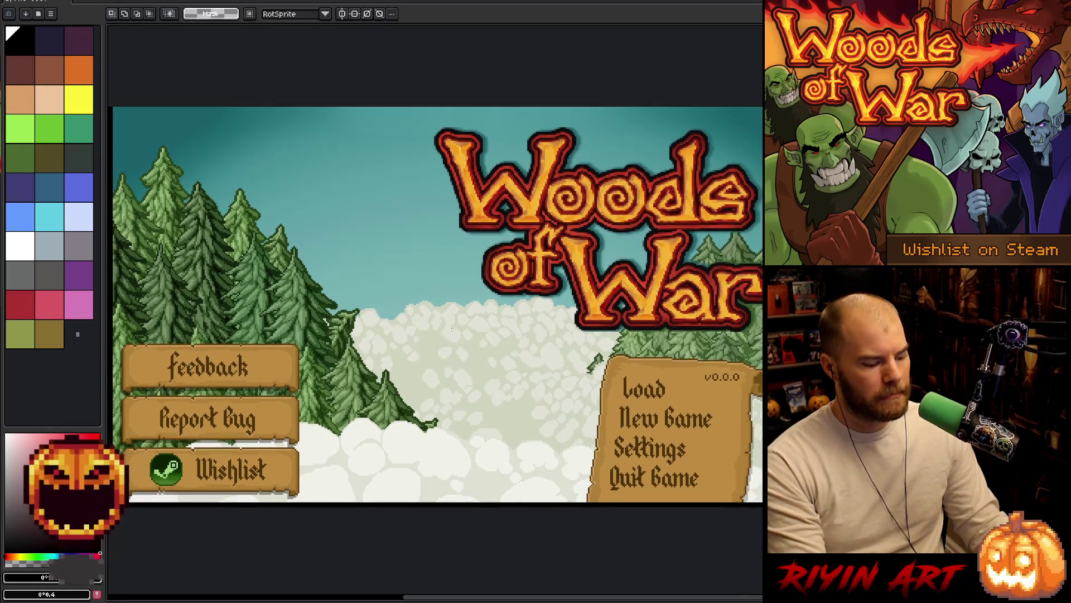
# Step: Hide the side panels, show the layer timeline and centre the title screen
pyautogui.hotkey('ctrl', 'f')
pyautogui.press('Tab')
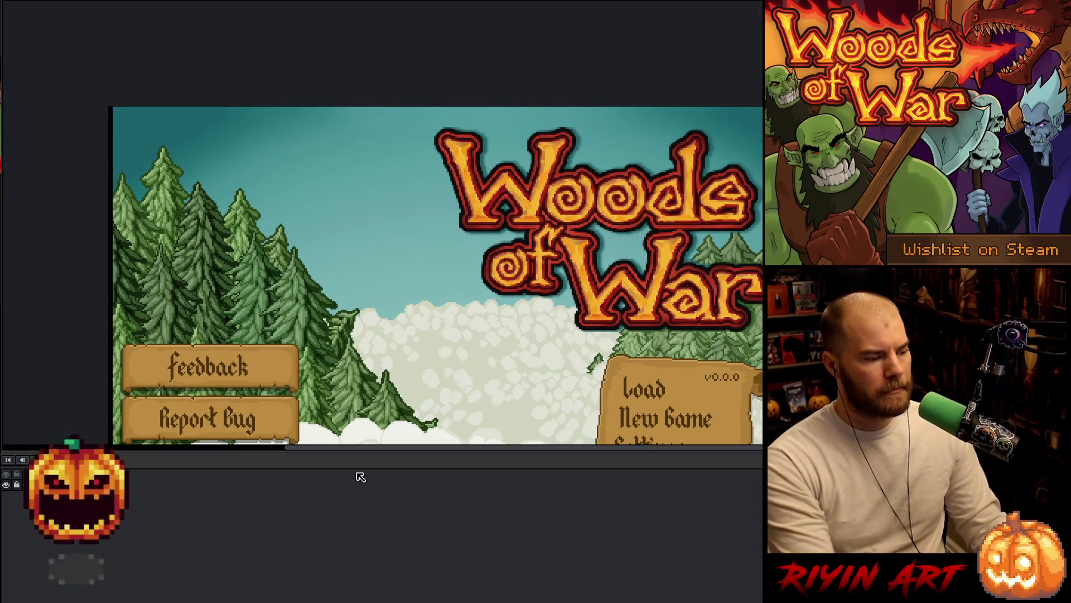
pyautogui.moveTo(366, 452); pyautogui.dragTo(357, 544)
pyautogui.moveTo(413, 335)
pyautogui.mouseDown()
pyautogui.moveTo(354, 287)
pyautogui.moveTo(313, 301)
pyautogui.moveTo(340, 288)
pyautogui.mouseUp()
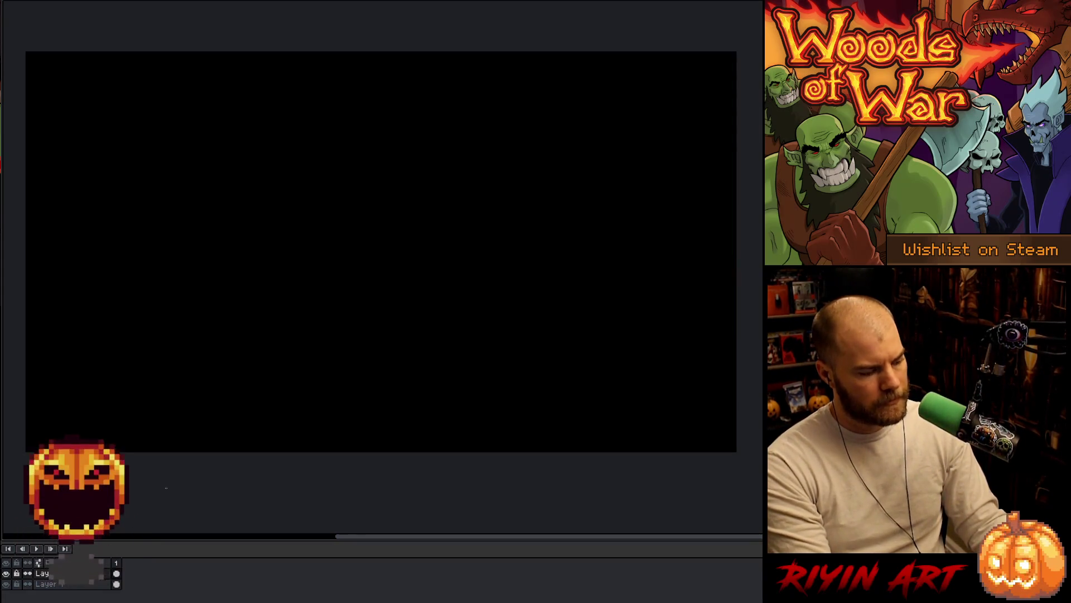
# Step: Lower the screenshot layer's opacity in Layer Properties, then bring up the Open dialog
pyautogui.doubleClick(42, 573)
pyautogui.moveTo(437, 85); pyautogui.dragTo(465, 86)
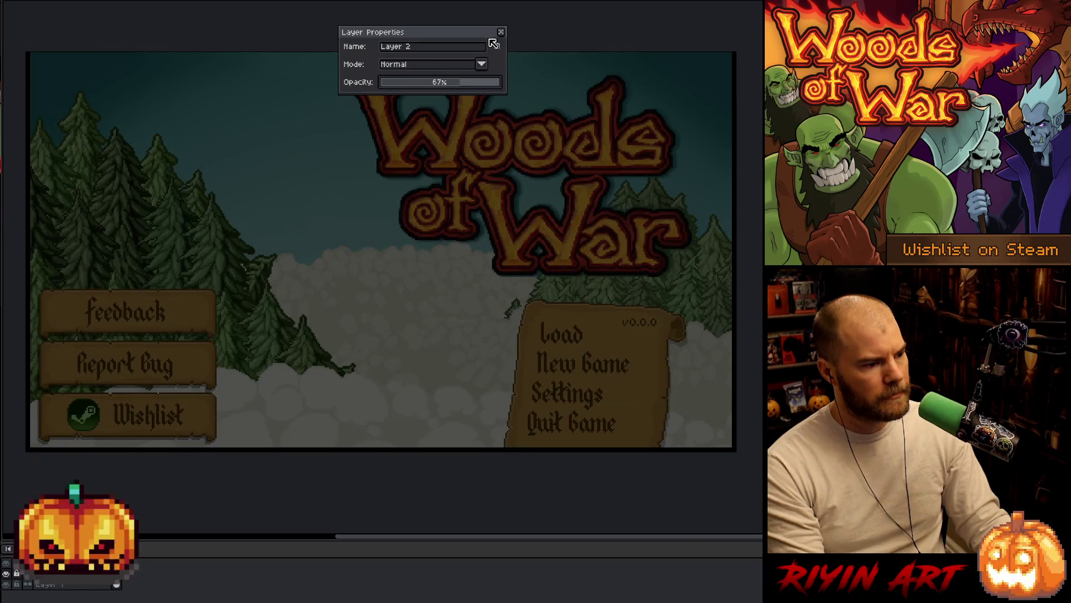
pyautogui.click(501, 32)
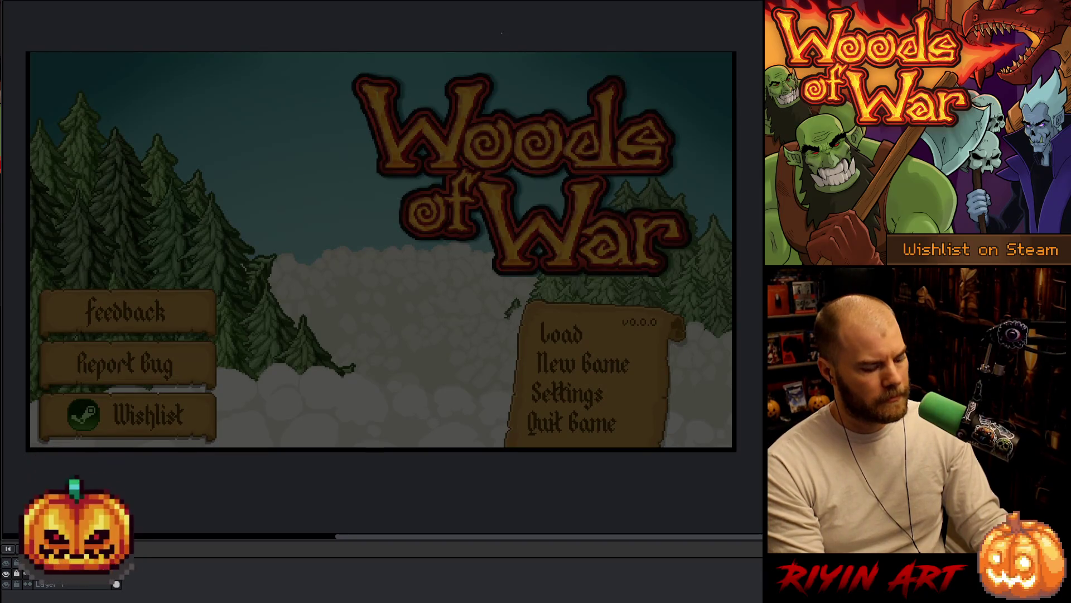
pyautogui.hotkey('ctrl', 'o')
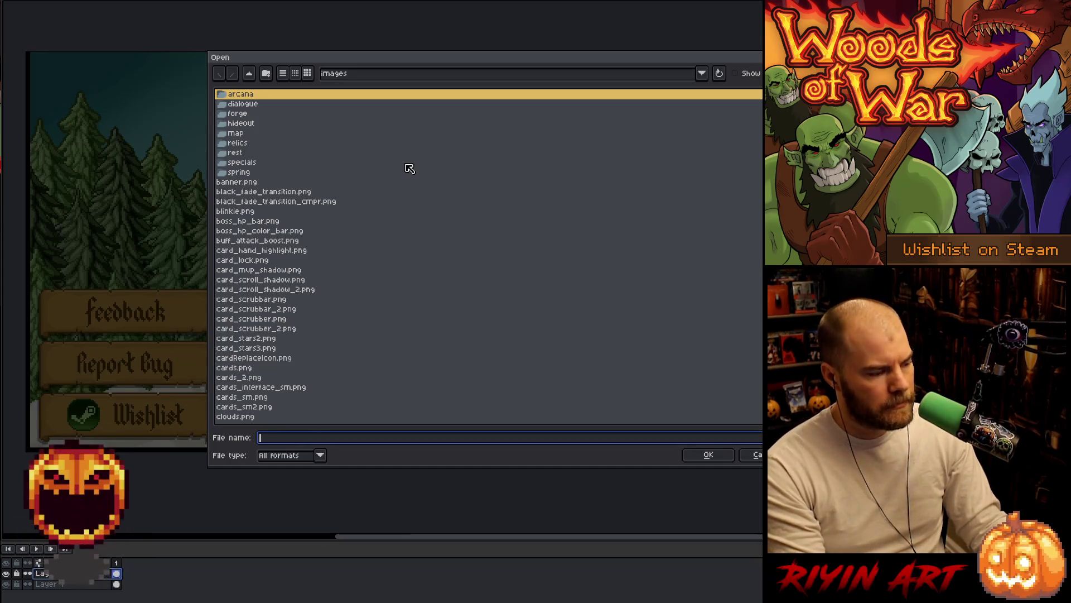
# Step: Browse the scroll_scrubber, scrollMid and scrollTop settings images in the images folder
pyautogui.scroll(-5, 323, 255)
pyautogui.scroll(5, 322, 253)
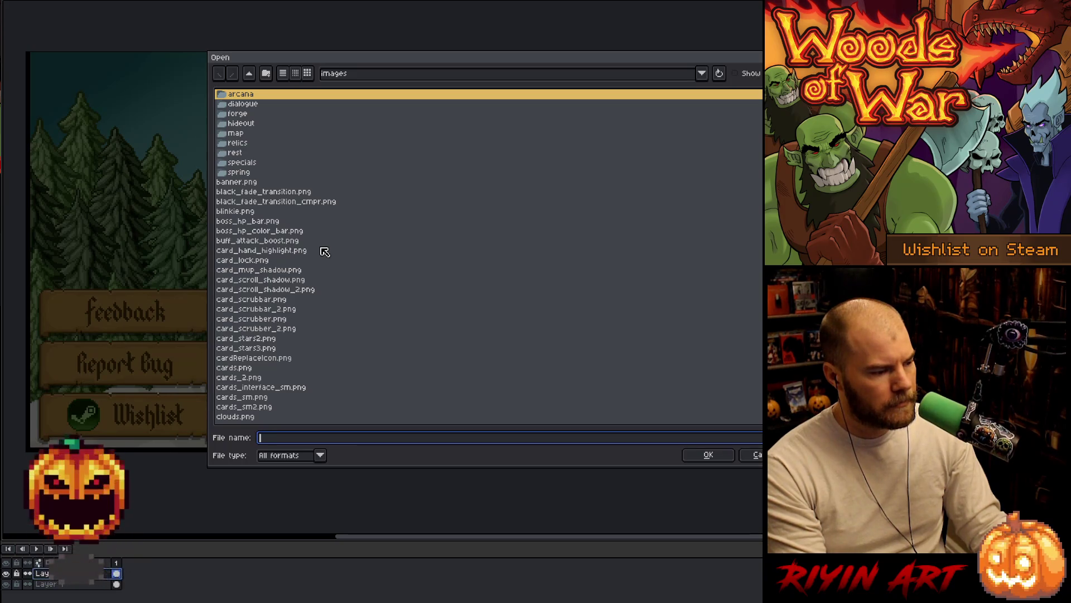
pyautogui.scroll(-15, 320, 251)
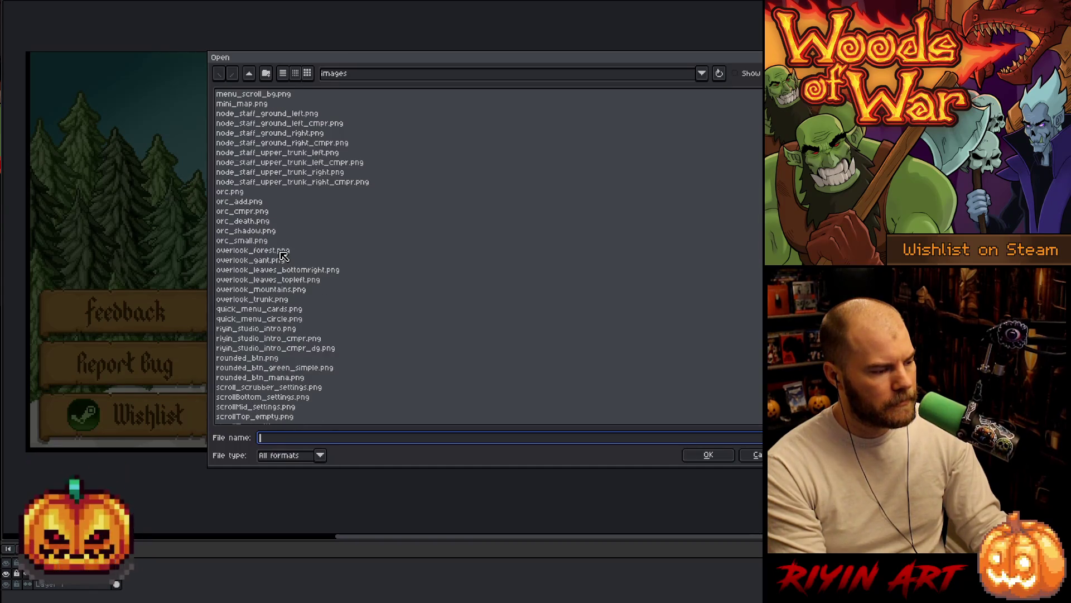
pyautogui.scroll(-5, 283, 255)
pyautogui.click(245, 182)
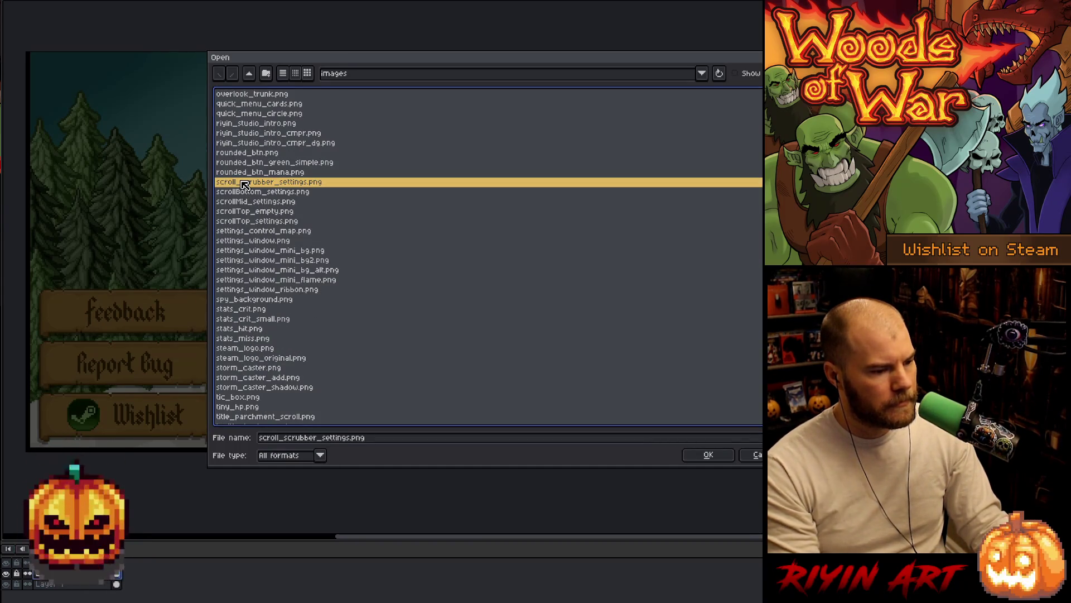
pyautogui.press('Down')
pyautogui.press('Down')
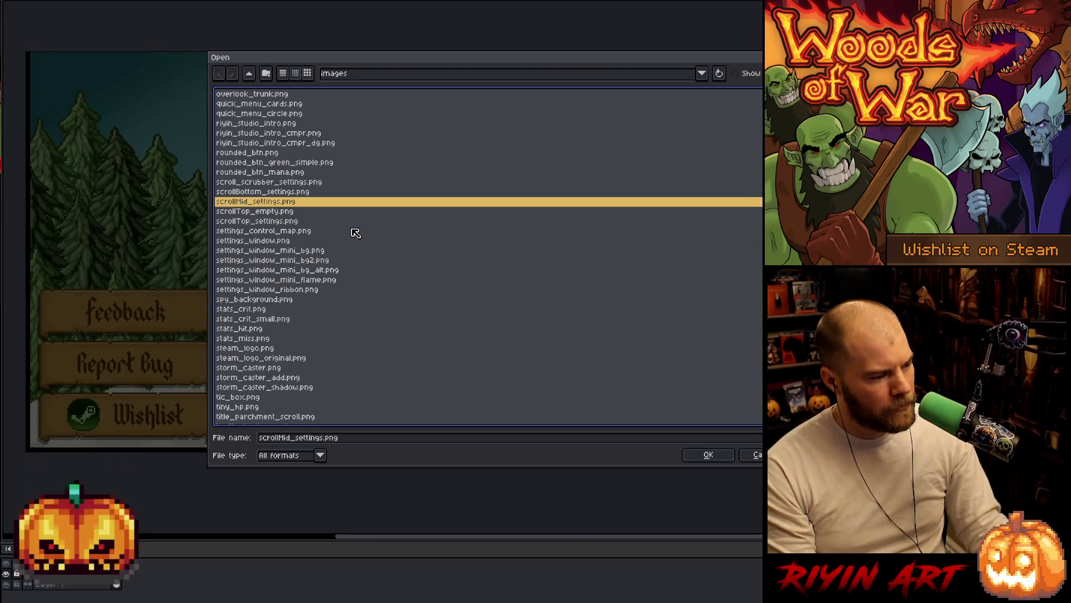
pyautogui.press('Down')
pyautogui.press('Down')
pyautogui.press('Up')
pyautogui.press('Up')
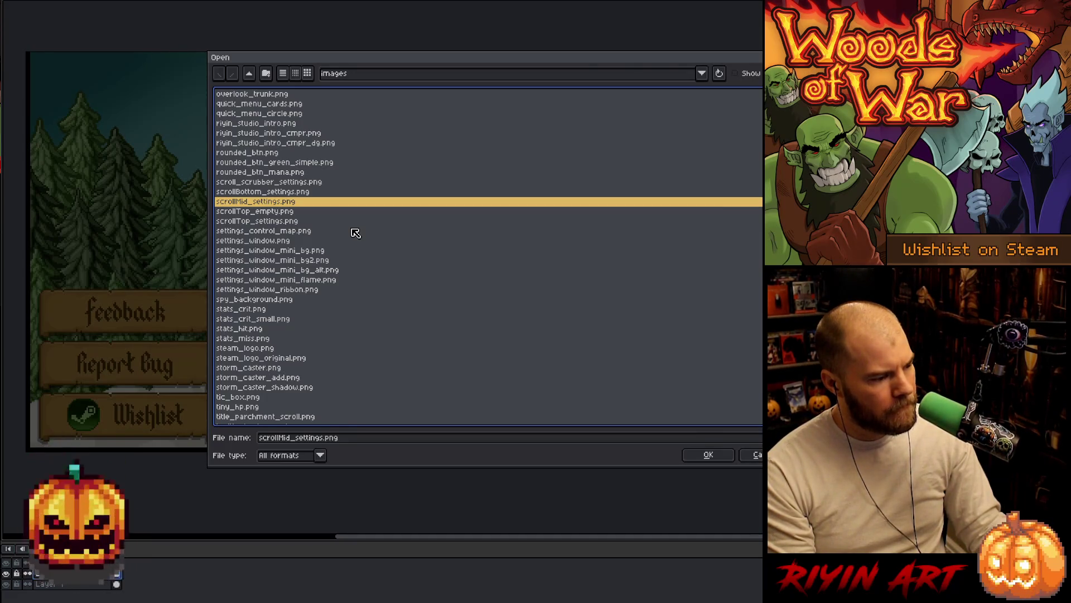
pyautogui.scroll(-1, 355, 232)
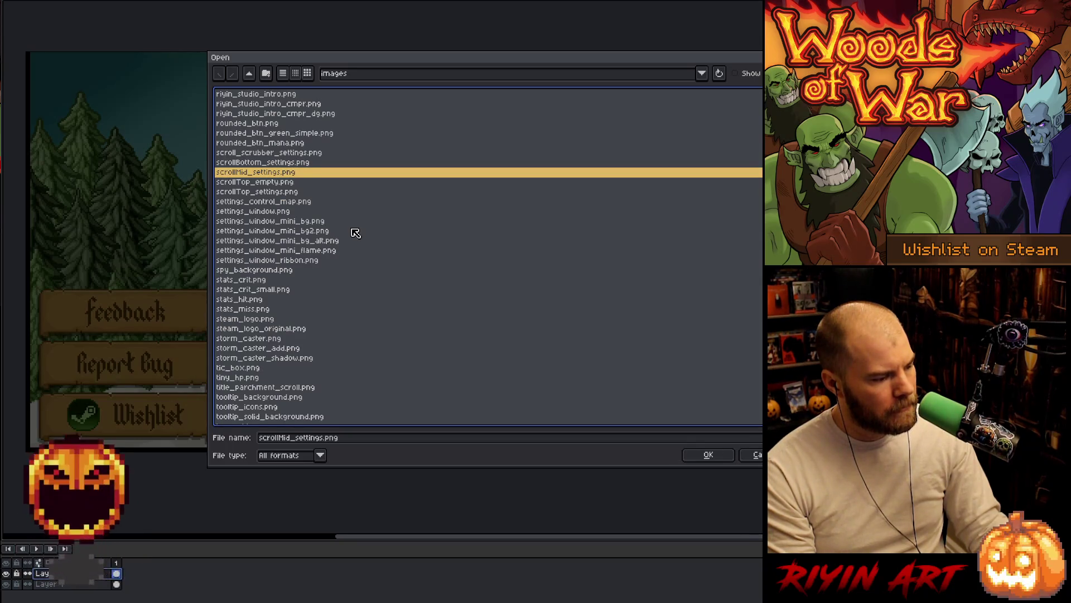
# Step: Look at title_parchment_scroll.png, then open vignette.png as a new image
pyautogui.click(256, 389)
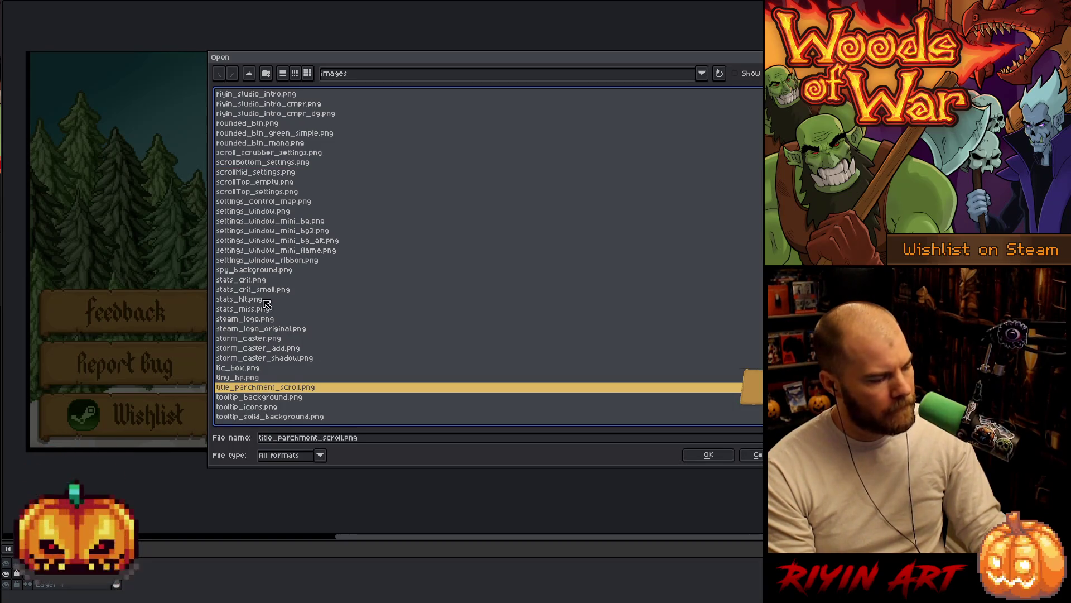
pyautogui.scroll(-2, 267, 302)
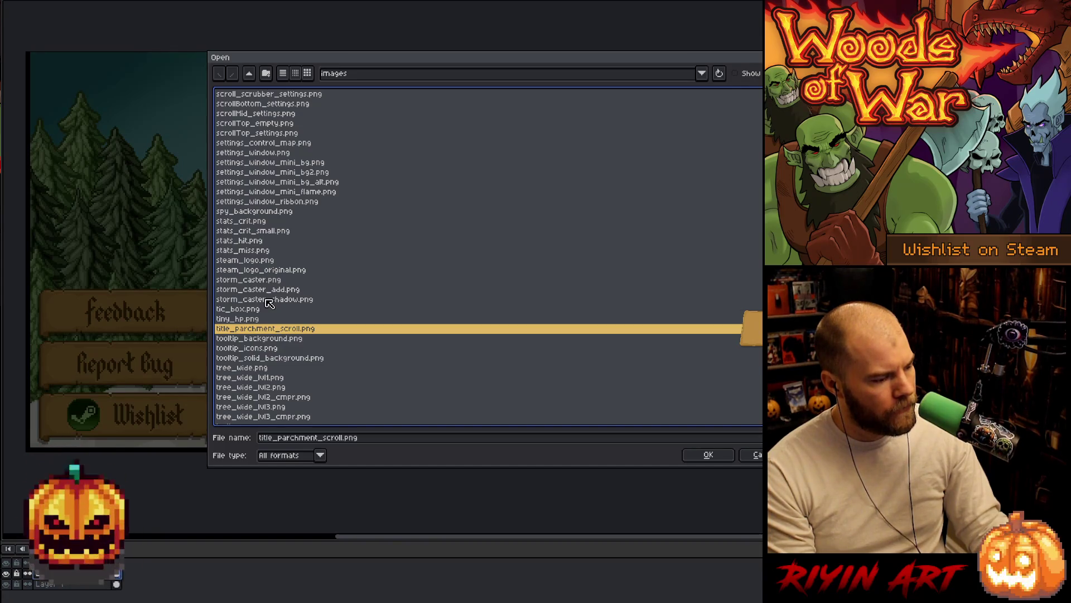
pyautogui.scroll(-8, 269, 303)
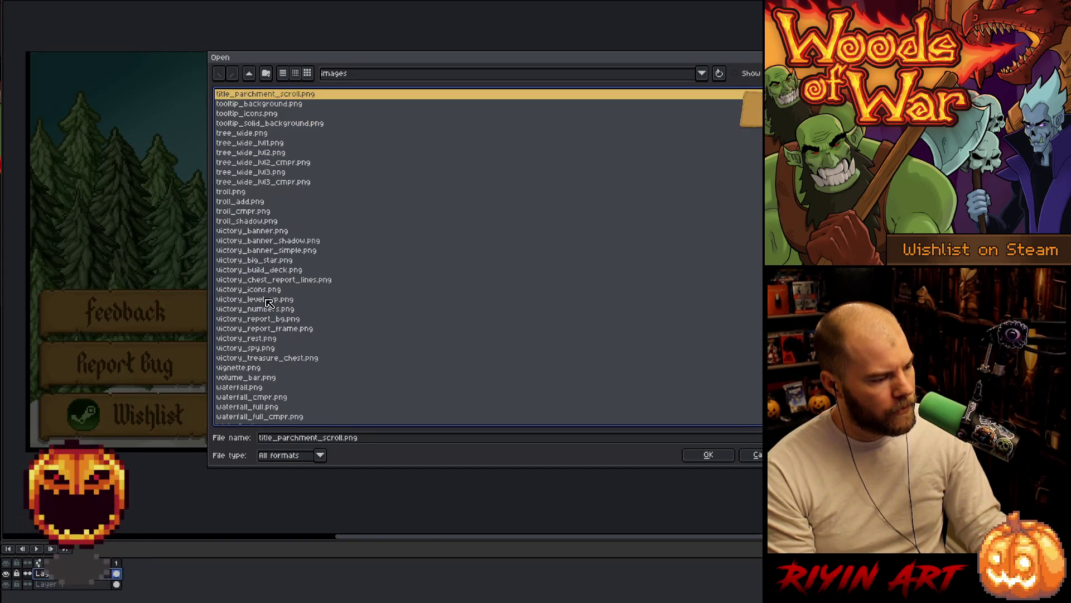
pyautogui.scroll(-2, 270, 303)
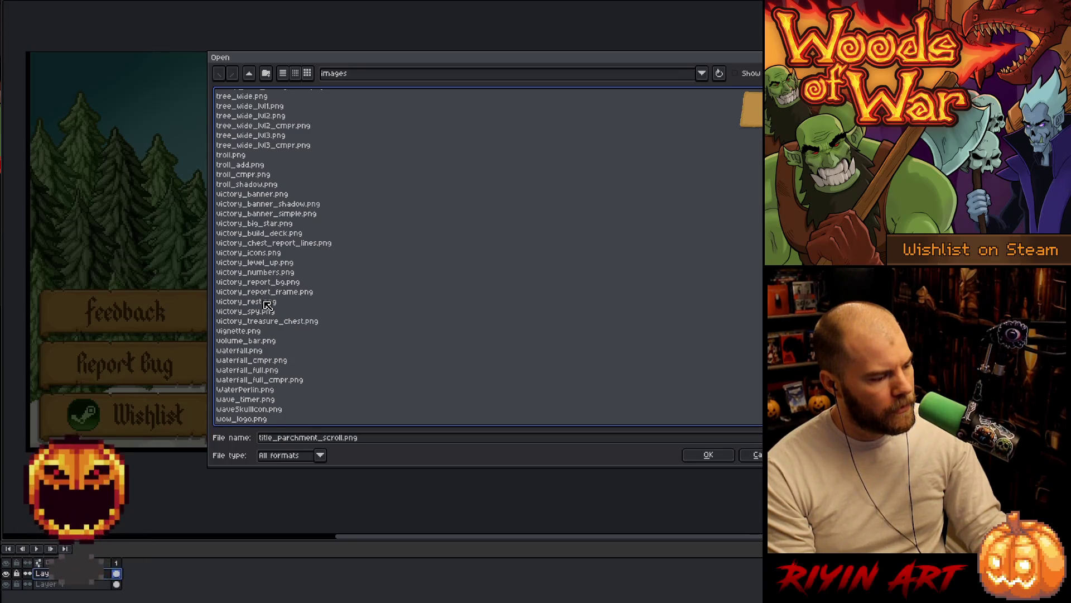
pyautogui.click(251, 334)
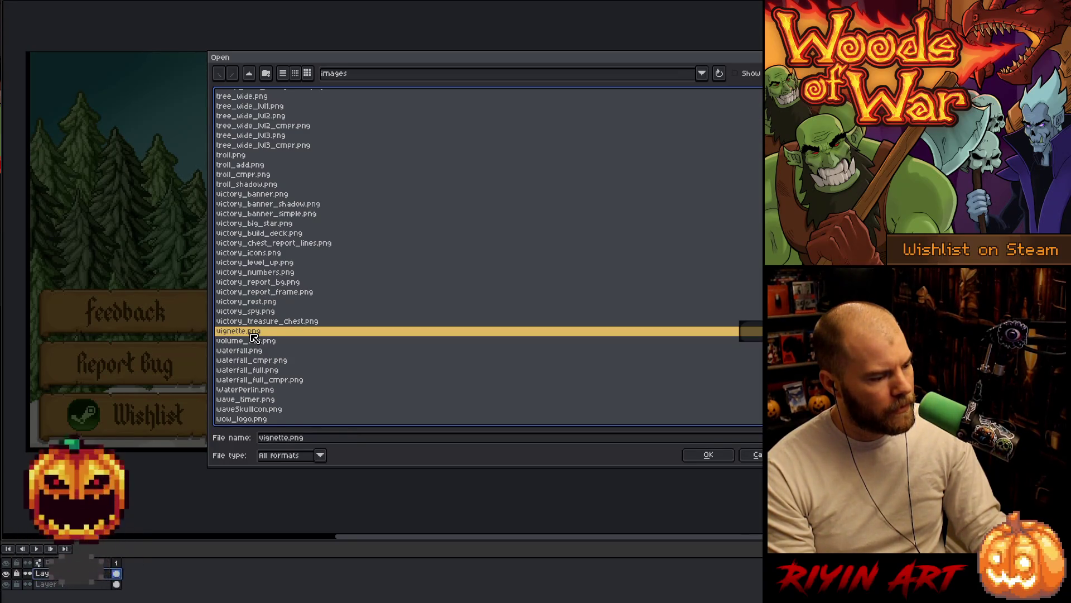
pyautogui.doubleClick(255, 334)
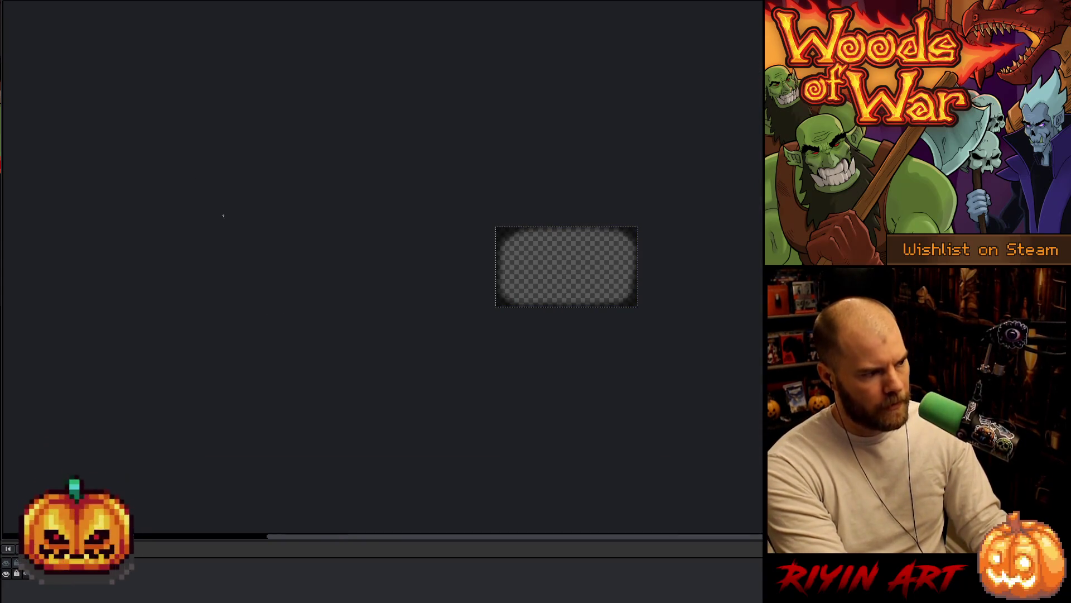
# Step: Return to the title-screen document, select its cel and undo to restore the dark overlay
pyautogui.hotkey('ctrl', 'Tab')
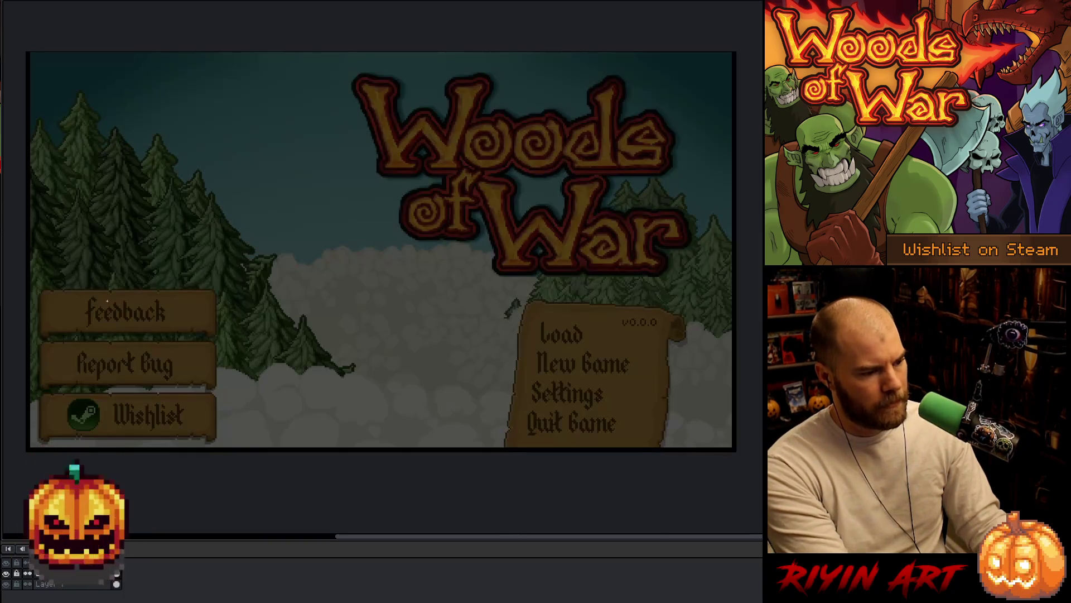
pyautogui.click(116, 579)
pyautogui.hotkey('ctrl', 'z')
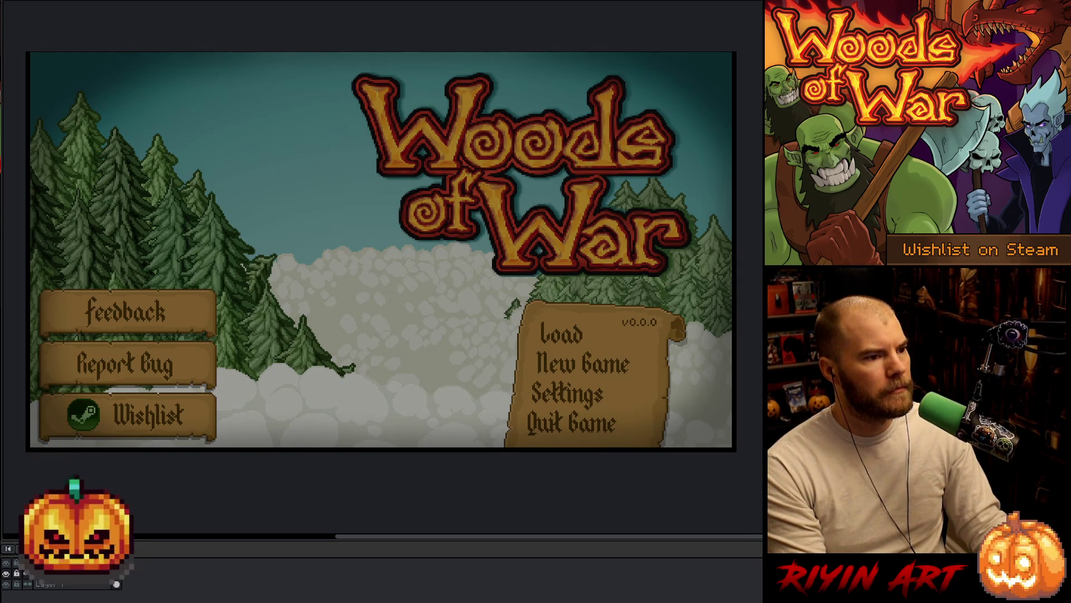
pyautogui.hotkey('alt', 'Tab')
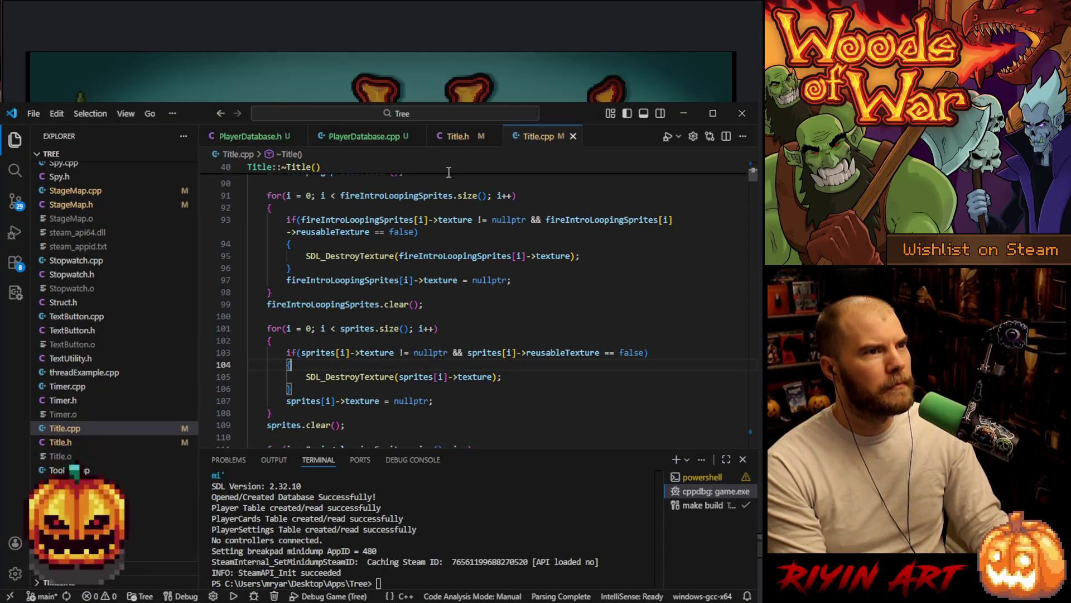
# Step: Search Title.cpp for 'menuscrollbg =' and select the title_parchment_scroll image name
pyautogui.click(579, 283)
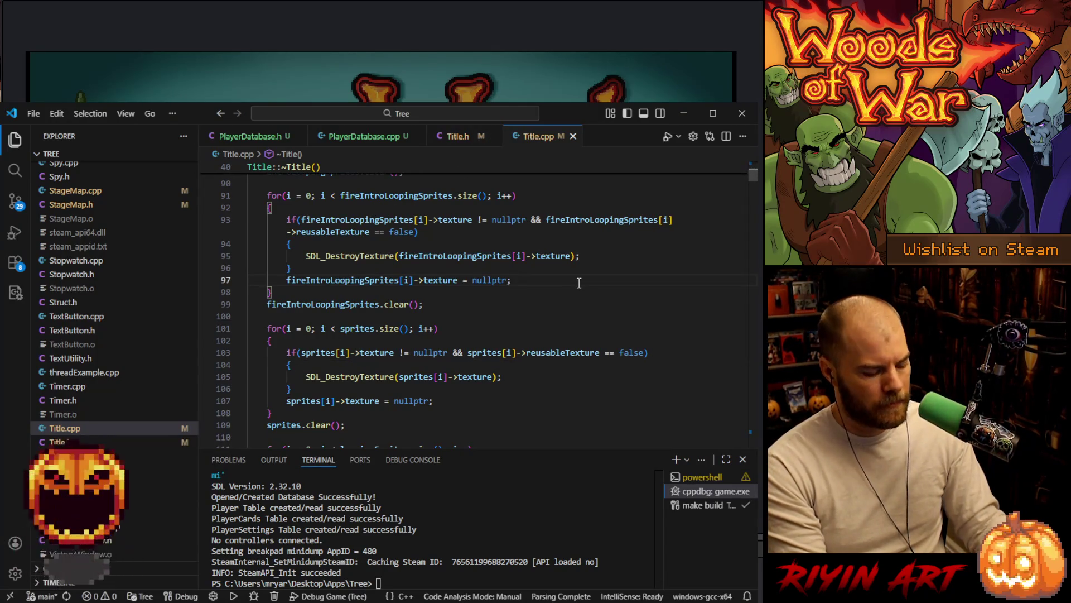
pyautogui.hotkey('ctrl', 'f')
pyautogui.write('mainback')
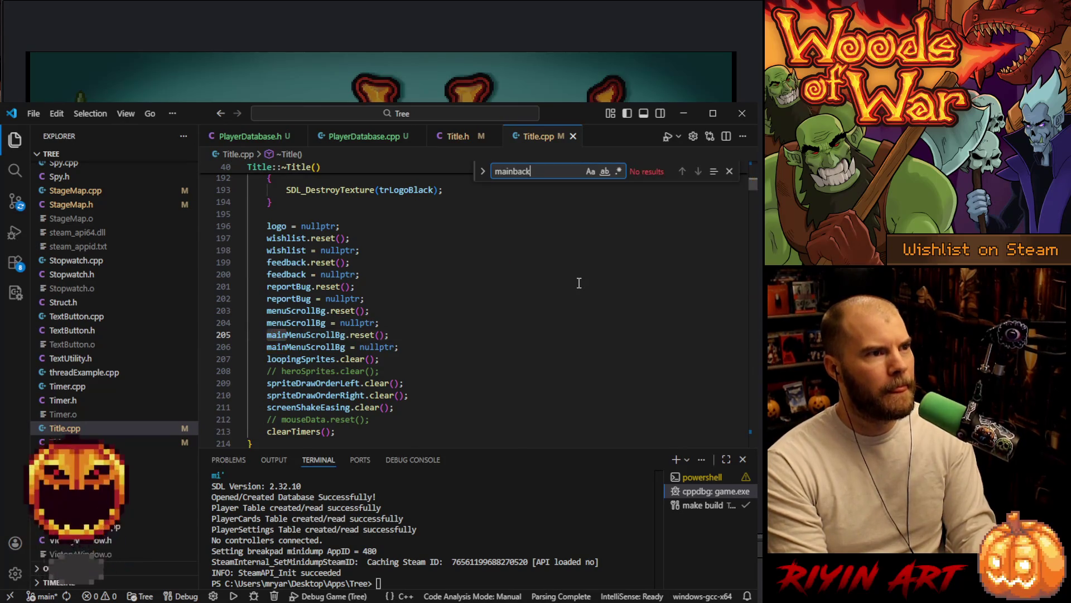
pyautogui.press('BackSpace')
pyautogui.press('BackSpace')
pyautogui.press('BackSpace')
pyautogui.press('BackSpace')
pyautogui.write('menu')
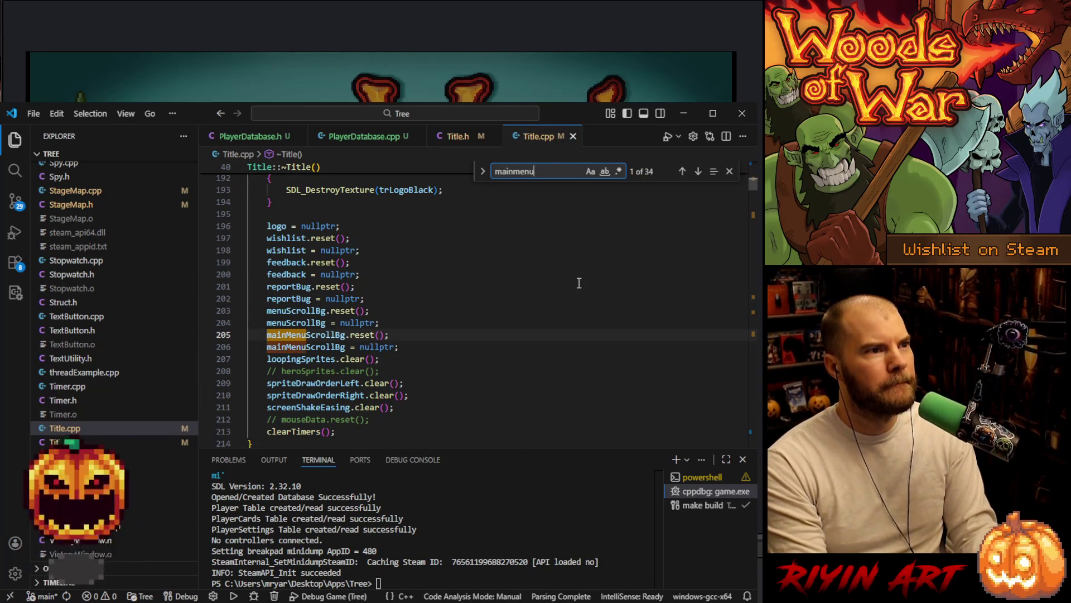
pyautogui.write('scroll')
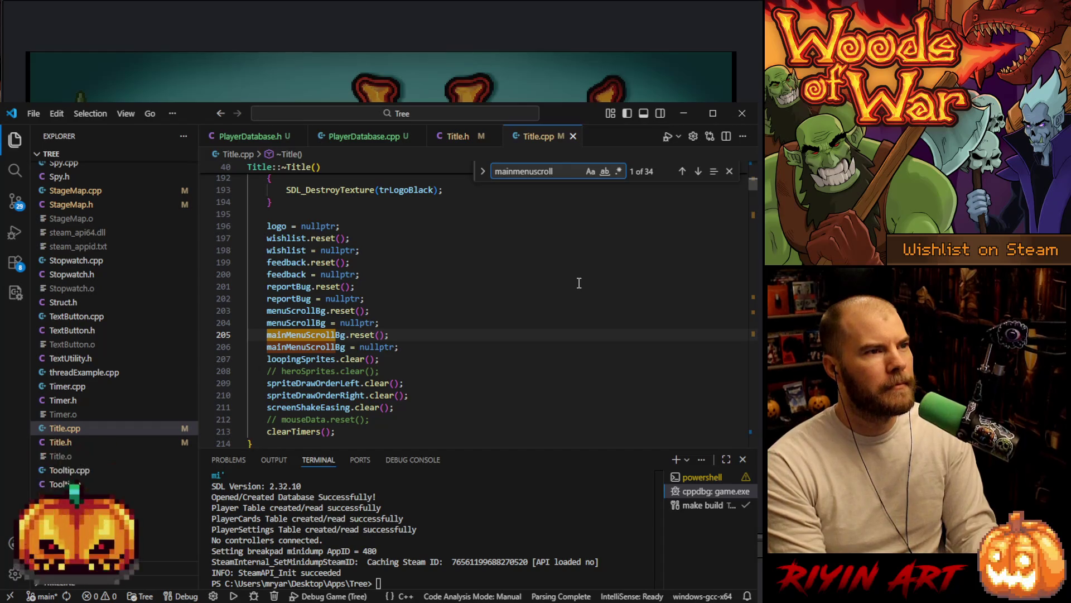
pyautogui.write('bg =')
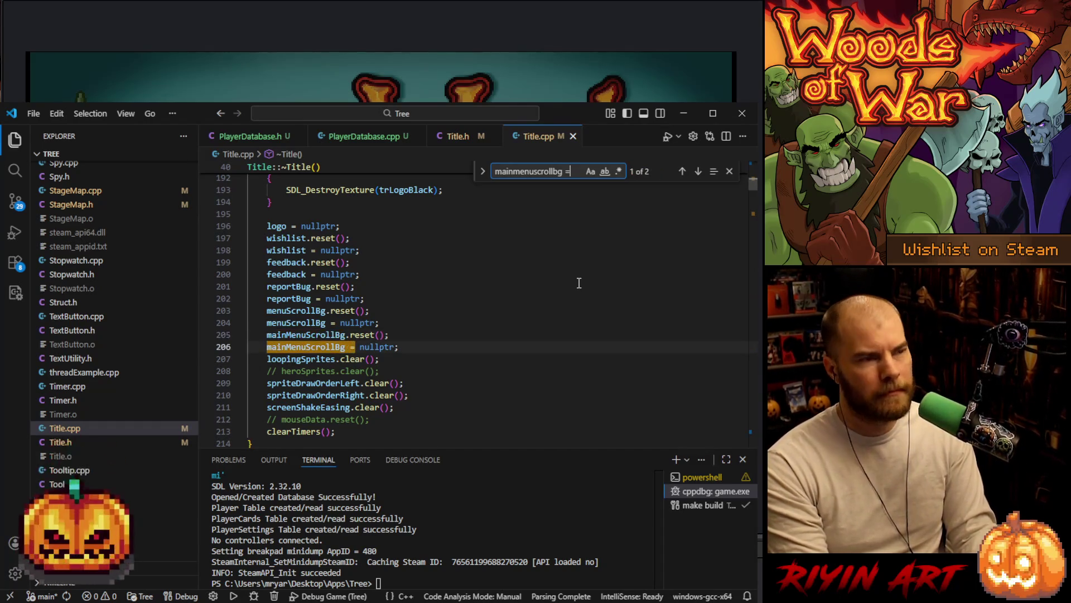
pyautogui.press('Return')
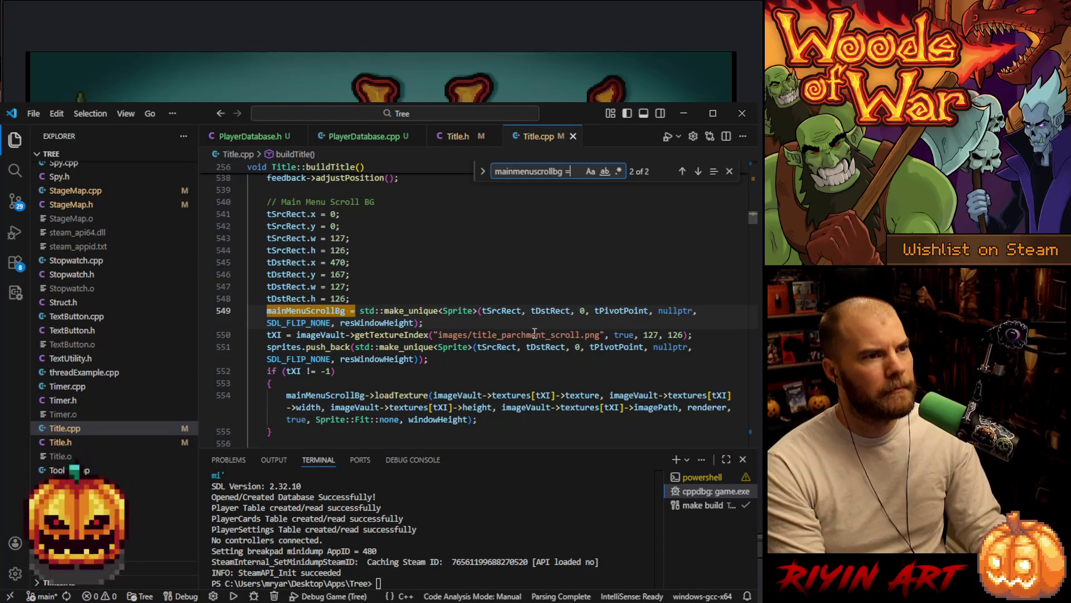
pyautogui.doubleClick(535, 334)
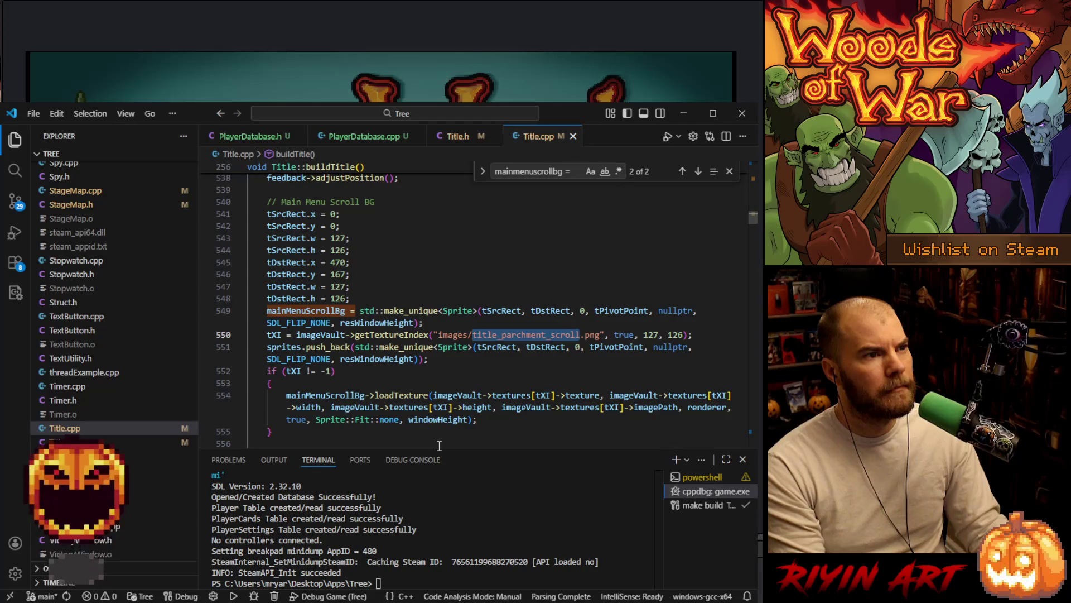
# Step: Check the menu_scroll_bg.png path nearby, then minimize VS Code
pyautogui.scroll(-5, 344, 343)
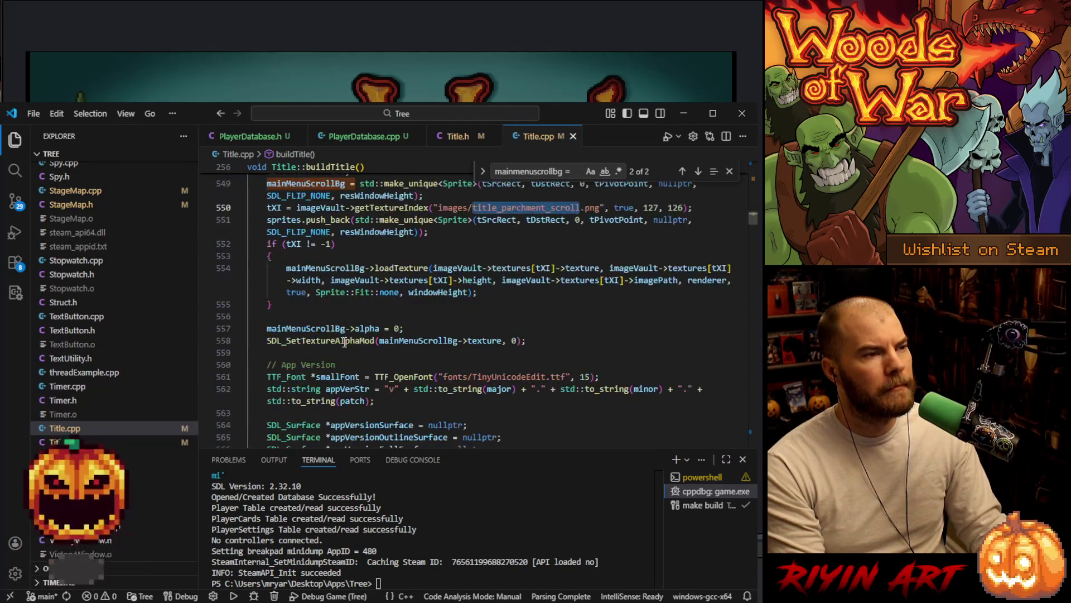
pyautogui.scroll(-11, 344, 343)
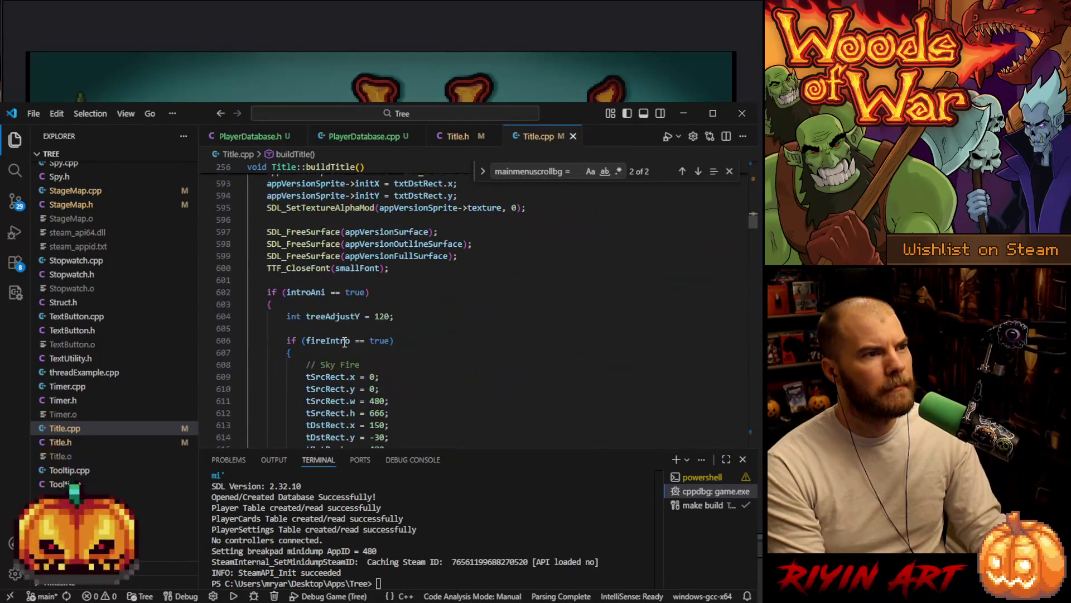
pyautogui.scroll(17, 345, 343)
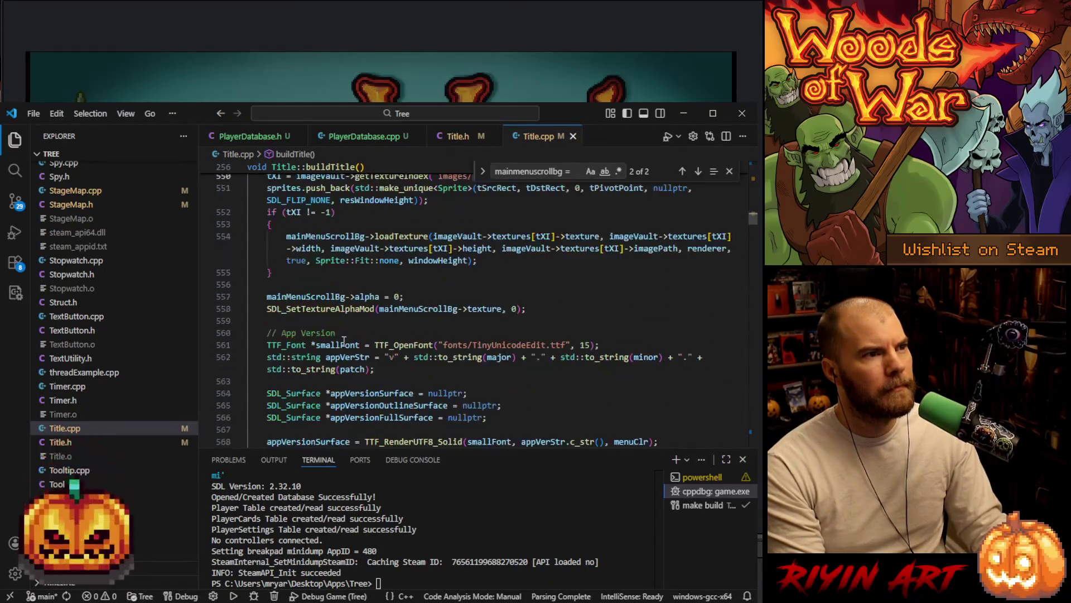
pyautogui.scroll(10, 345, 340)
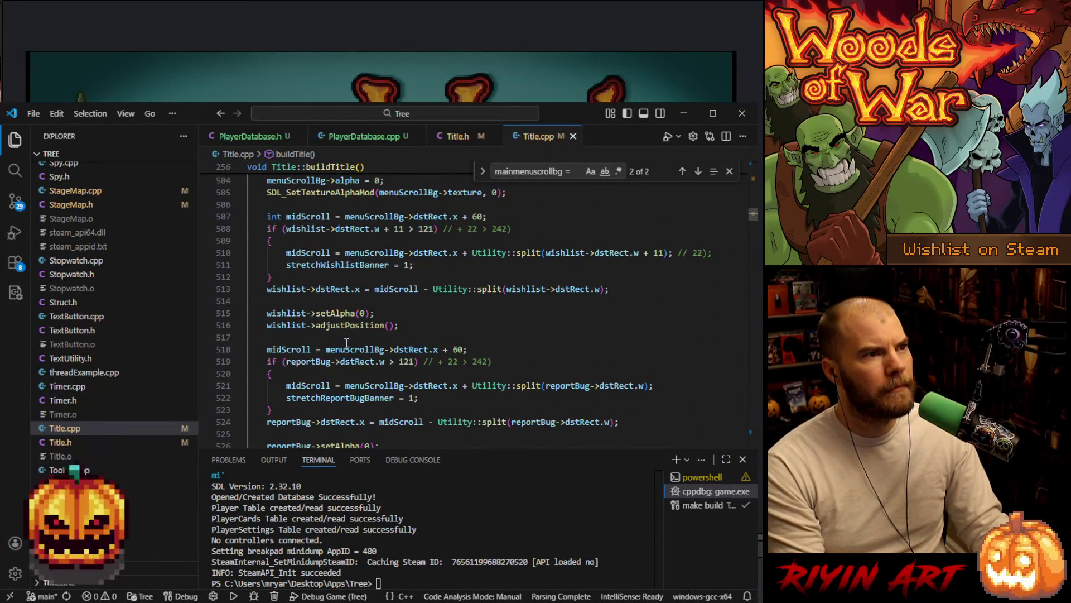
pyautogui.scroll(-4, 346, 343)
pyautogui.scroll(7, 308, 334)
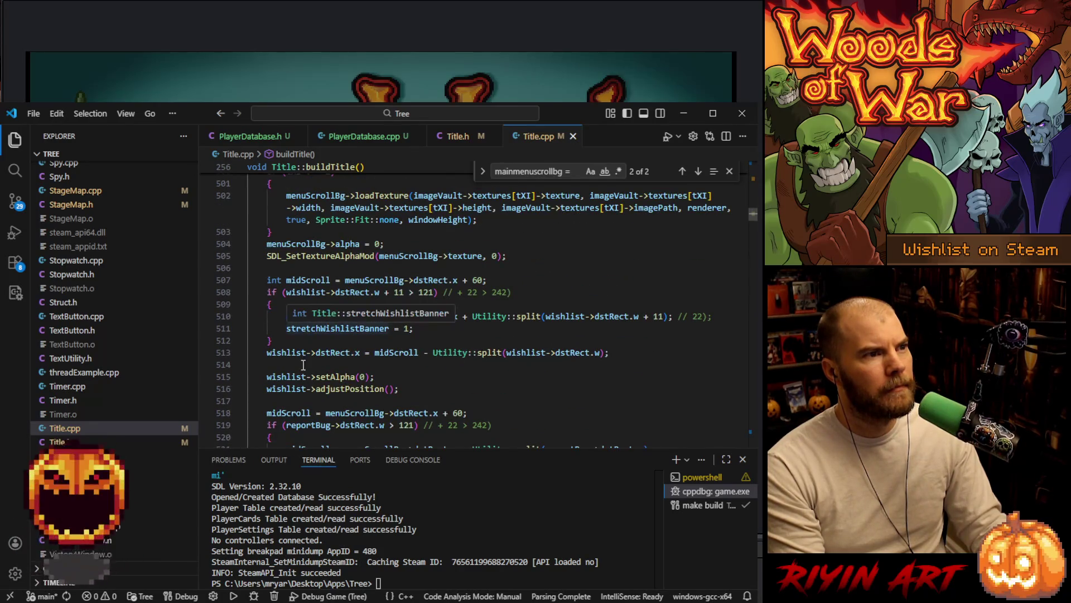
pyautogui.scroll(4, 313, 384)
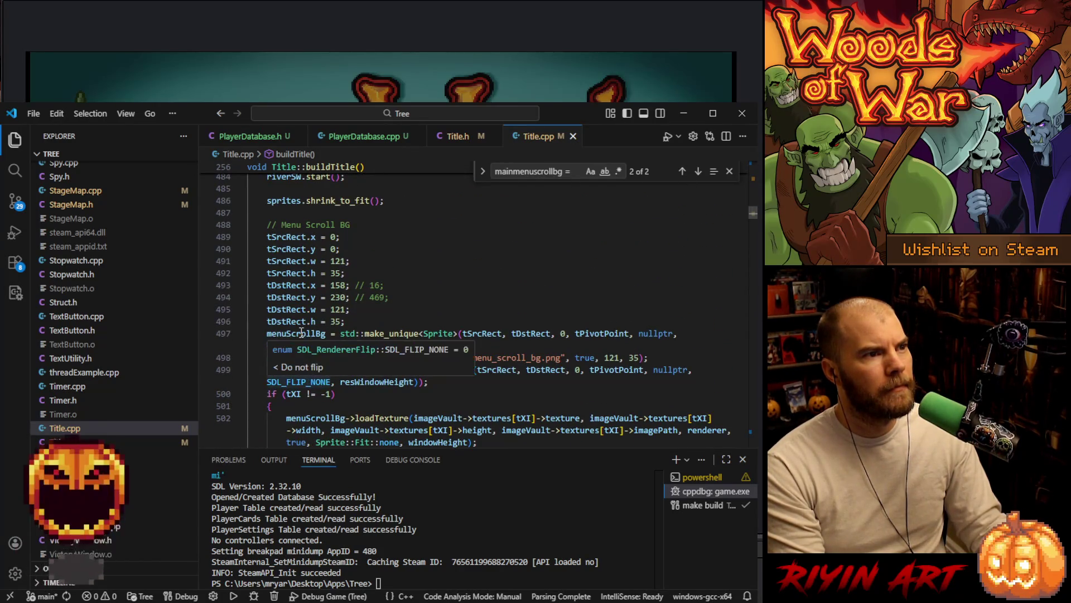
pyautogui.click(527, 356)
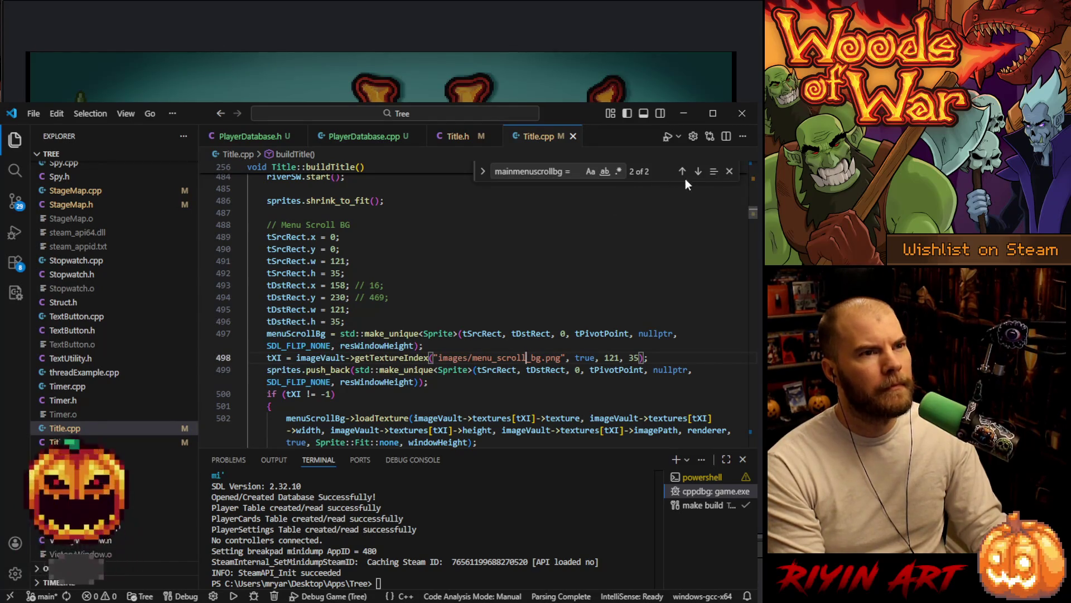
pyautogui.click(685, 114)
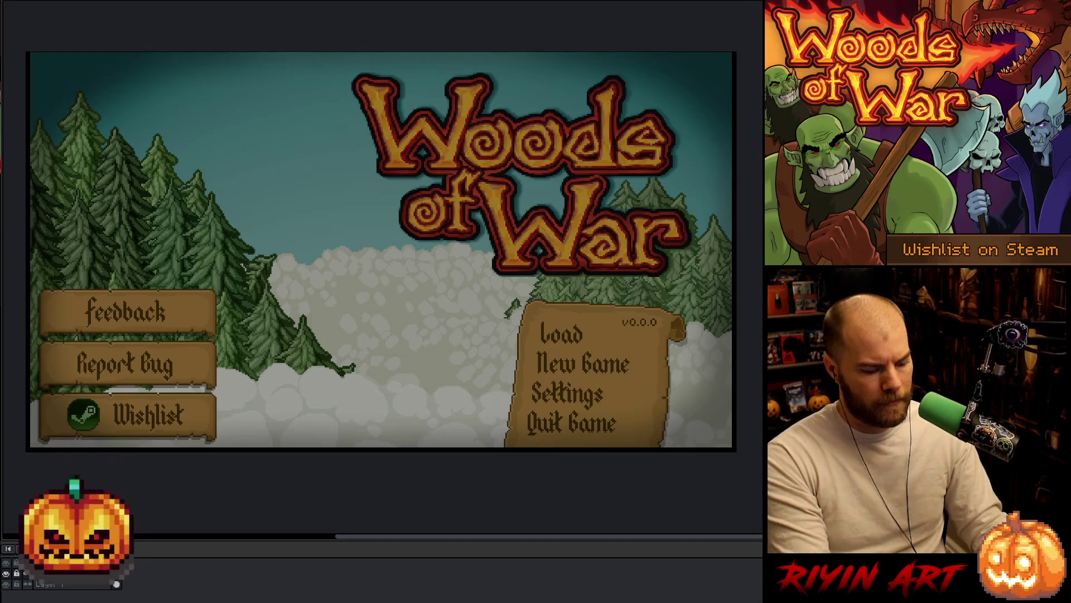
# Step: Open menu_scroll_bg.png as a new document and select the whole scroll image
pyautogui.hotkey('ctrl', 'o')
pyautogui.click(309, 270)
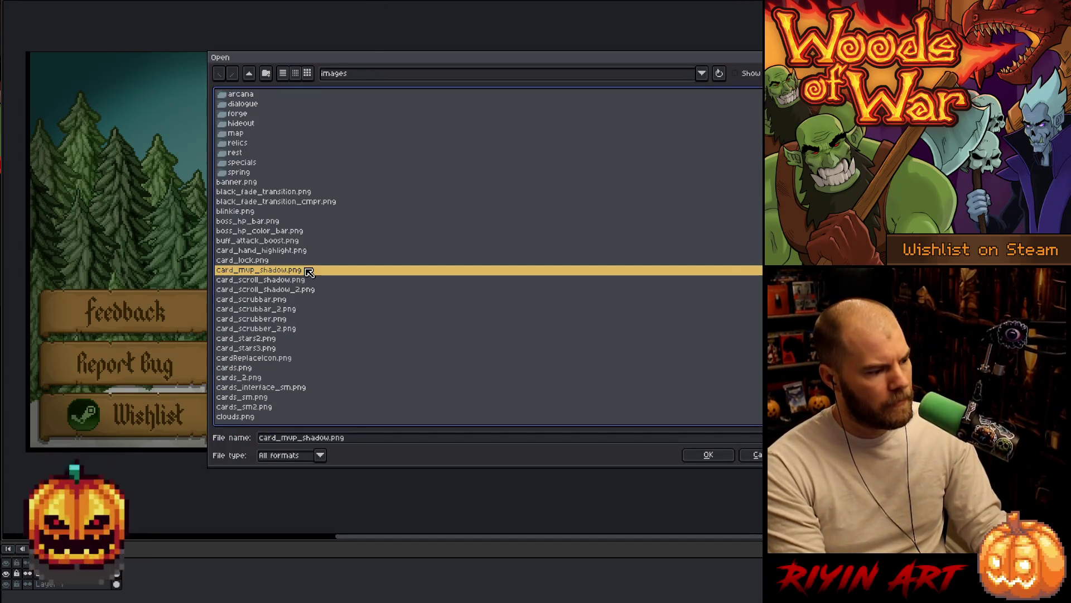
pyautogui.write('magic_dust')
pyautogui.scroll(-6, 307, 272)
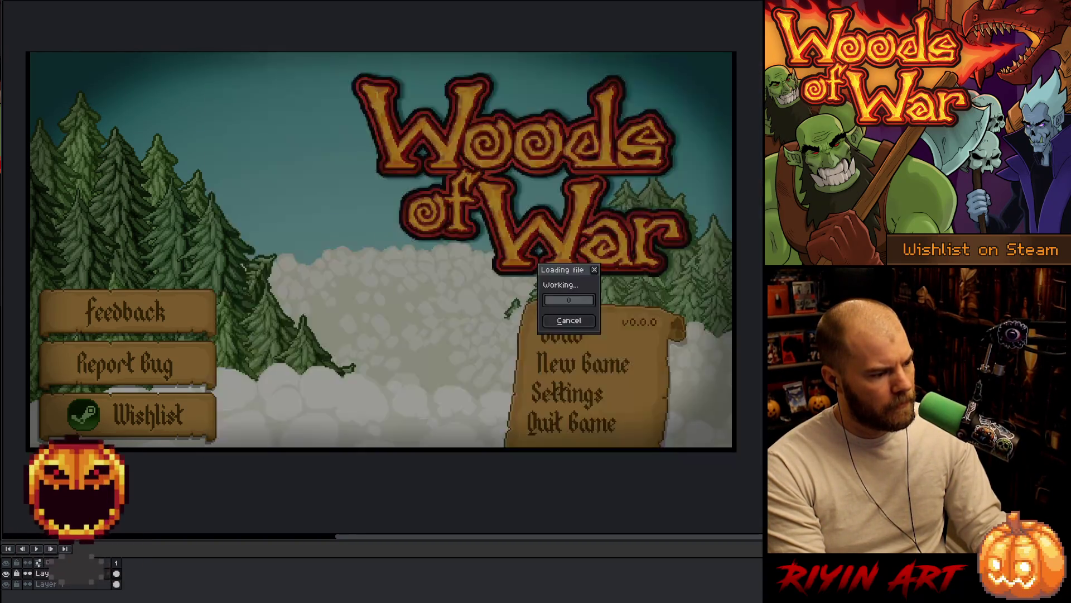
pyautogui.doubleClick(260, 302)
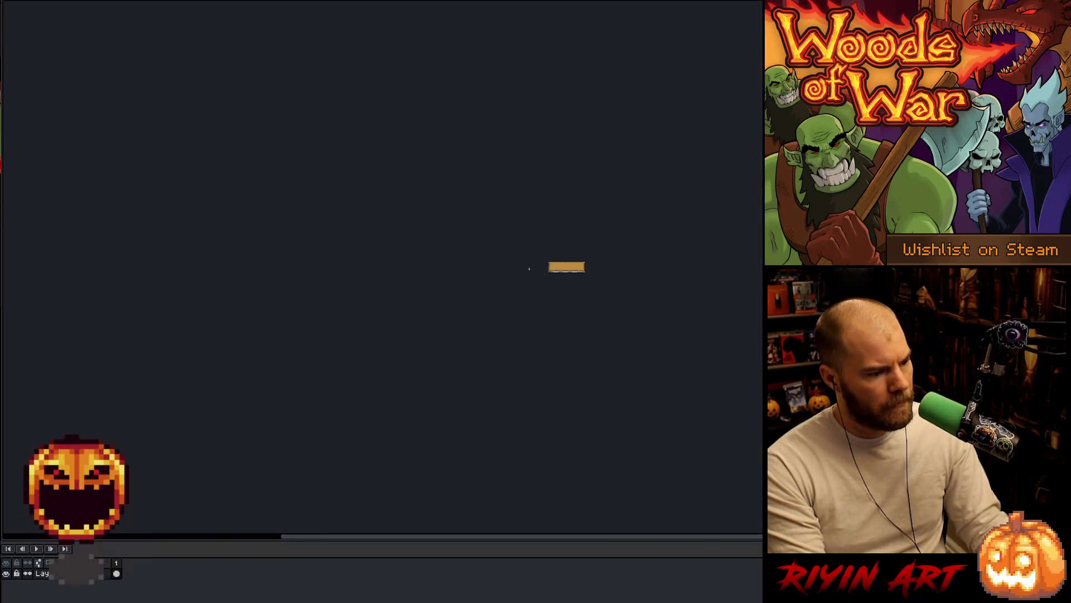
pyautogui.scroll(1, 616, 255)
pyautogui.hotkey('ctrl', 'a')
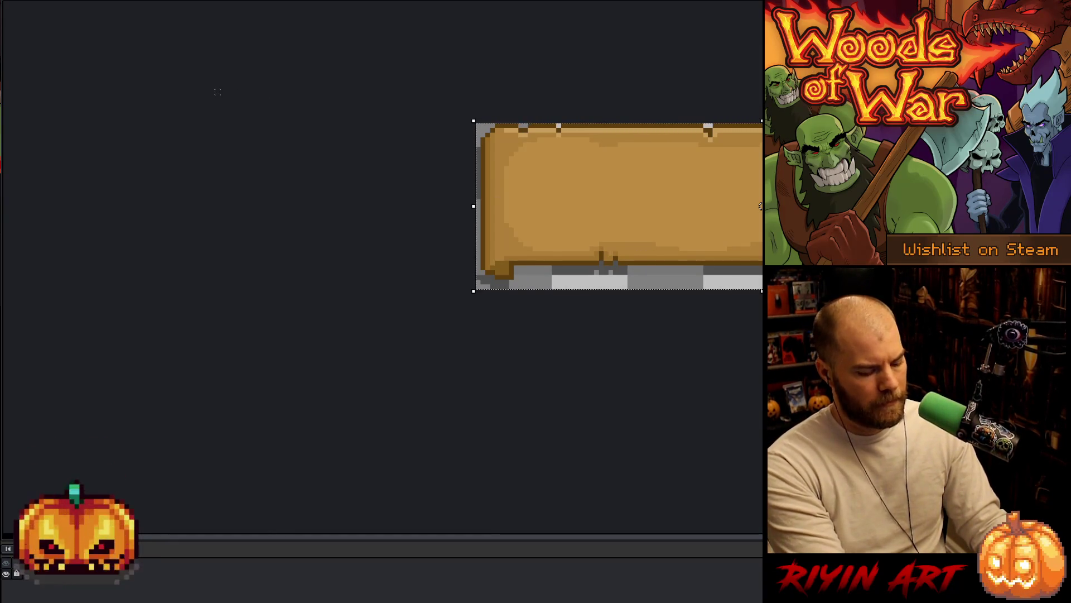
# Step: Paste the blank plank into the Woods of War mockup, centre it, and lower its bottom part
pyautogui.hotkey('ctrl', 'Tab')
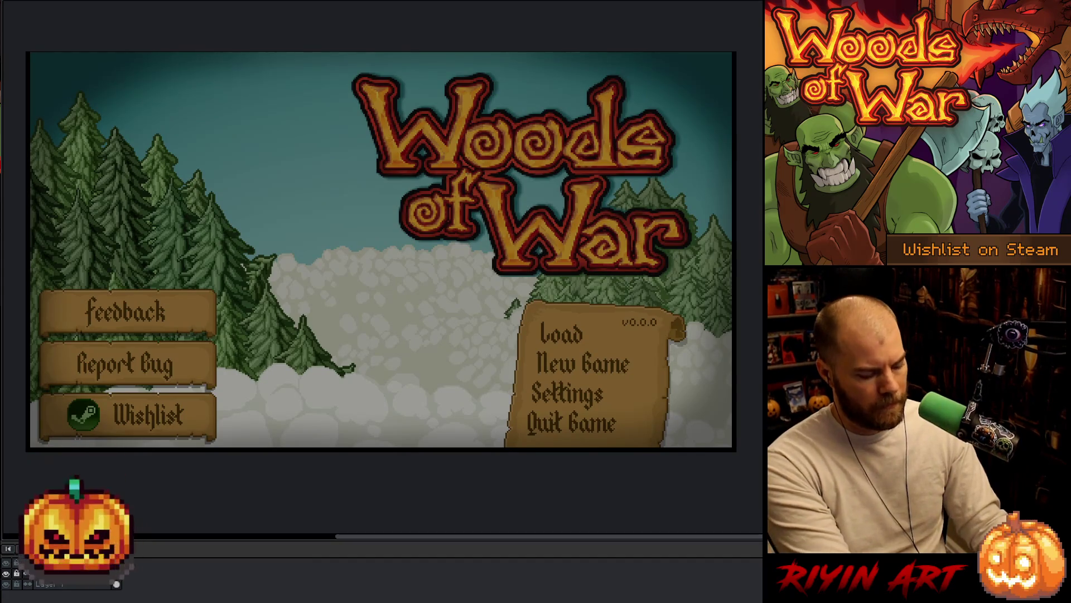
pyautogui.hotkey('ctrl', 'v')
pyautogui.moveTo(160, 81)
pyautogui.mouseDown()
pyautogui.moveTo(400, 259)
pyautogui.moveTo(418, 258)
pyautogui.moveTo(413, 249)
pyautogui.mouseUp()
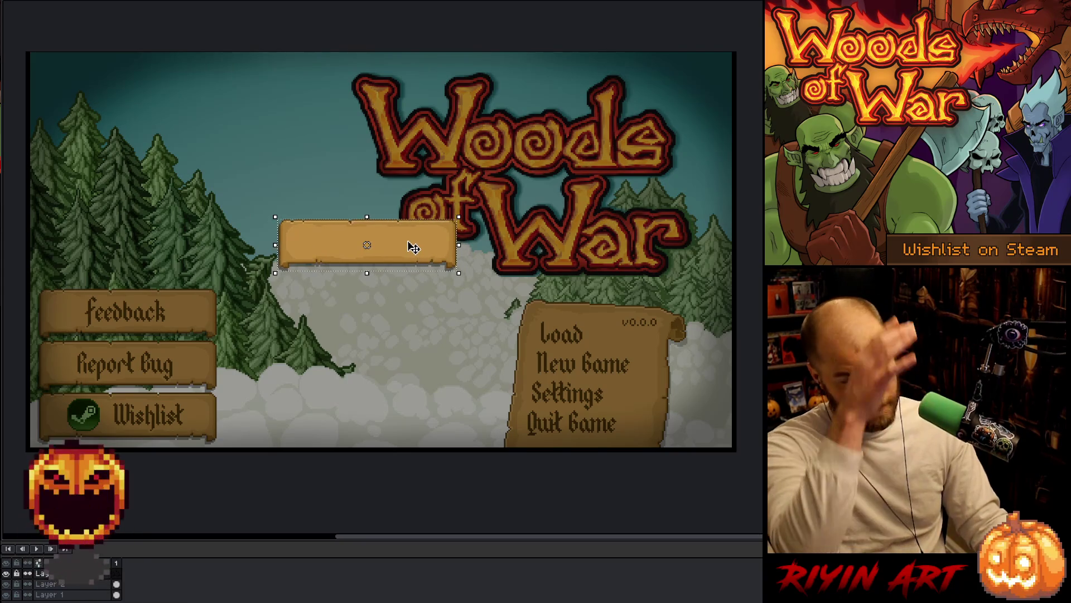
pyautogui.moveTo(507, 367)
pyautogui.mouseDown()
pyautogui.moveTo(394, 334)
pyautogui.moveTo(193, 253)
pyautogui.mouseUp()
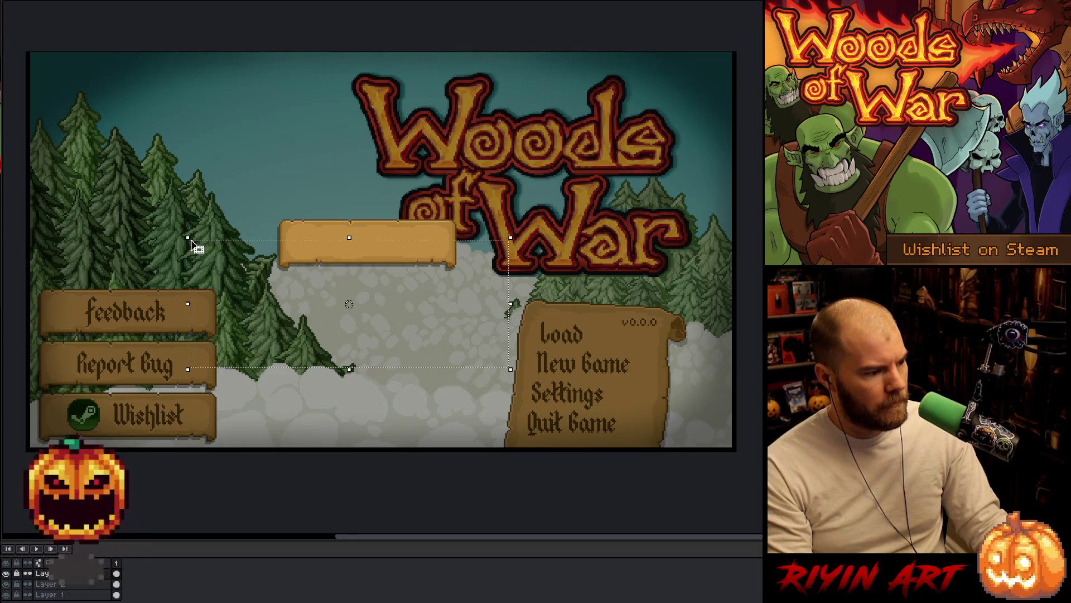
pyautogui.moveTo(349, 304)
pyautogui.mouseDown()
pyautogui.moveTo(349, 328)
pyautogui.moveTo(349, 304)
pyautogui.mouseUp()
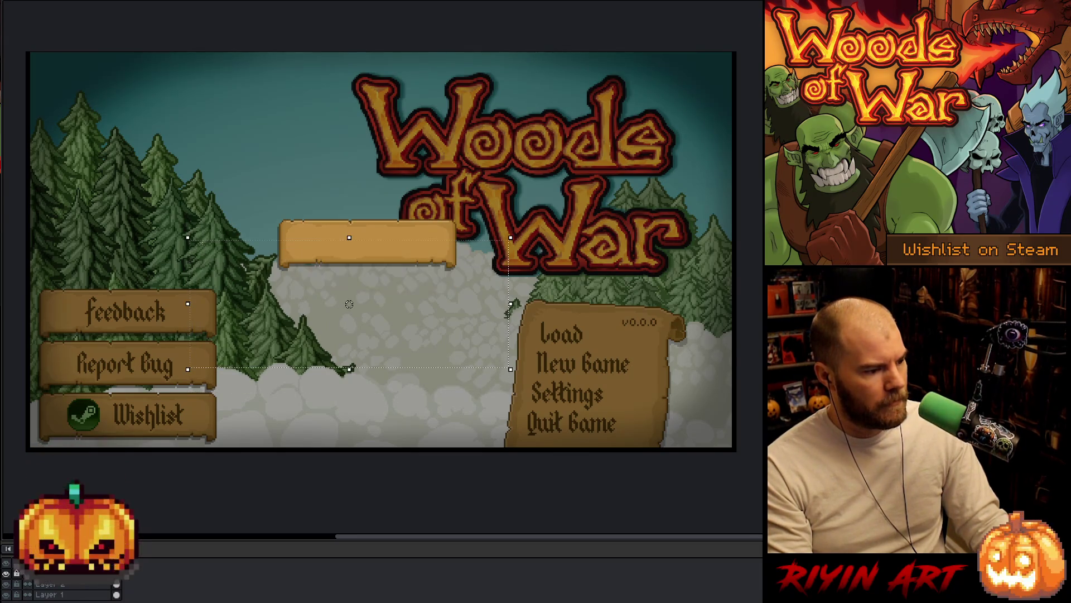
pyautogui.moveTo(207, 250); pyautogui.dragTo(207, 264)
pyautogui.press('Up')
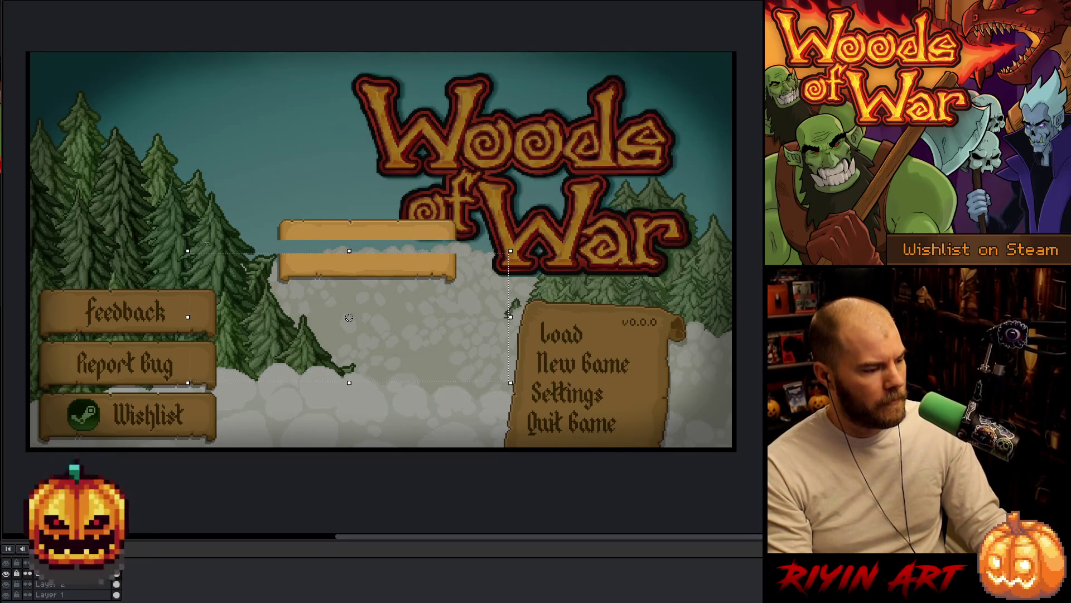
pyautogui.press('Up')
# Step: Stretch a one-pixel row of the plank down to close the gap and make it taller
pyautogui.scroll(5, 249, 222)
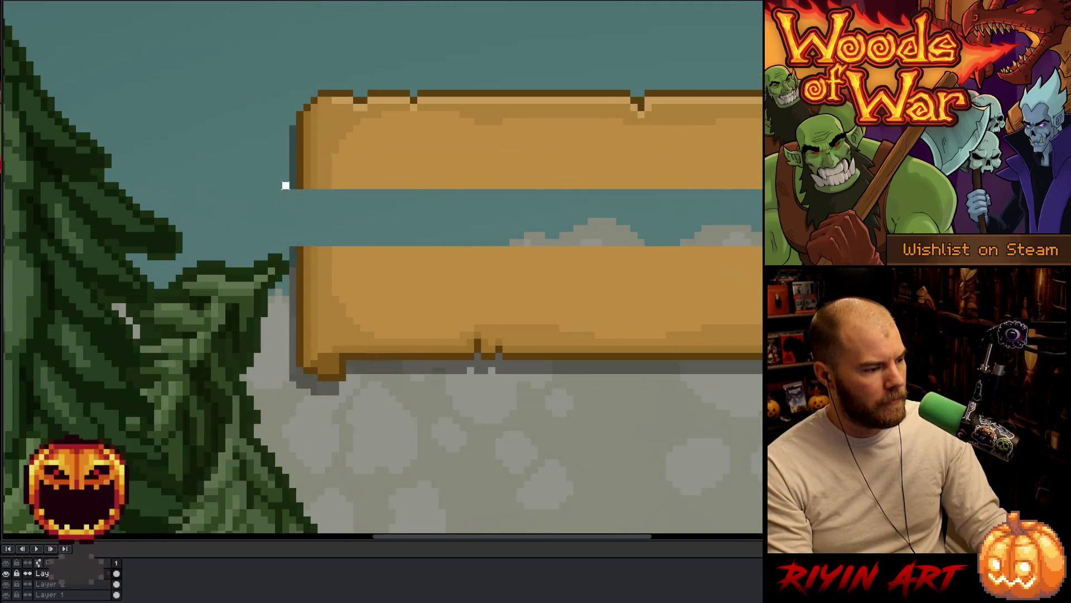
pyautogui.moveTo(285, 185); pyautogui.dragTo(761, 240)
pyautogui.click(412, 184)
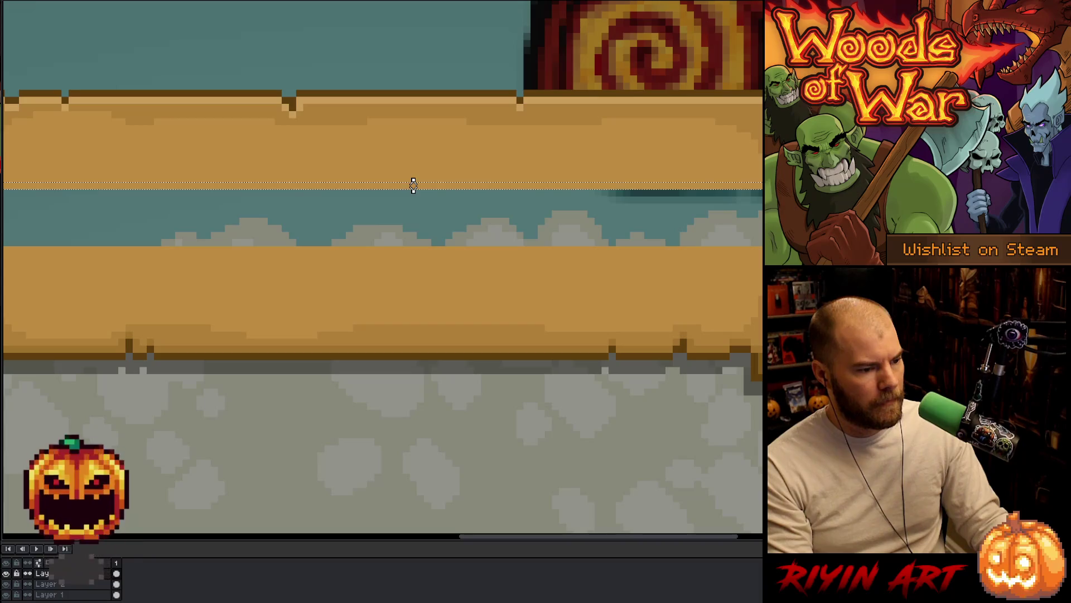
pyautogui.moveTo(411, 189); pyautogui.dragTo(416, 248)
pyautogui.scroll(-3, 514, 286)
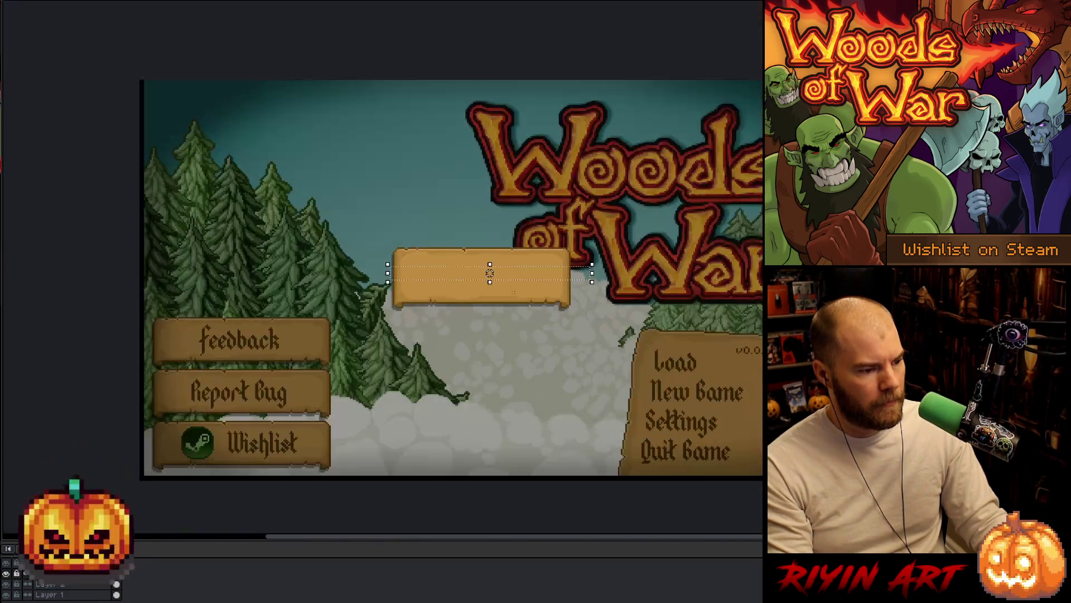
pyautogui.scroll(1, 513, 286)
# Step: Move the left part of the plank left so it sits above the Feedback button
pyautogui.moveTo(258, 174)
pyautogui.mouseDown()
pyautogui.moveTo(449, 373)
pyautogui.moveTo(478, 355)
pyautogui.mouseUp()
pyautogui.scroll(-1, 478, 355)
pyautogui.moveTo(422, 302); pyautogui.dragTo(270, 302)
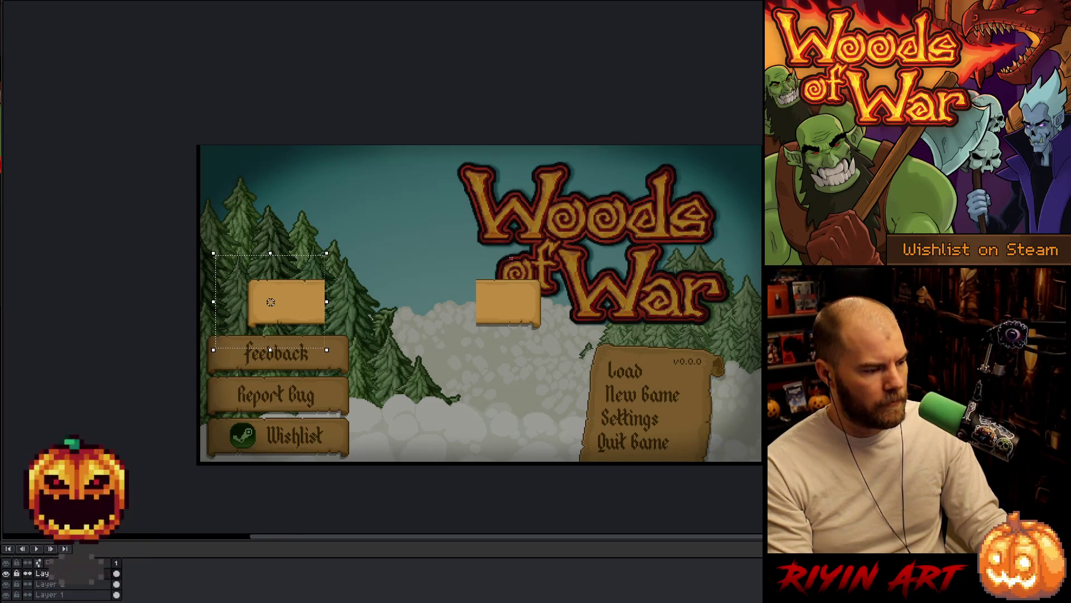
pyautogui.hotkey('ctrl', 'd')
pyautogui.scroll(2, 325, 277)
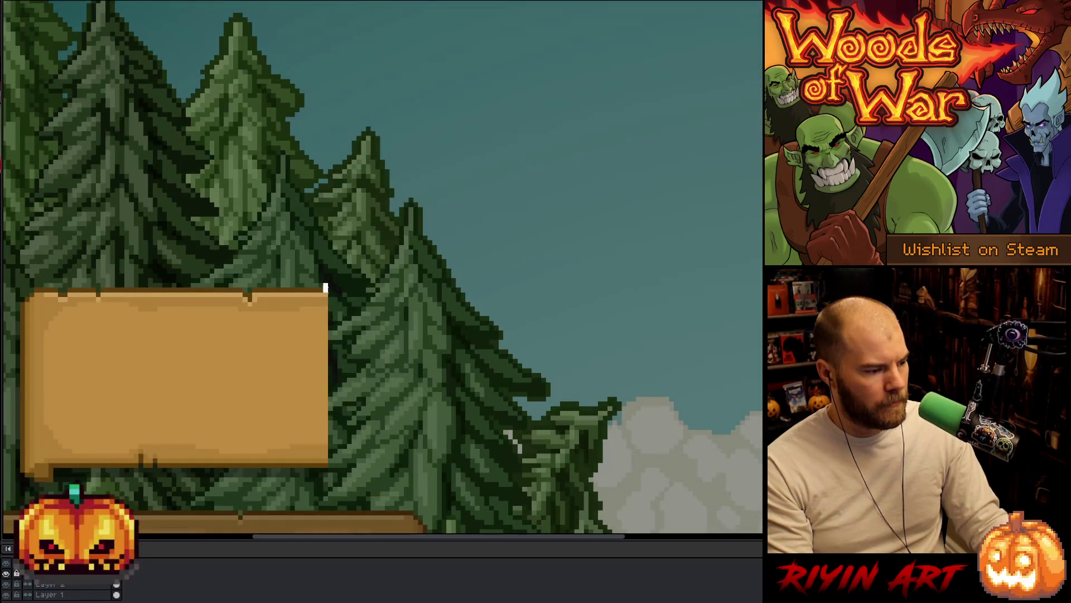
pyautogui.scroll(-1, 326, 288)
# Step: Stretch a one-pixel column of the plank far right into a wide banner, then restore the panels
pyautogui.moveTo(326, 231); pyautogui.dragTo(329, 505)
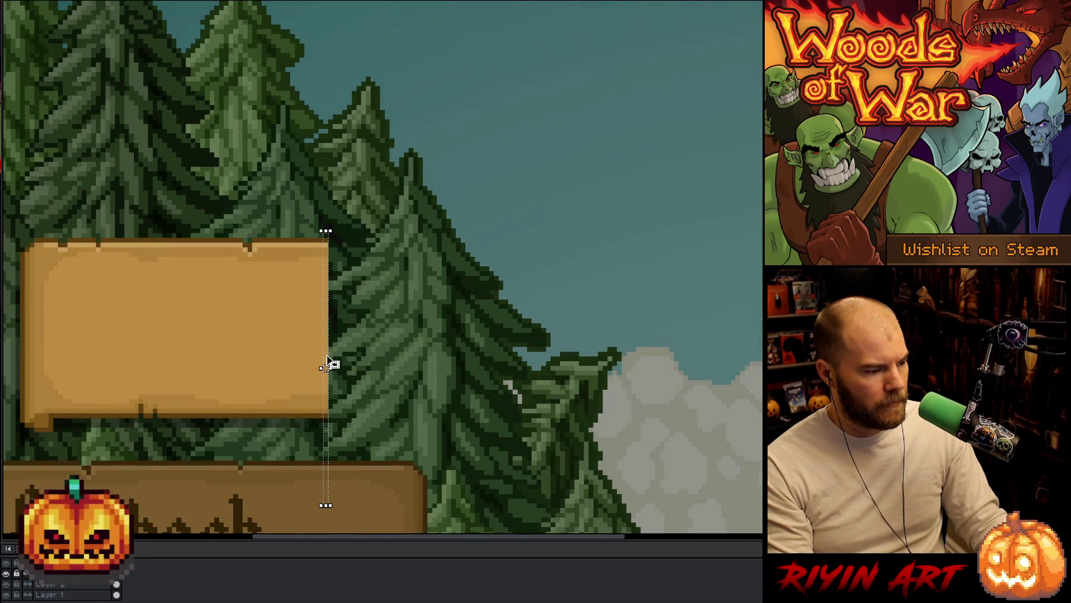
pyautogui.moveTo(328, 362); pyautogui.dragTo(899, 366)
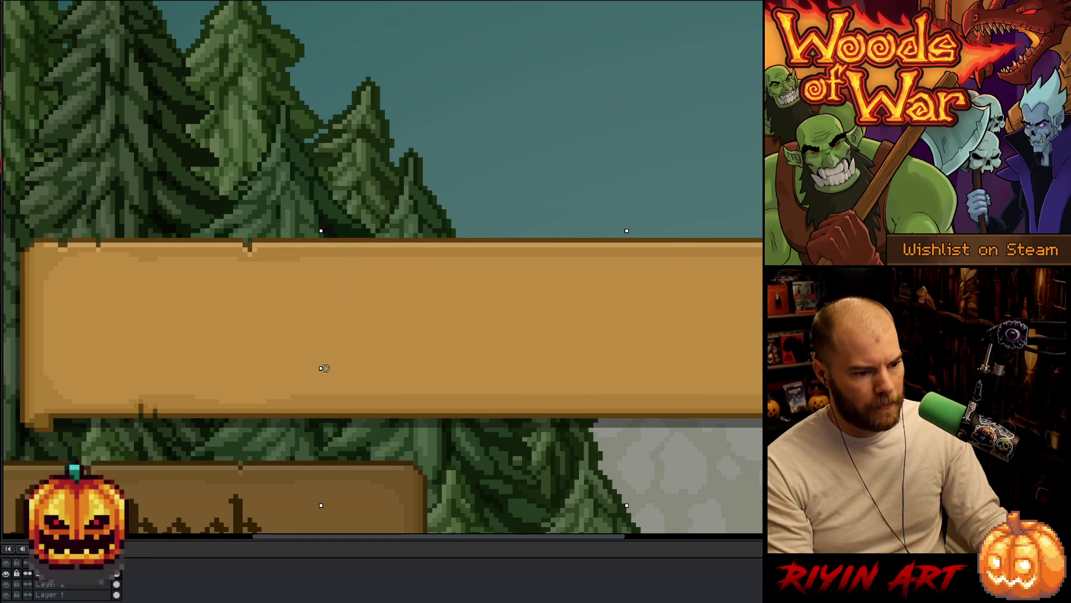
pyautogui.scroll(-4, 390, 380)
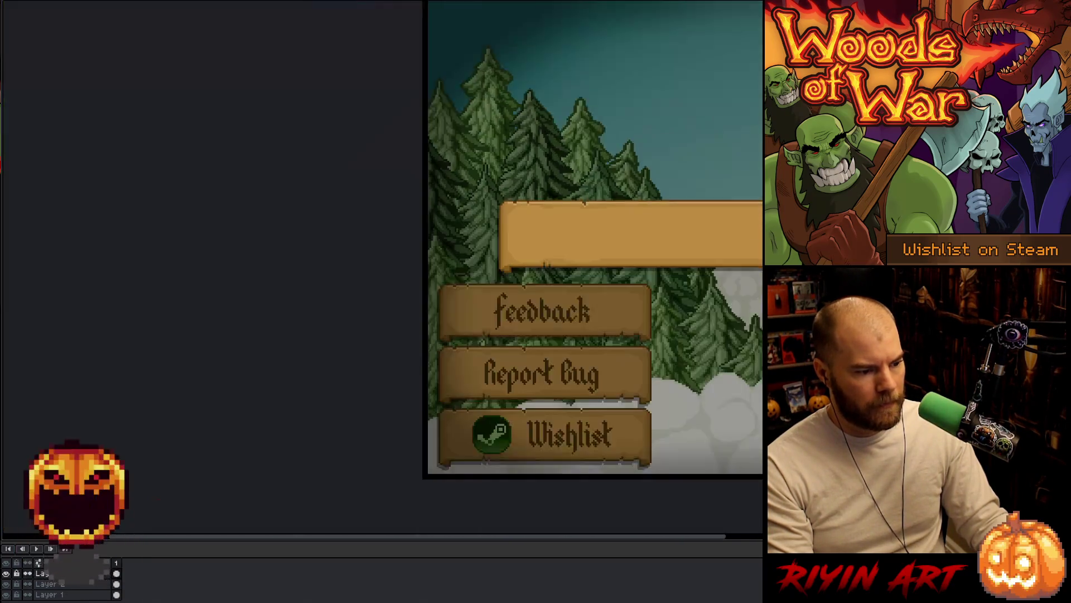
pyautogui.scroll(2, 564, 407)
pyautogui.moveTo(563, 408); pyautogui.dragTo(568, 402)
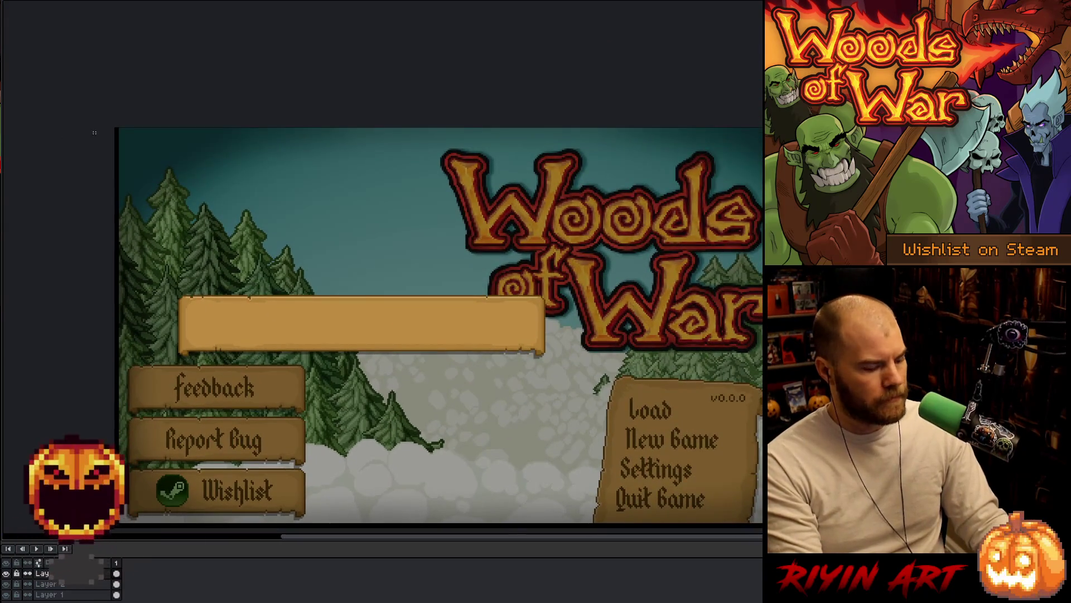
pyautogui.press('Tab')
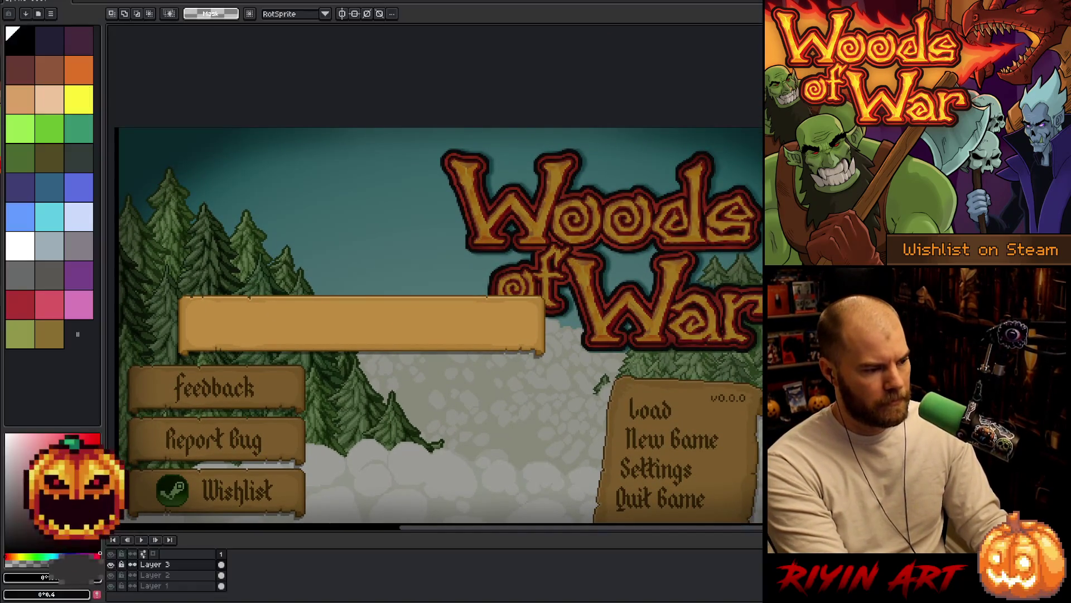
# Step: Centre the banner horizontally on the canvas and add a new empty layer
pyautogui.click(12, 2)
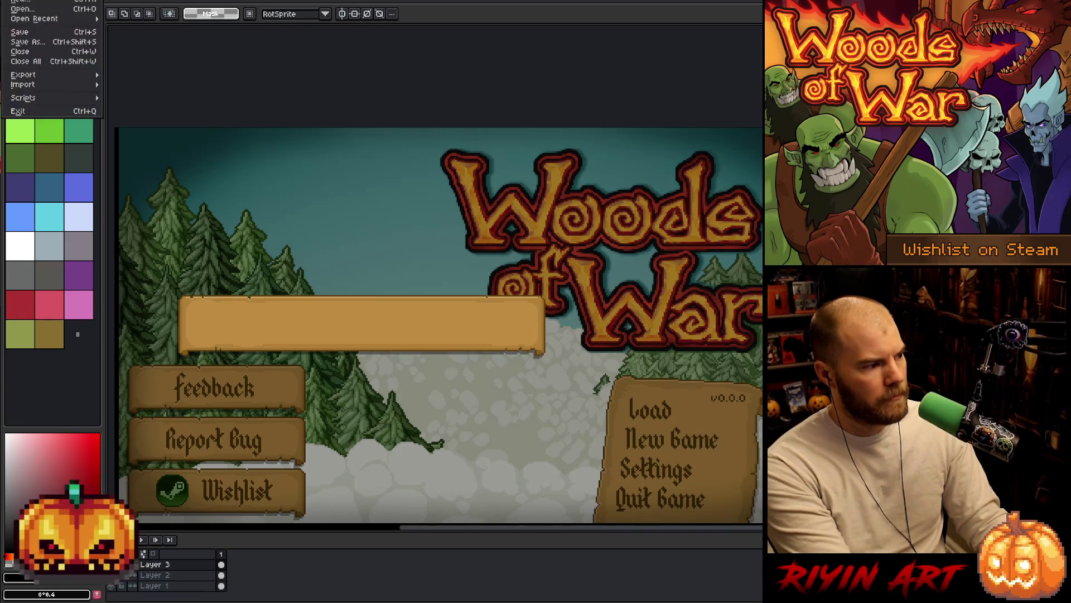
pyautogui.moveTo(36, 4)
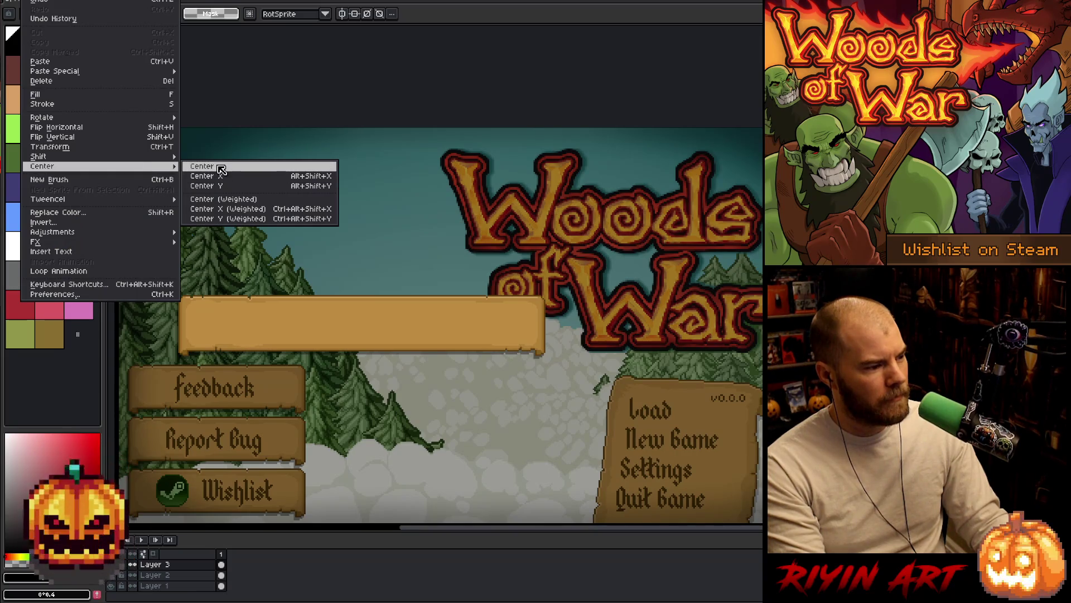
pyautogui.click(216, 165)
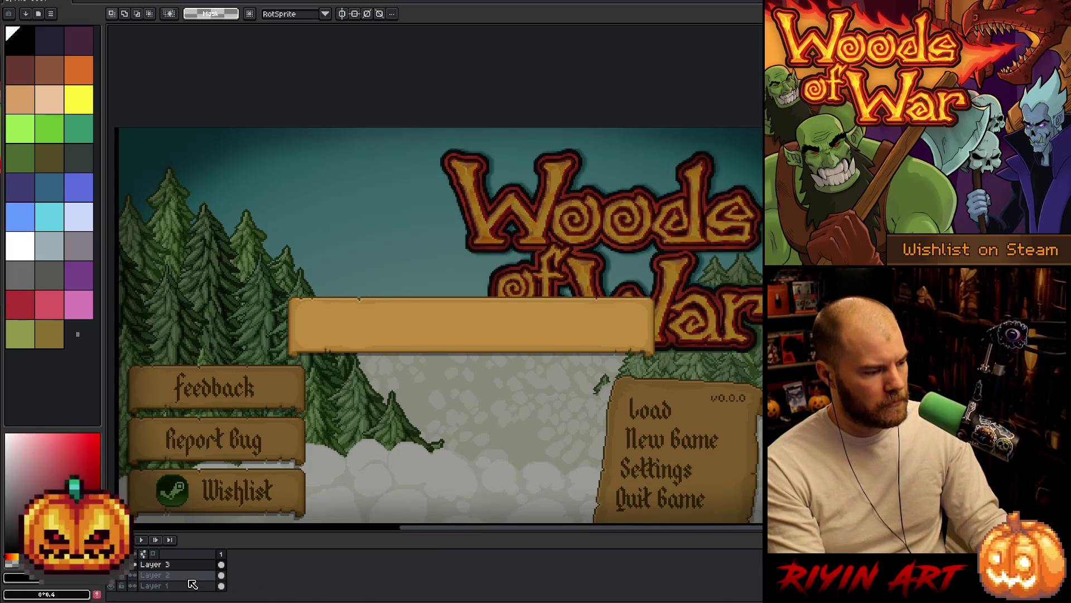
pyautogui.press('space')
pyautogui.moveTo(478, 443)
pyautogui.mouseDown()
pyautogui.moveTo(550, 421)
pyautogui.moveTo(536, 436)
pyautogui.mouseUp()
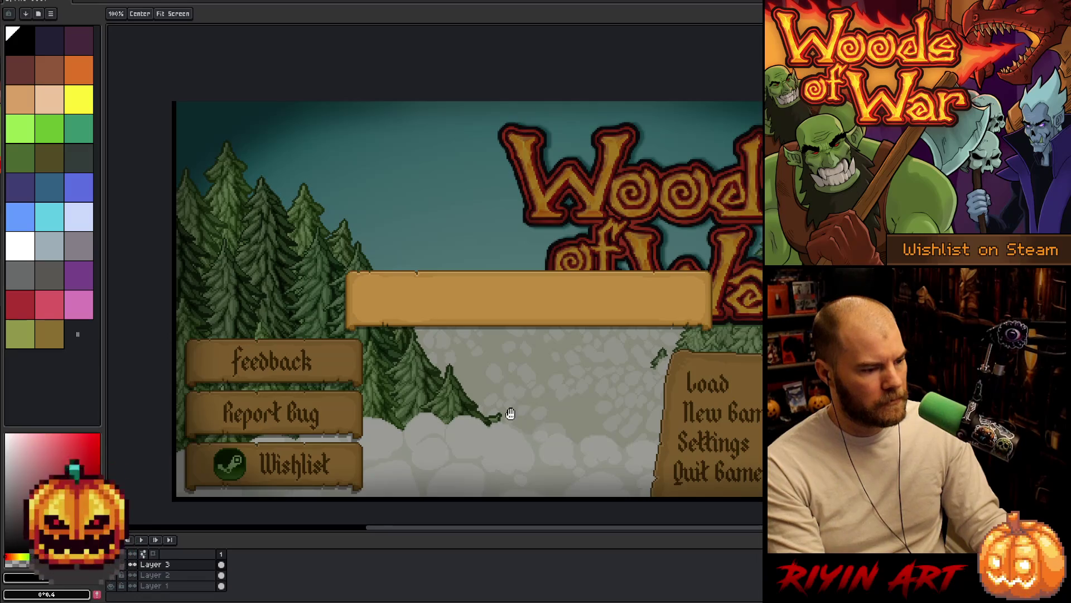
pyautogui.scroll(-2, 497, 352)
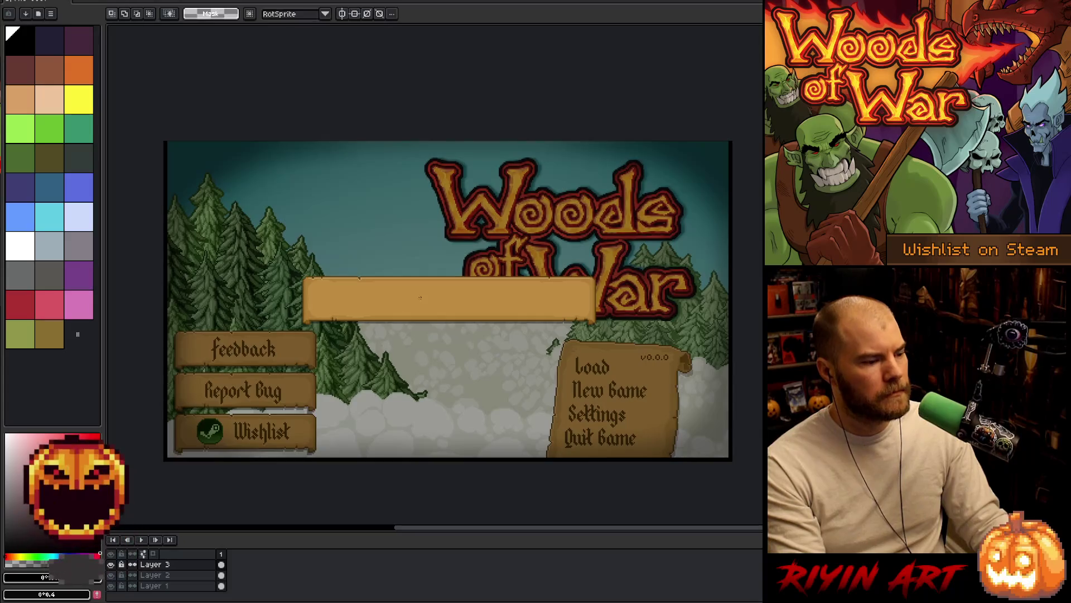
pyautogui.scroll(3, 420, 290)
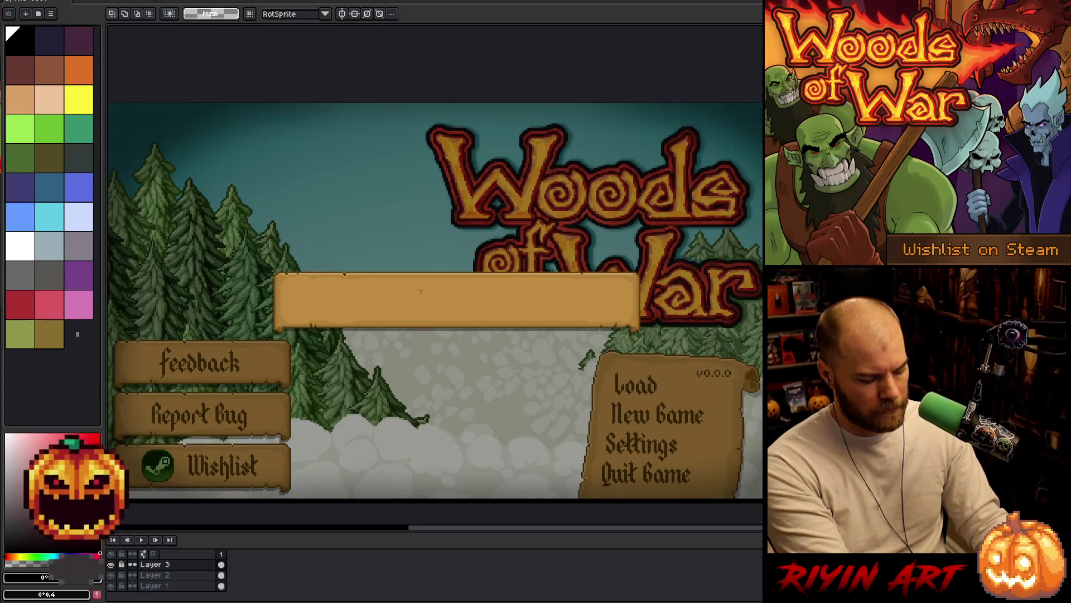
pyautogui.hotkey('shift', 'n')
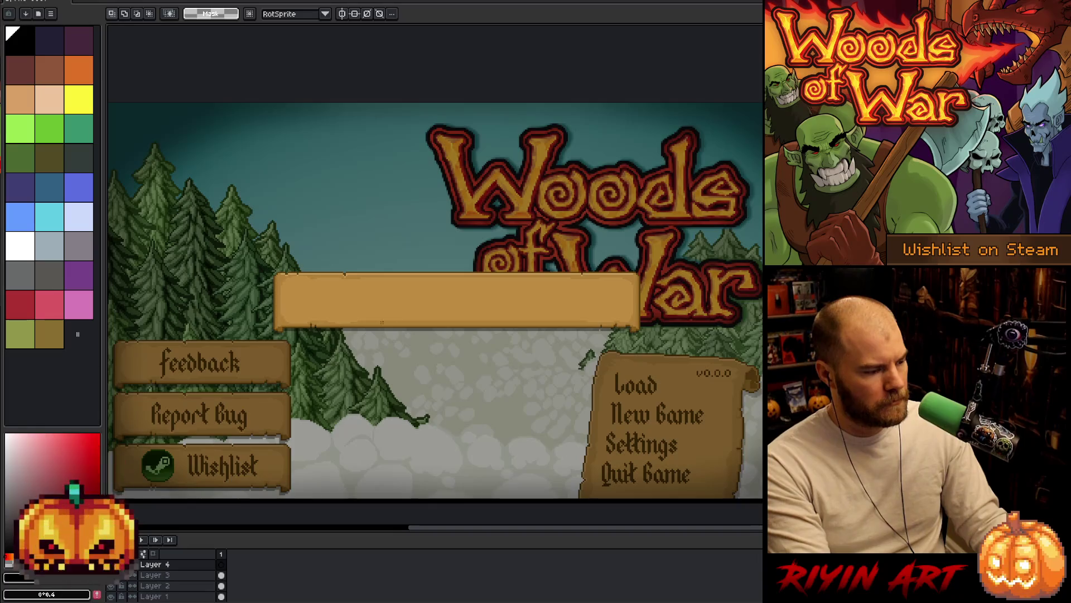
# Step: Hide the background and banner layers to check the canvas, then make them visible again
pyautogui.press('t')
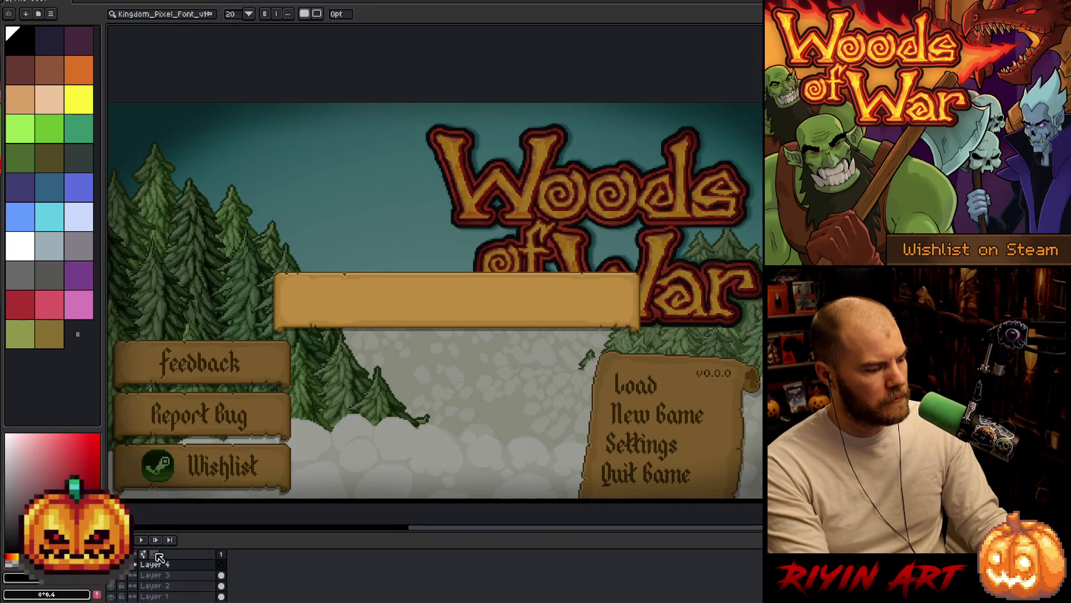
pyautogui.click(118, 595)
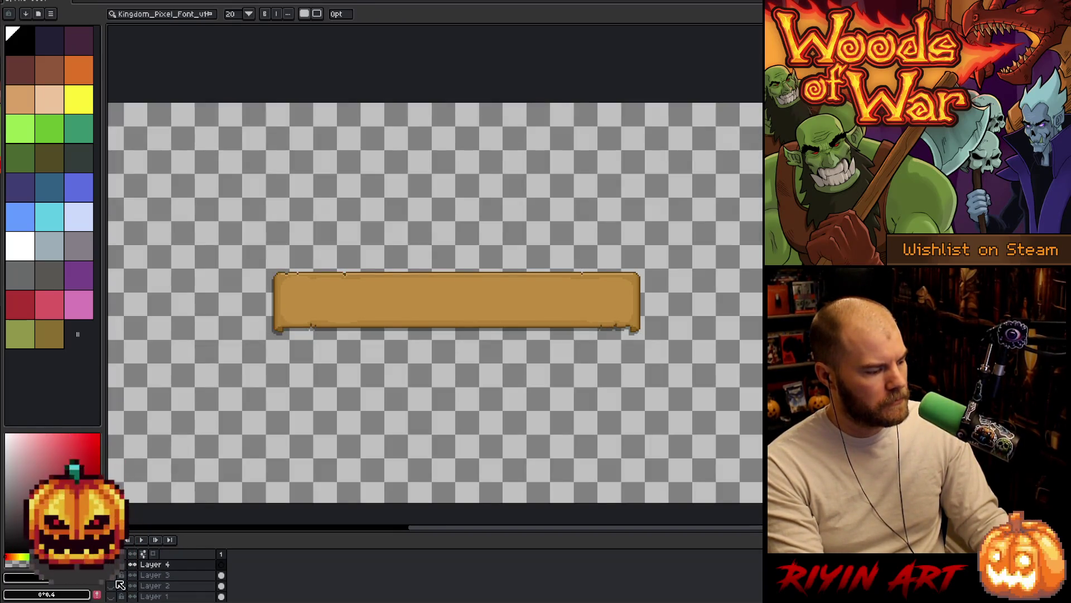
pyautogui.click(120, 586)
pyautogui.hotkey('ctrl', 'z')
pyautogui.moveTo(119, 585); pyautogui.dragTo(119, 576)
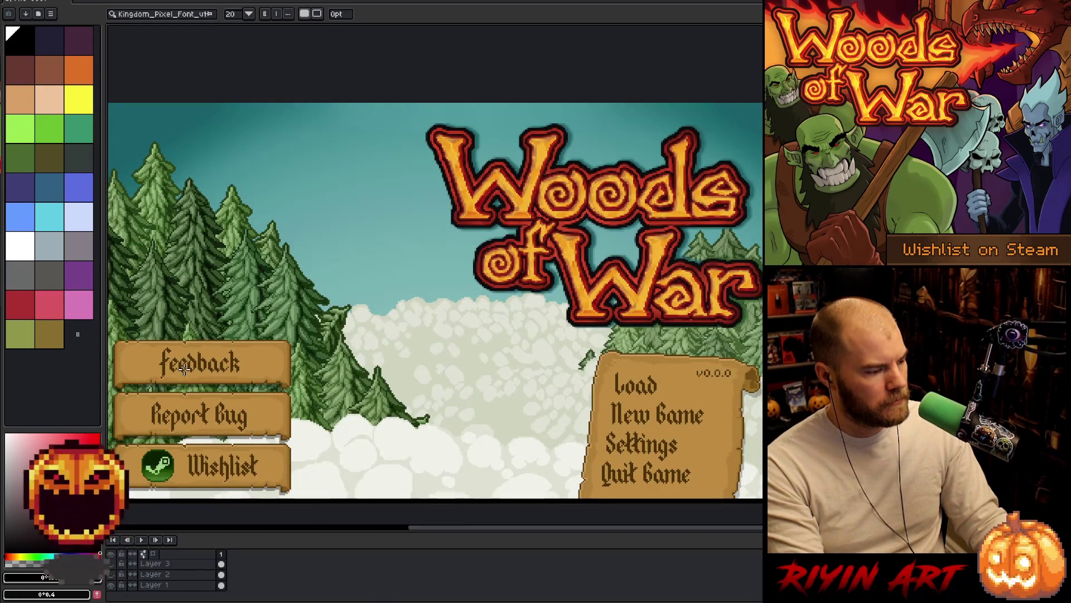
pyautogui.scroll(3, 185, 368)
# Step: Pick the dark brown of the Feedback sign lettering with the eyedropper
pyautogui.press('i')
pyautogui.click(235, 338)
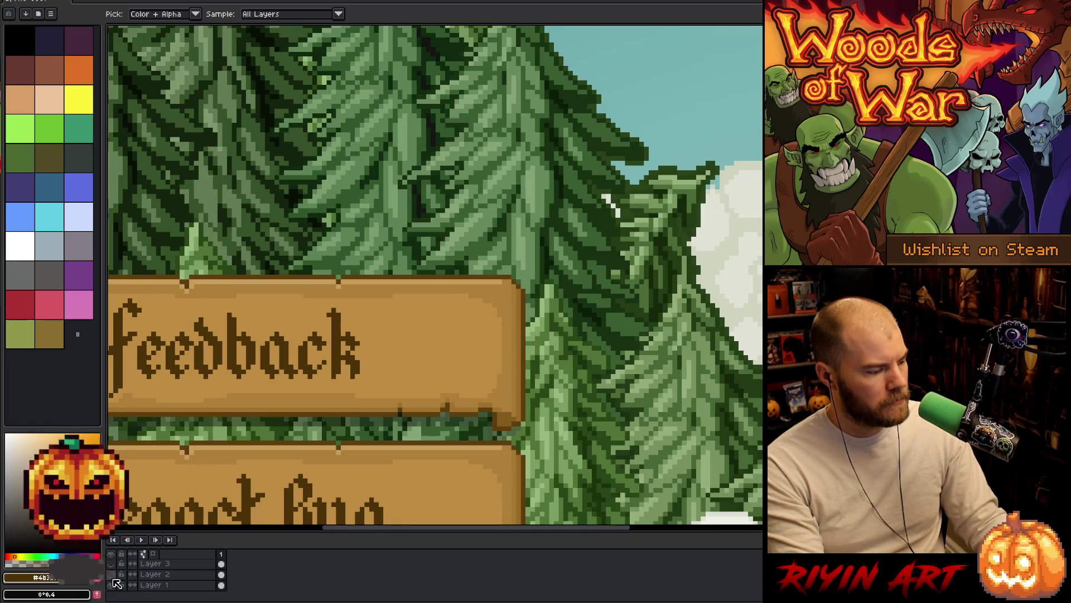
pyautogui.scroll(-4, 389, 297)
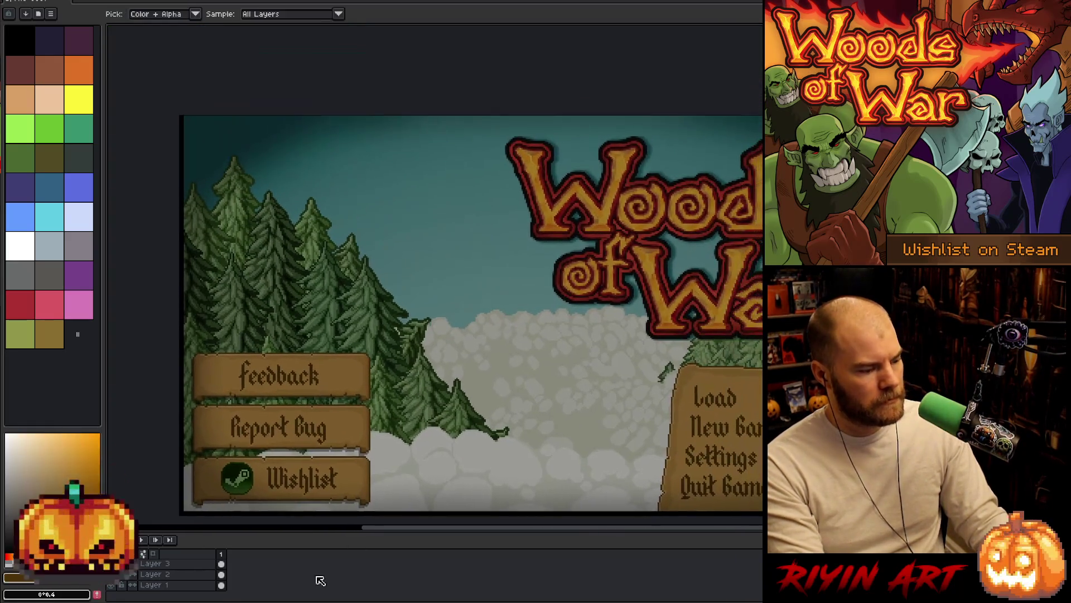
# Step: Paste the banner onto a new layer and start a text box on it
pyautogui.hotkey('shift', 'n')
pyautogui.hotkey('ctrl', 'v')
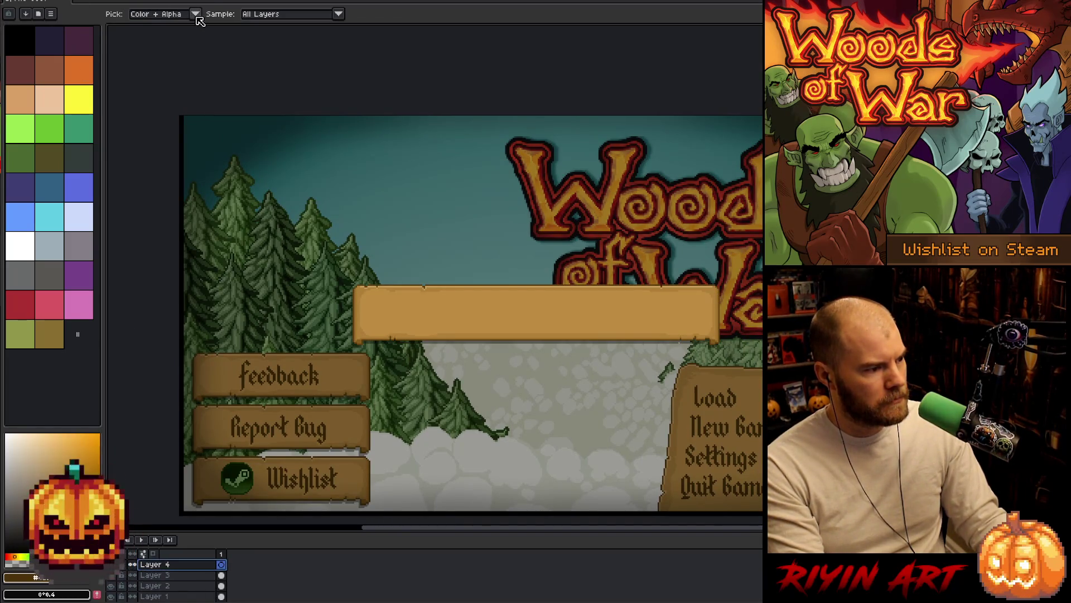
pyautogui.press('t')
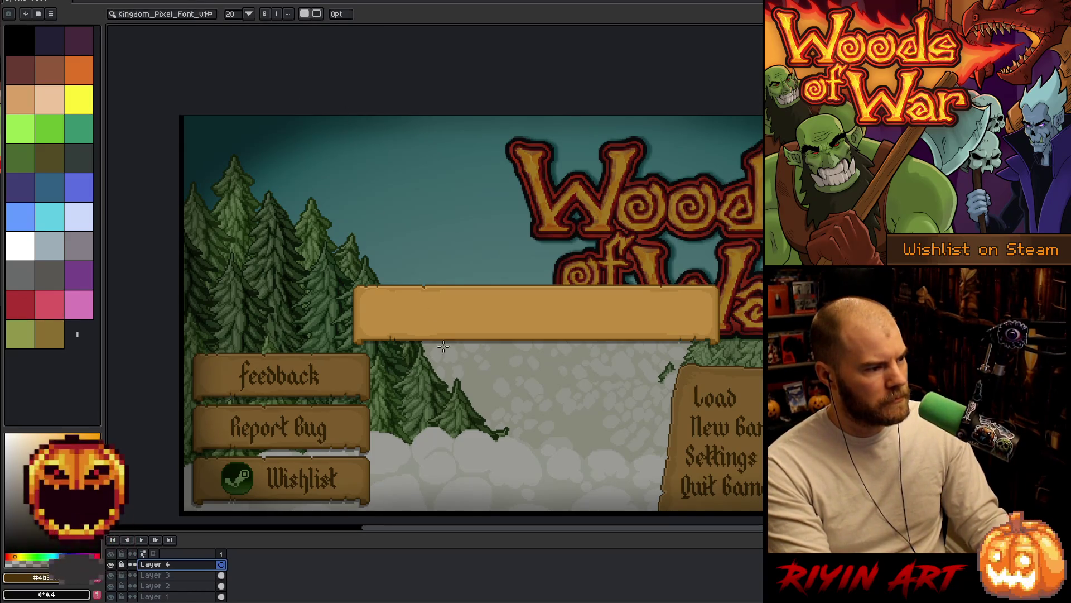
pyautogui.click(394, 306)
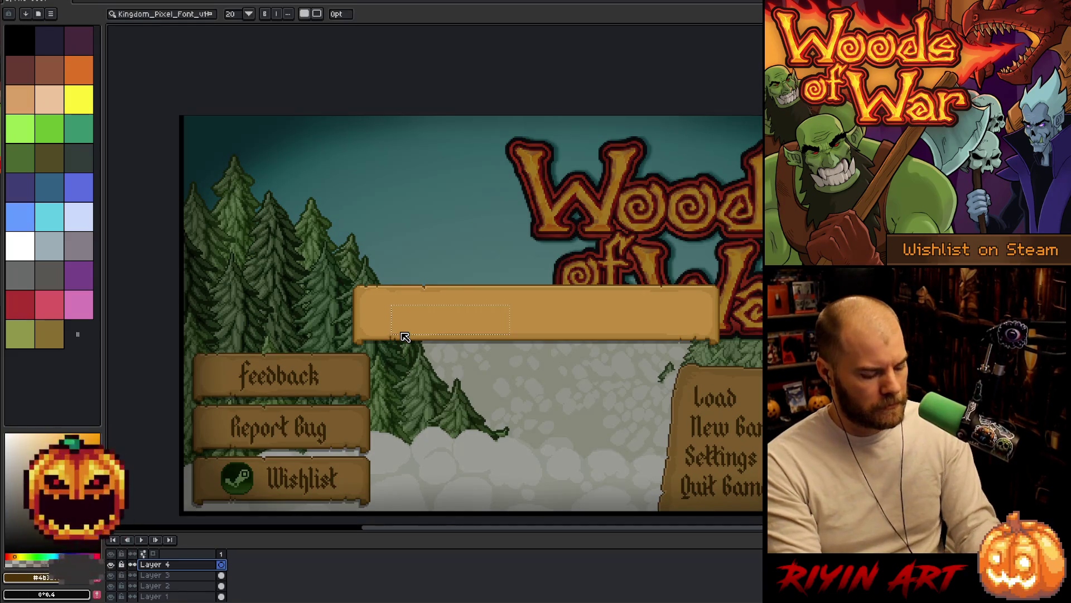
# Step: Type 'Name:' on the banner and nudge the label up into place
pyautogui.write('Name')
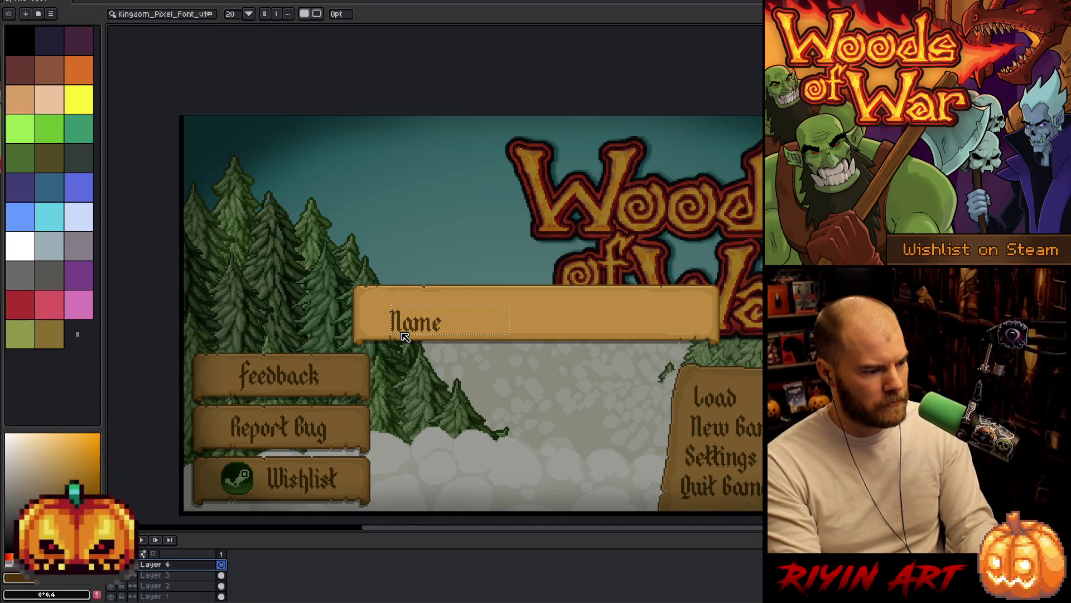
pyautogui.write(':')
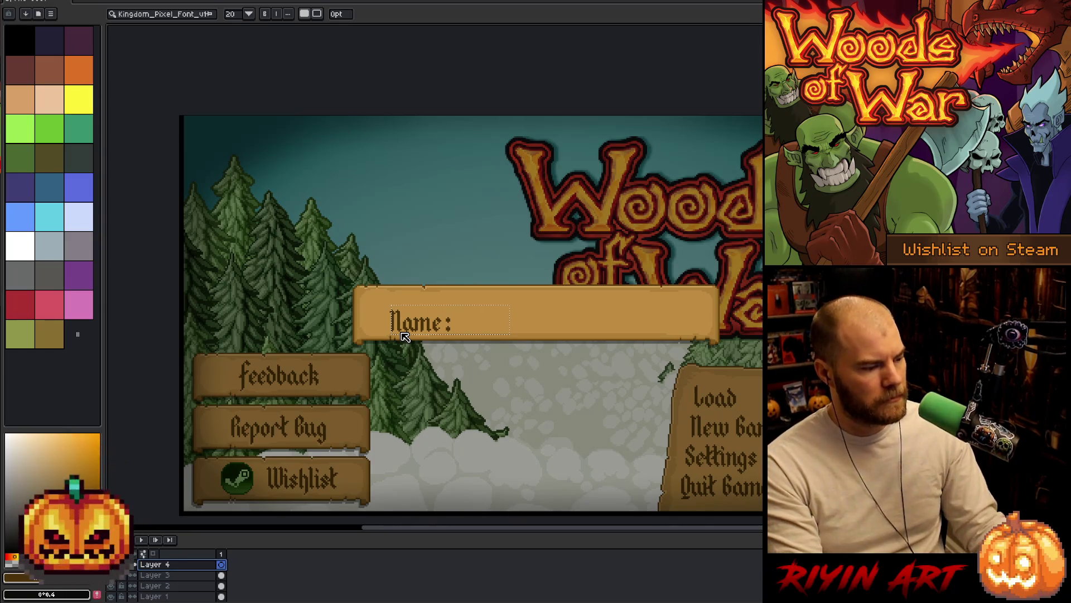
pyautogui.press('Return')
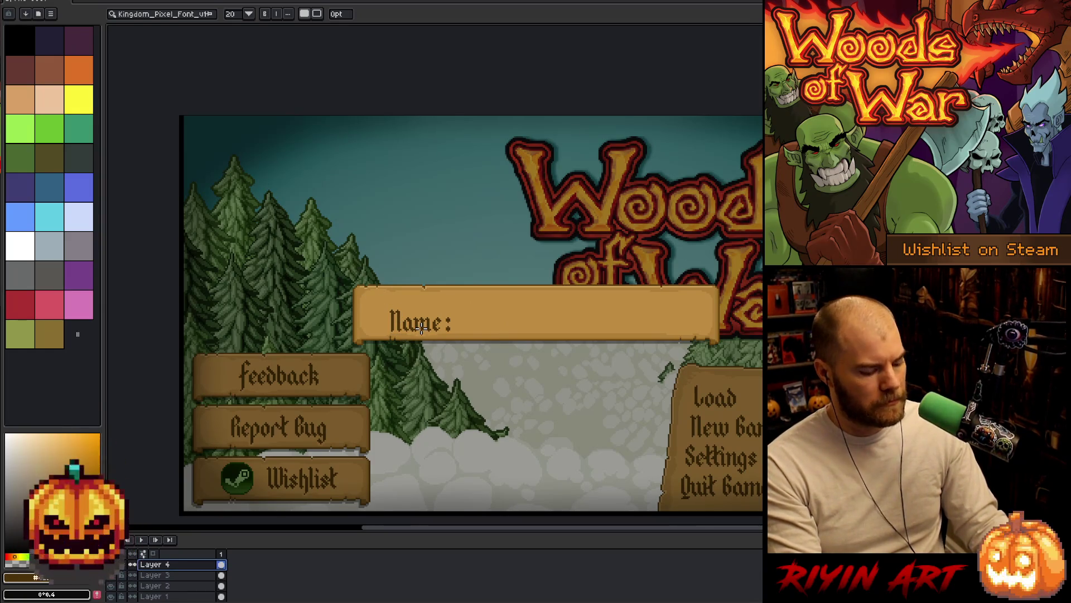
pyautogui.press('v')
pyautogui.moveTo(422, 328); pyautogui.dragTo(421, 317)
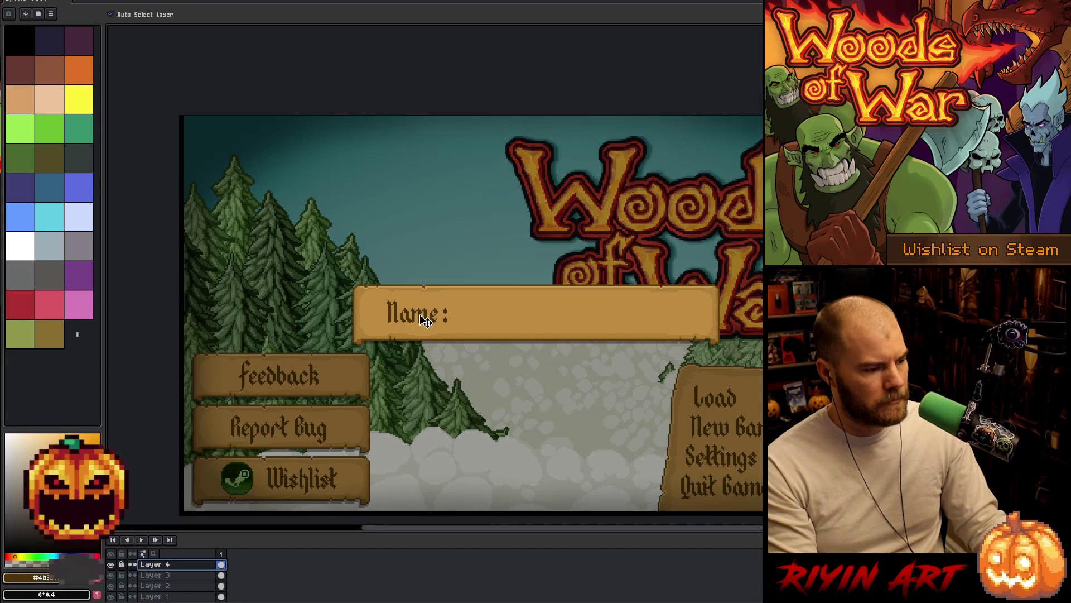
pyautogui.moveTo(552, 342); pyautogui.dragTo(431, 356)
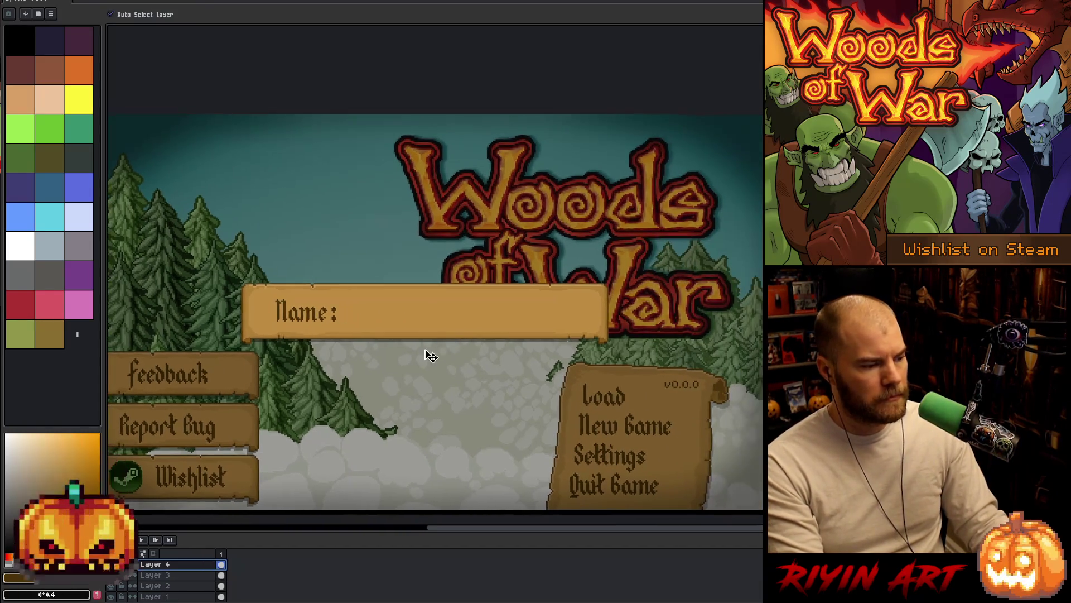
pyautogui.scroll(1, 379, 329)
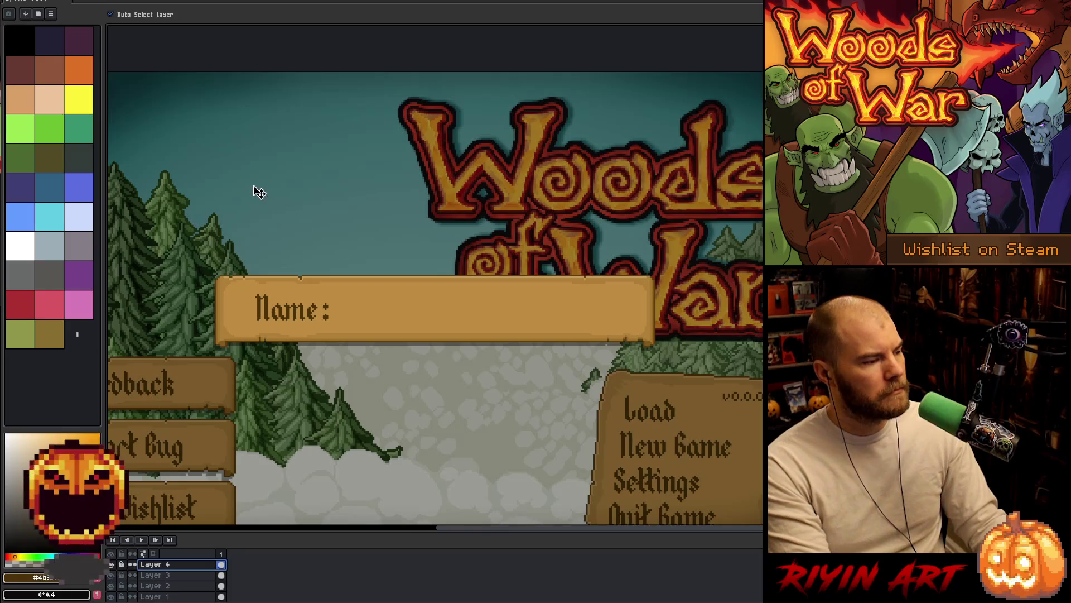
pyautogui.press('t')
pyautogui.click(173, 15)
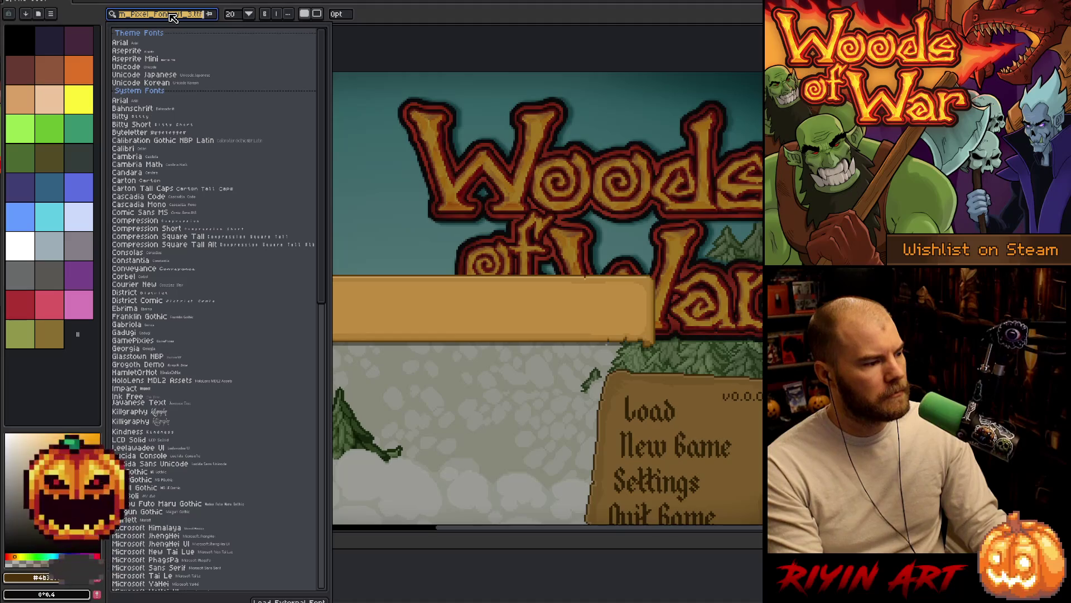
pyautogui.click(416, 12)
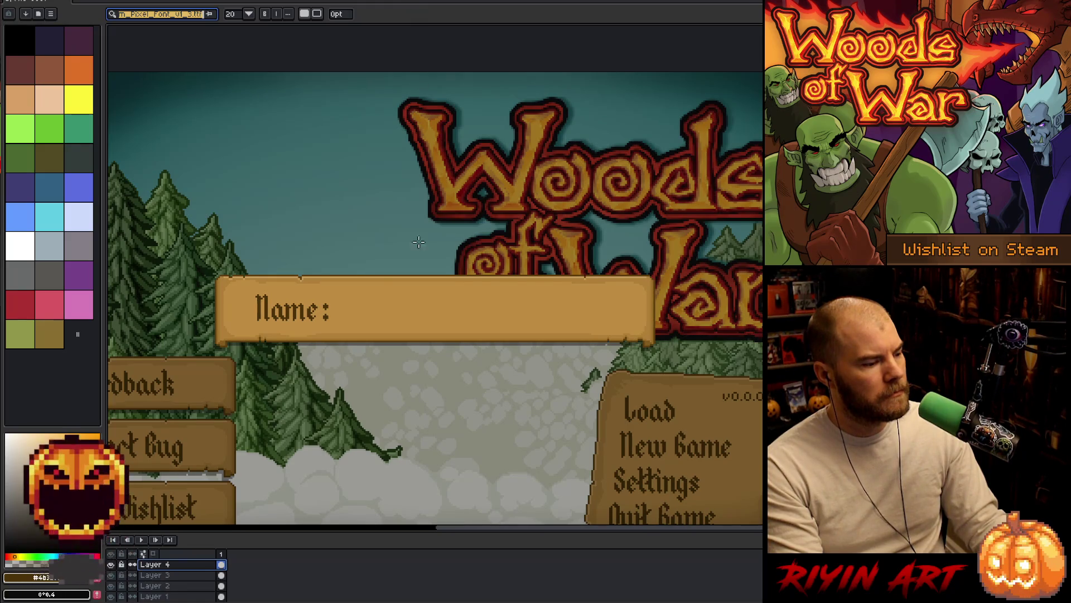
pyautogui.scroll(-2, 414, 239)
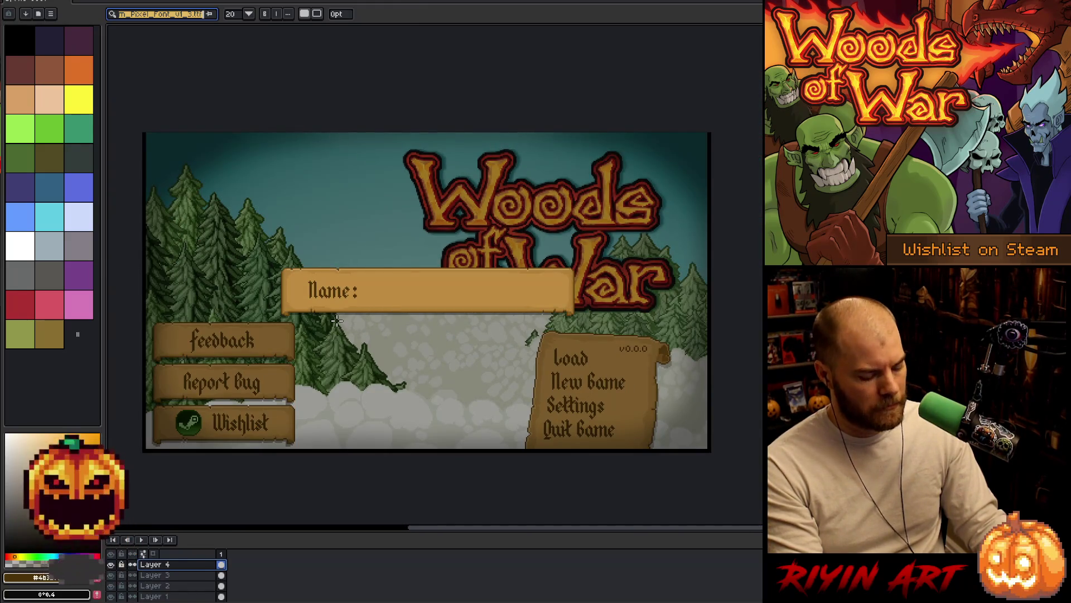
# Step: On Layer 3, shift the plate's left half about 33 px left and its right piece 33 px right
pyautogui.click(185, 577)
pyautogui.press('m')
pyautogui.moveTo(240, 231)
pyautogui.mouseDown()
pyautogui.moveTo(390, 364)
pyautogui.moveTo(434, 365)
pyautogui.mouseUp()
pyautogui.moveTo(336, 298); pyautogui.dragTo(242, 299)
pyautogui.moveTo(643, 216)
pyautogui.mouseDown()
pyautogui.moveTo(418, 359)
pyautogui.moveTo(431, 364)
pyautogui.mouseUp()
pyautogui.moveTo(518, 289); pyautogui.dragTo(555, 289)
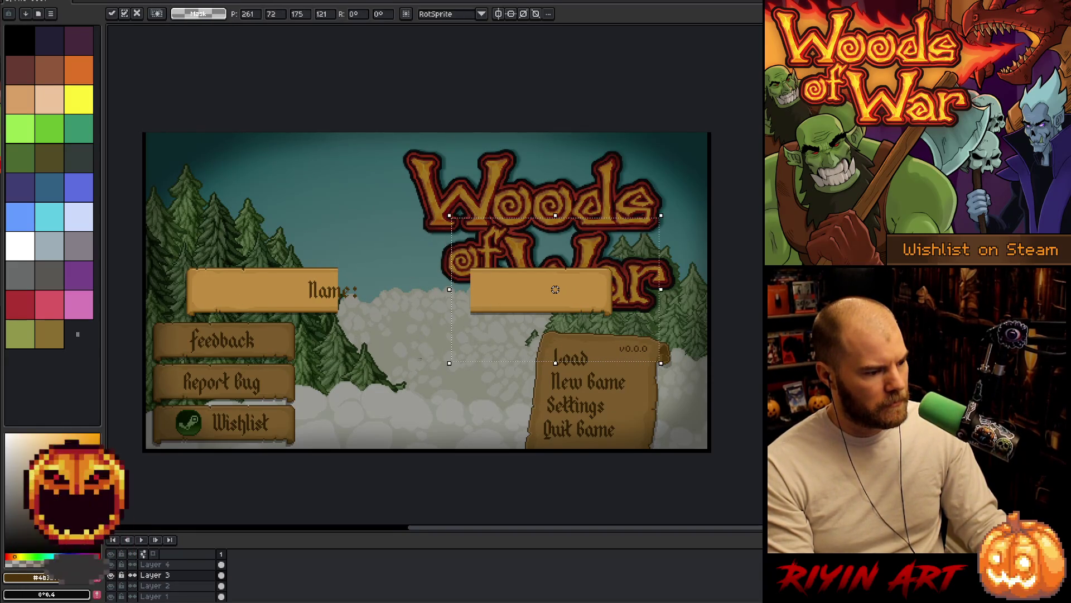
pyautogui.scroll(4, 400, 279)
pyautogui.press('Return')
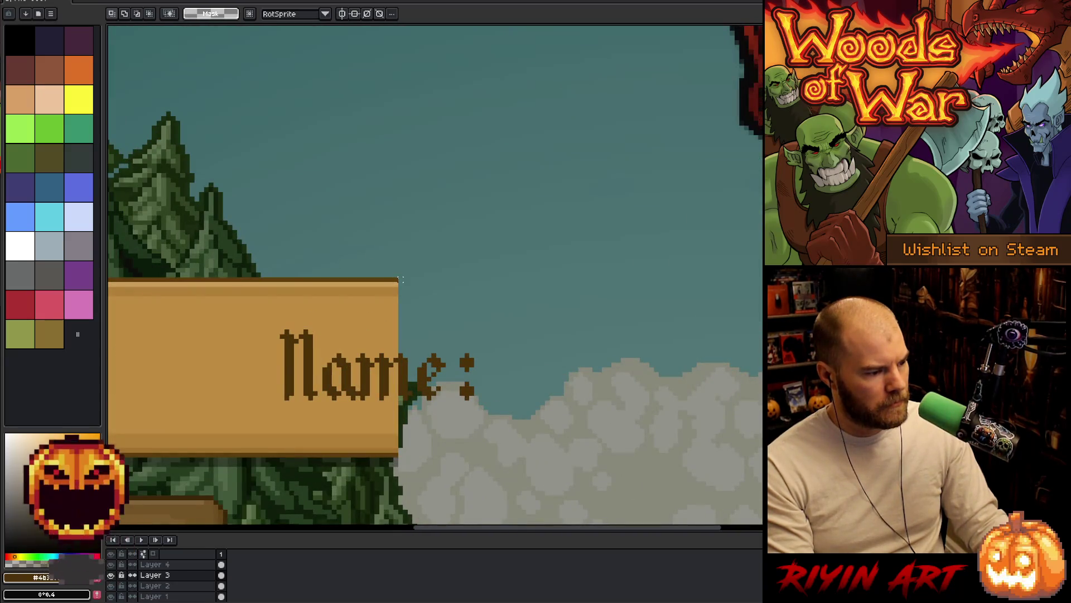
# Step: Stretch a thin slice at the plate's right edge rightward and commit it
pyautogui.moveTo(397, 279); pyautogui.dragTo(397, 487)
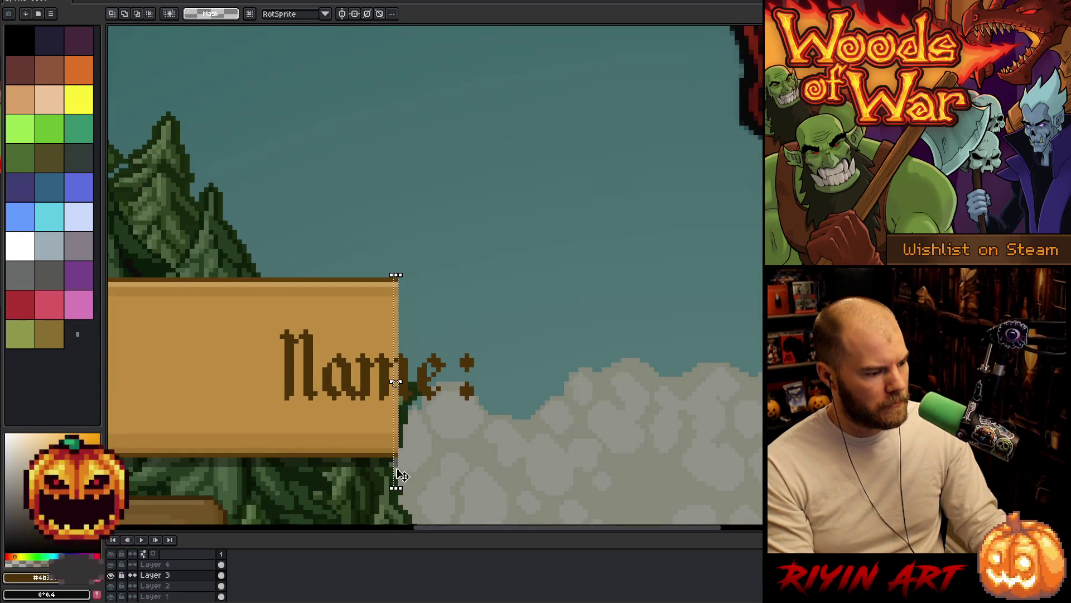
pyautogui.moveTo(396, 382); pyautogui.dragTo(659, 383)
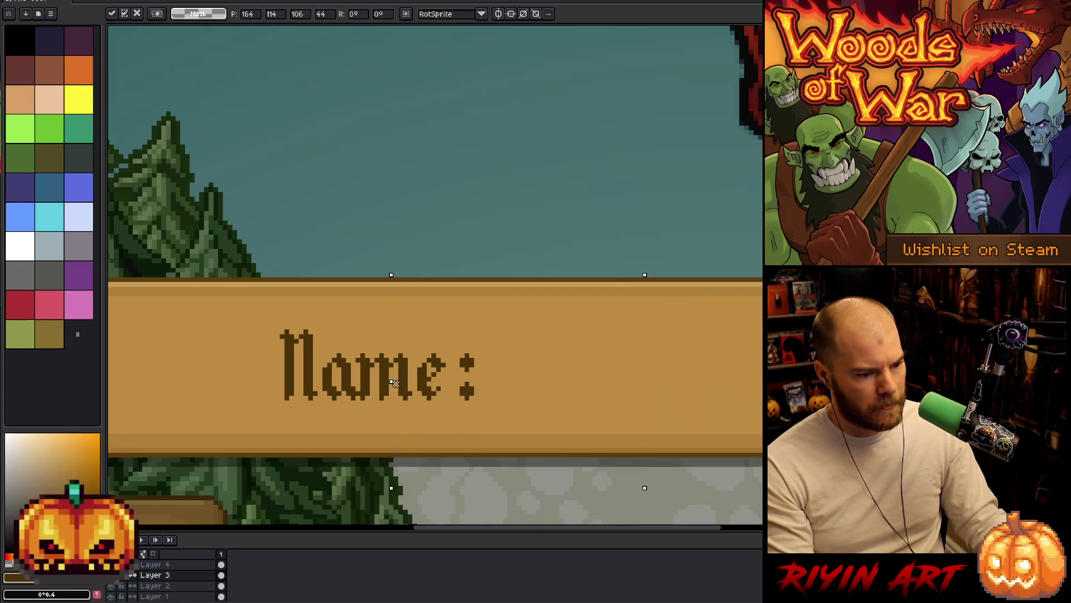
pyautogui.scroll(-3, 698, 168)
pyautogui.scroll(1, 664, 167)
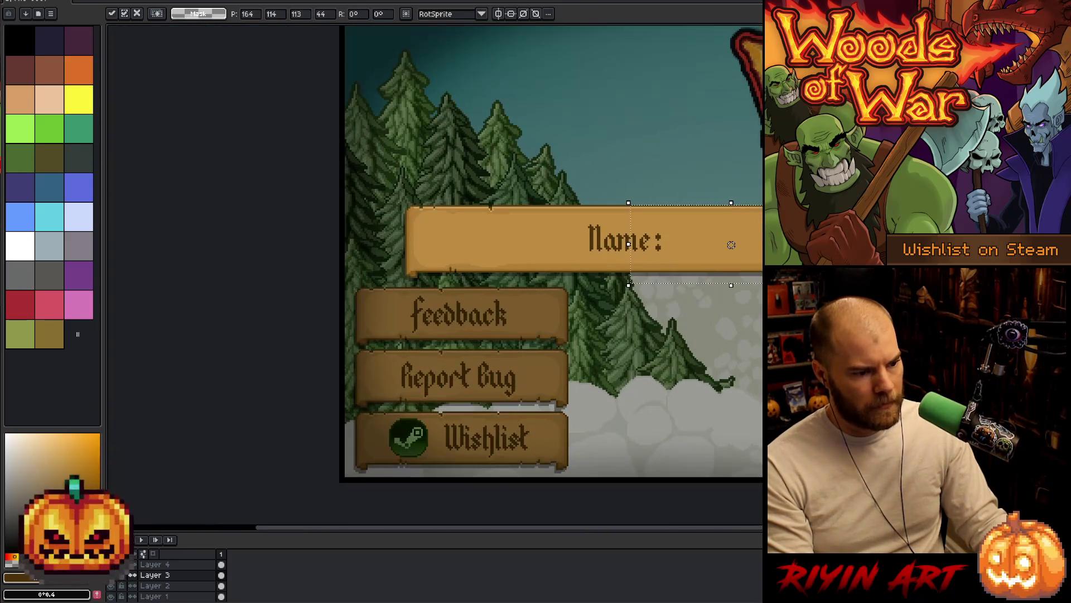
pyautogui.moveTo(870, 184); pyautogui.dragTo(645, 292)
pyautogui.click(554, 227)
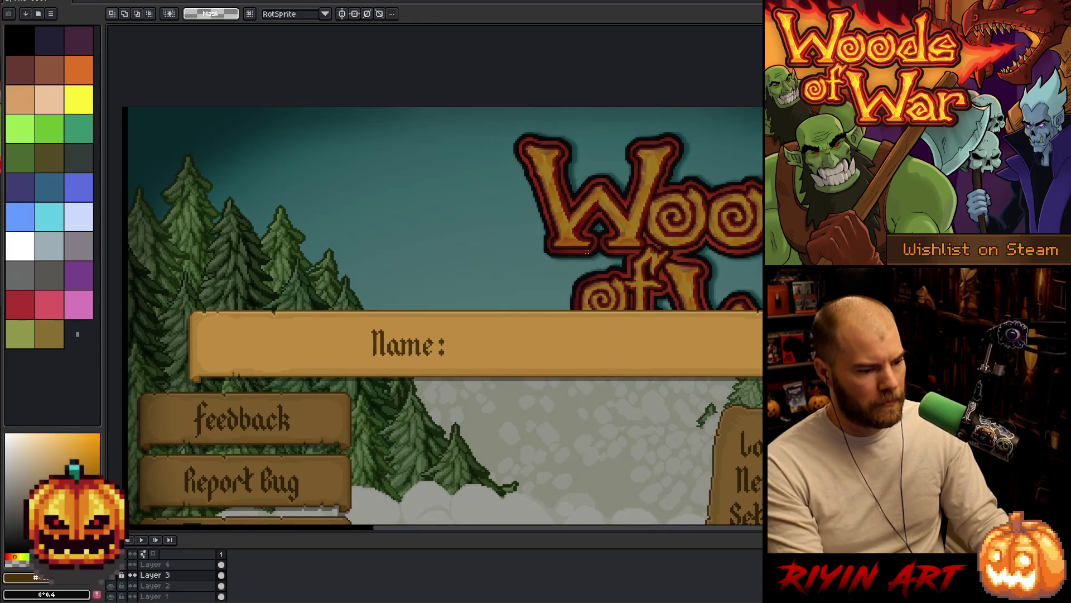
pyautogui.scroll(-1, 553, 227)
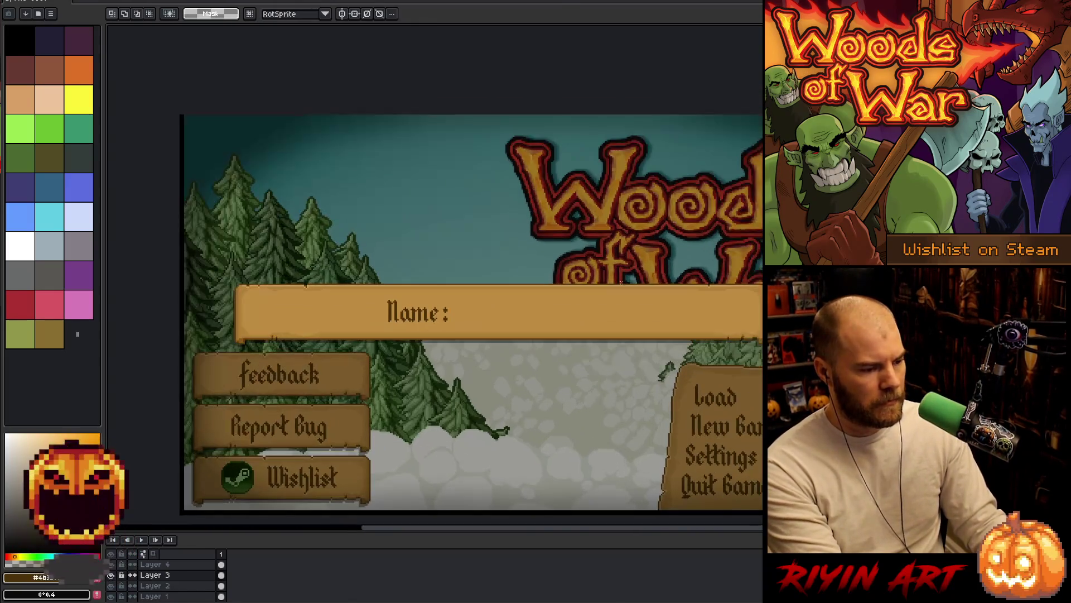
# Step: Resize the left section and stretch the plate section further right, then commit
pyautogui.moveTo(506, 316); pyautogui.dragTo(423, 317)
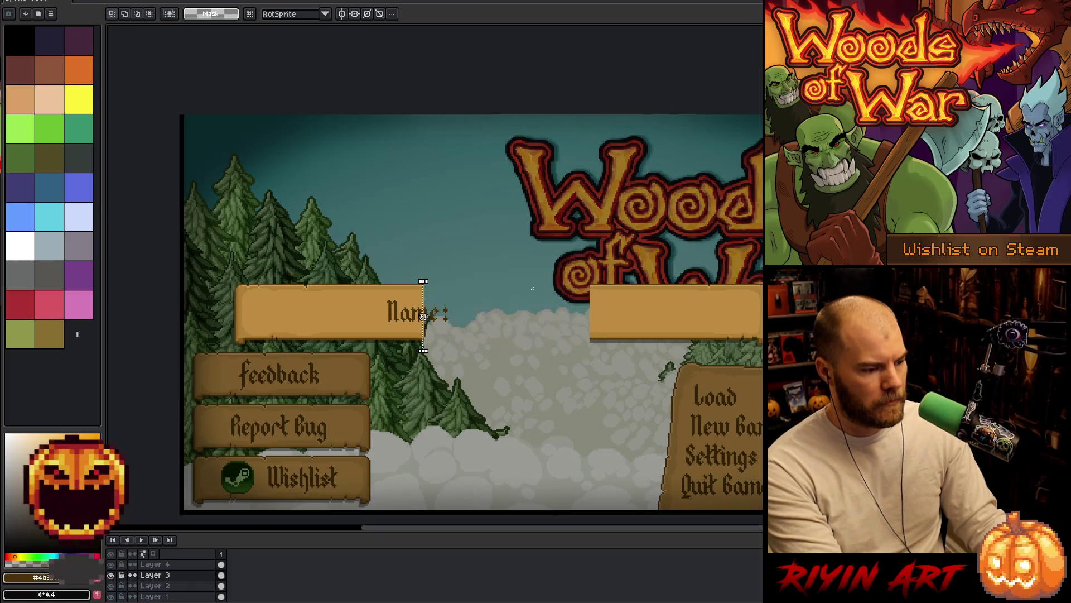
pyautogui.scroll(2, 423, 316)
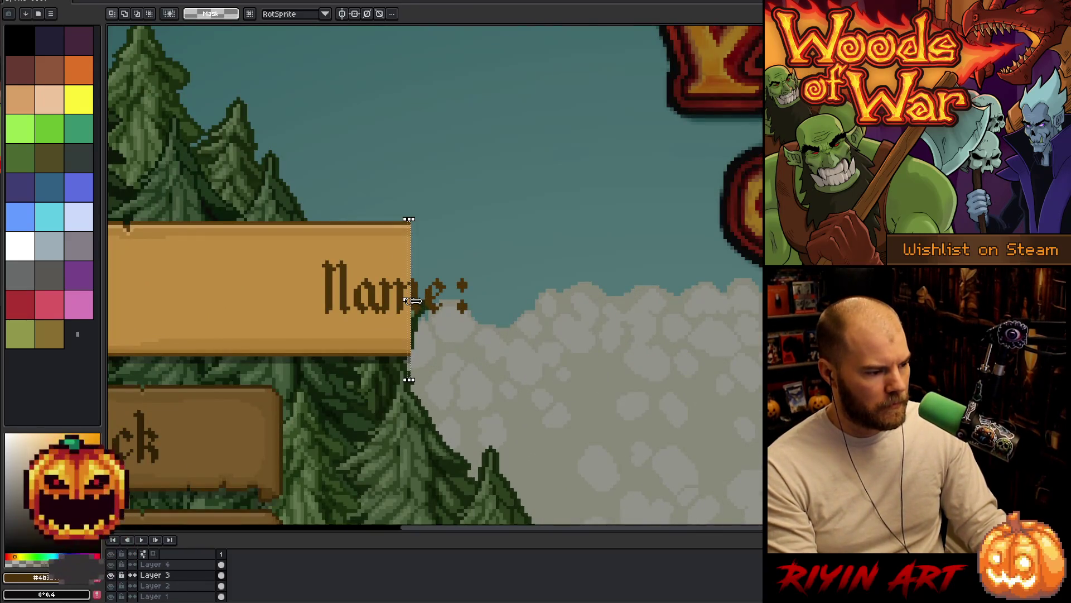
pyautogui.moveTo(471, 304); pyautogui.dragTo(583, 302)
pyautogui.scroll(-3, 719, 200)
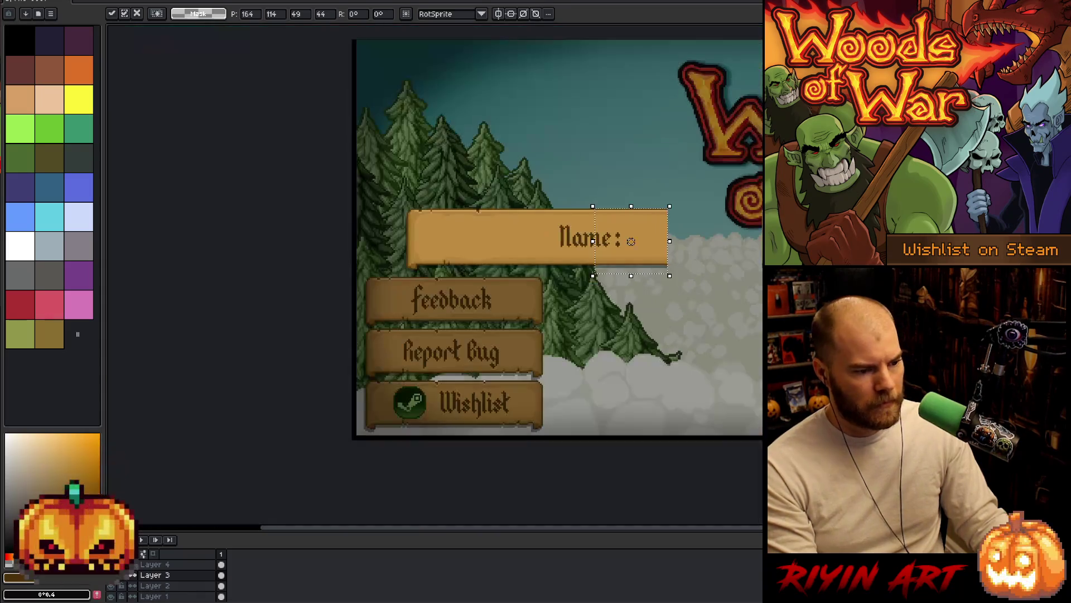
pyautogui.press('Return')
# Step: Slide the plate's right end piece left to join the widened banner and commit
pyautogui.moveTo(695, 159); pyautogui.dragTo(764, 359)
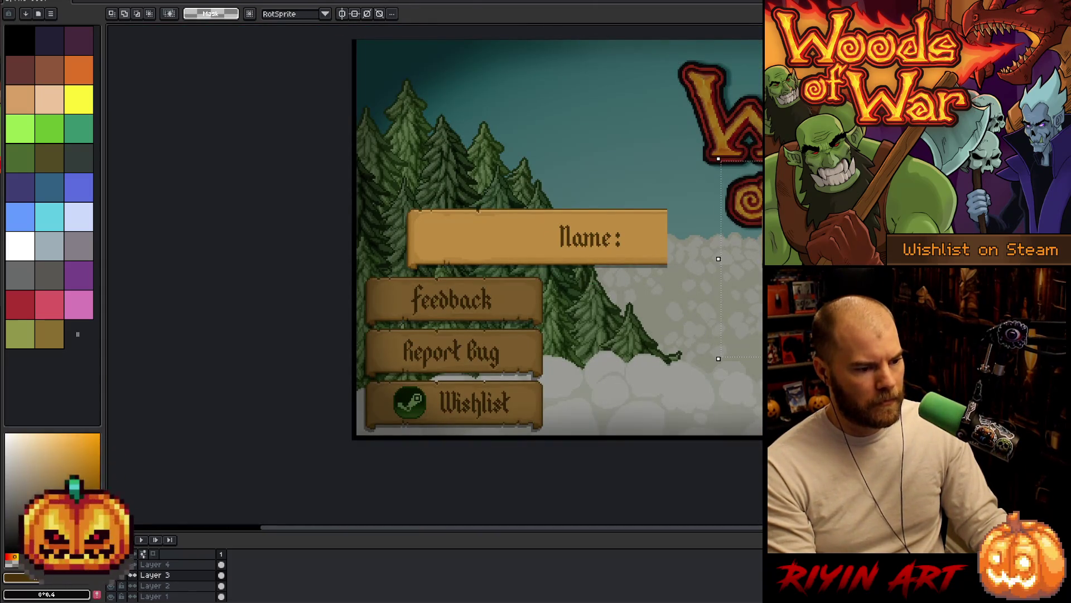
pyautogui.click(712, 243)
pyautogui.moveTo(712, 244); pyautogui.dragTo(695, 237)
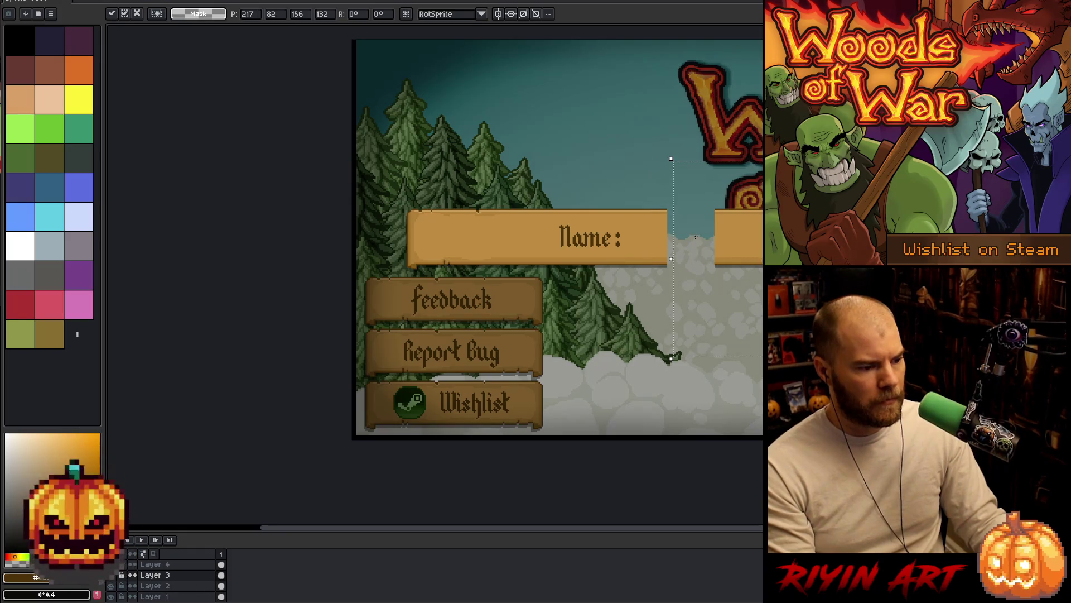
pyautogui.scroll(3, 686, 223)
pyautogui.moveTo(664, 441); pyautogui.dragTo(521, 443)
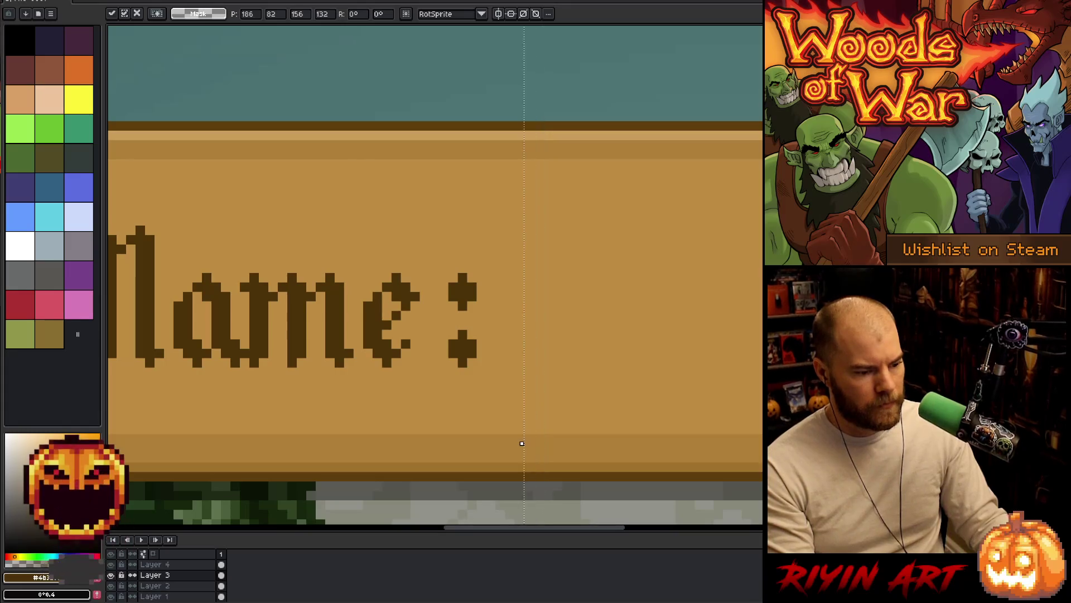
pyautogui.hscroll(5, 567, 335)
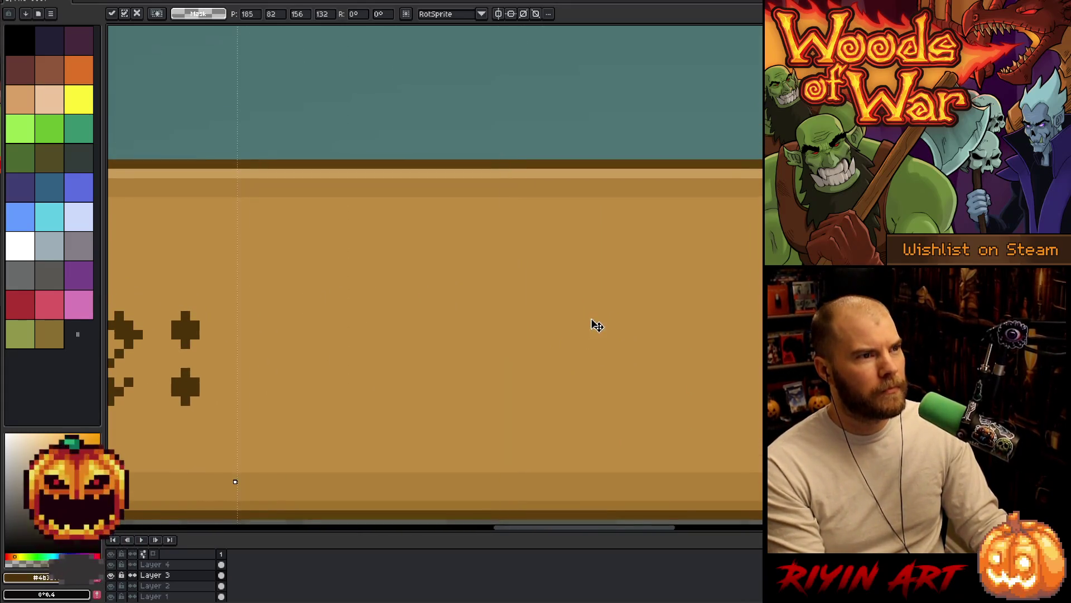
pyautogui.scroll(-3, 532, 239)
pyautogui.press('Return')
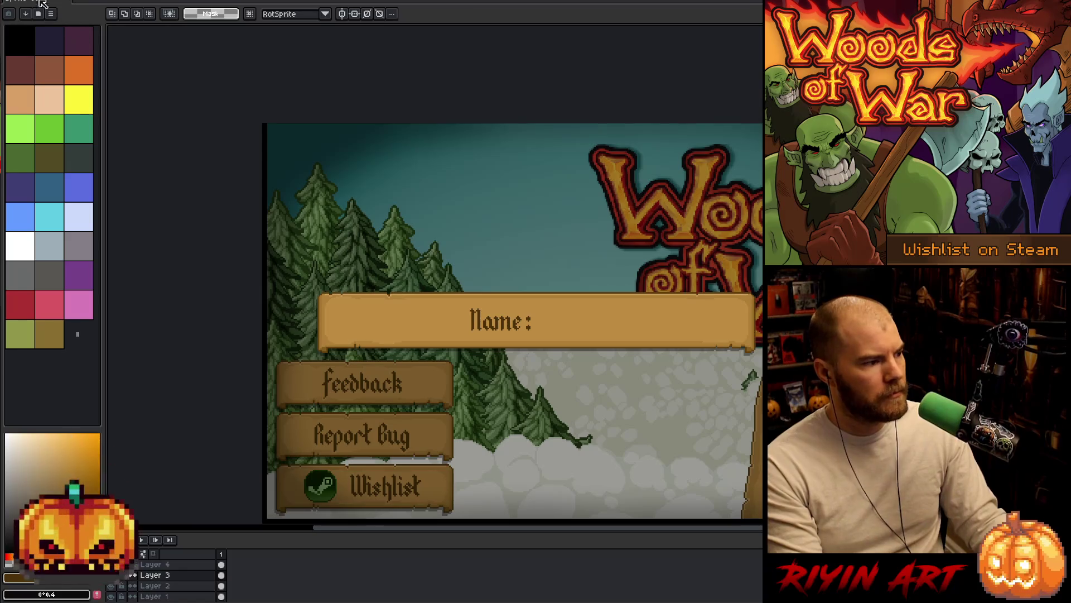
pyautogui.click(39, 4)
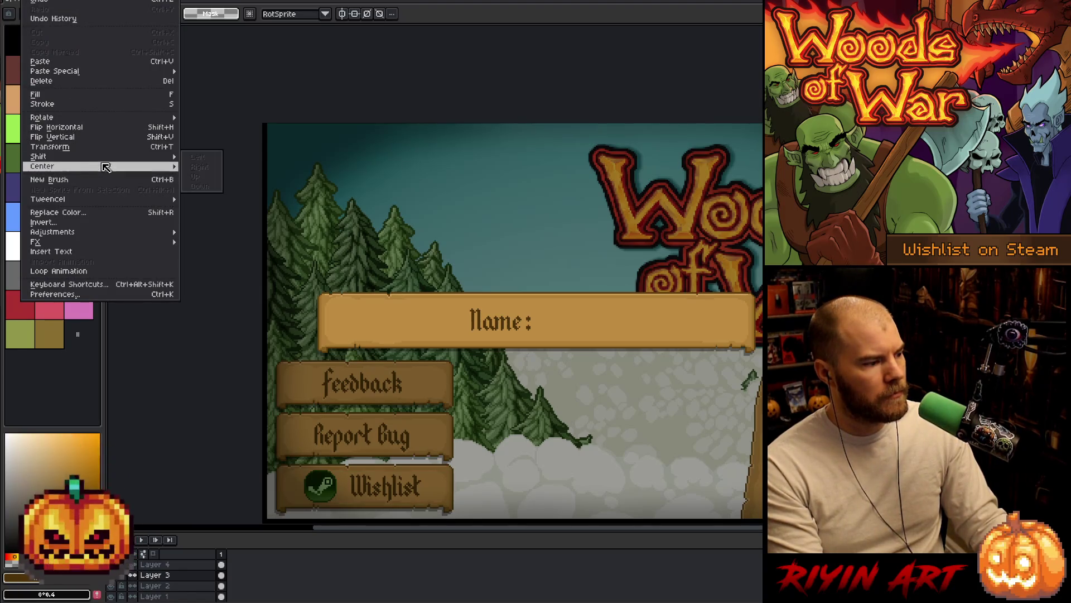
# Step: Centre the banner with Center X and raise it about 50 px over the title, then deselect
pyautogui.moveTo(106, 167)
pyautogui.click(207, 175)
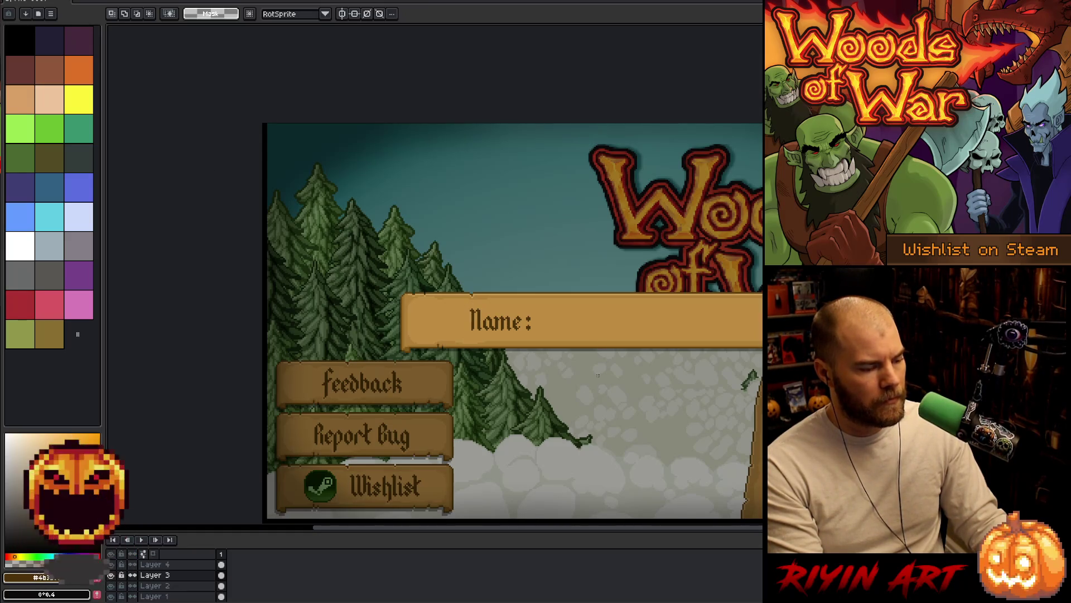
pyautogui.moveTo(617, 318)
pyautogui.mouseDown()
pyautogui.moveTo(617, 299)
pyautogui.moveTo(595, 291)
pyautogui.moveTo(592, 228)
pyautogui.moveTo(596, 243)
pyautogui.mouseUp()
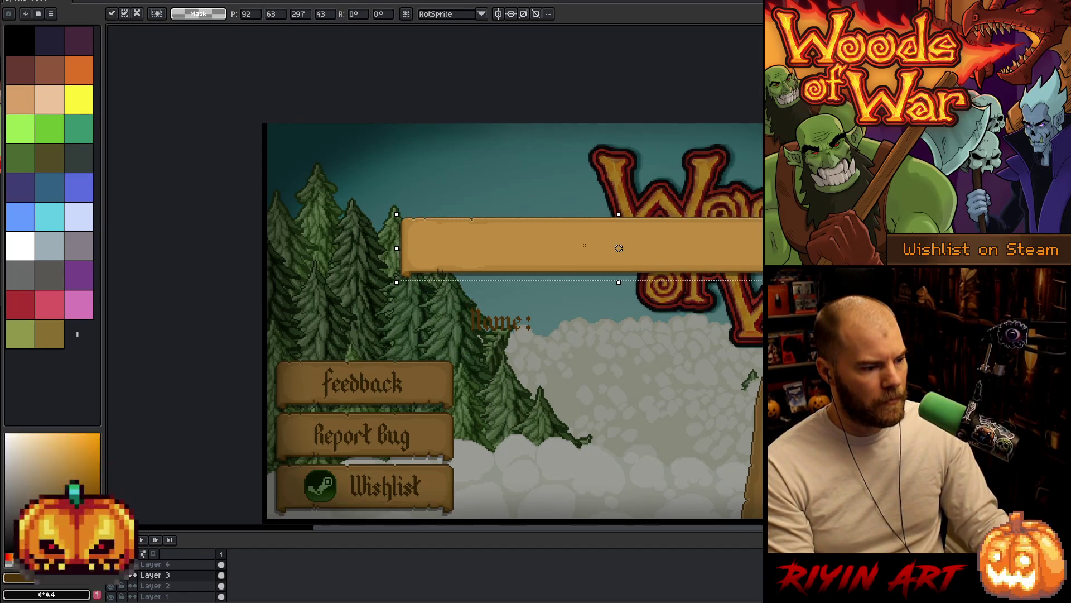
pyautogui.press('Return')
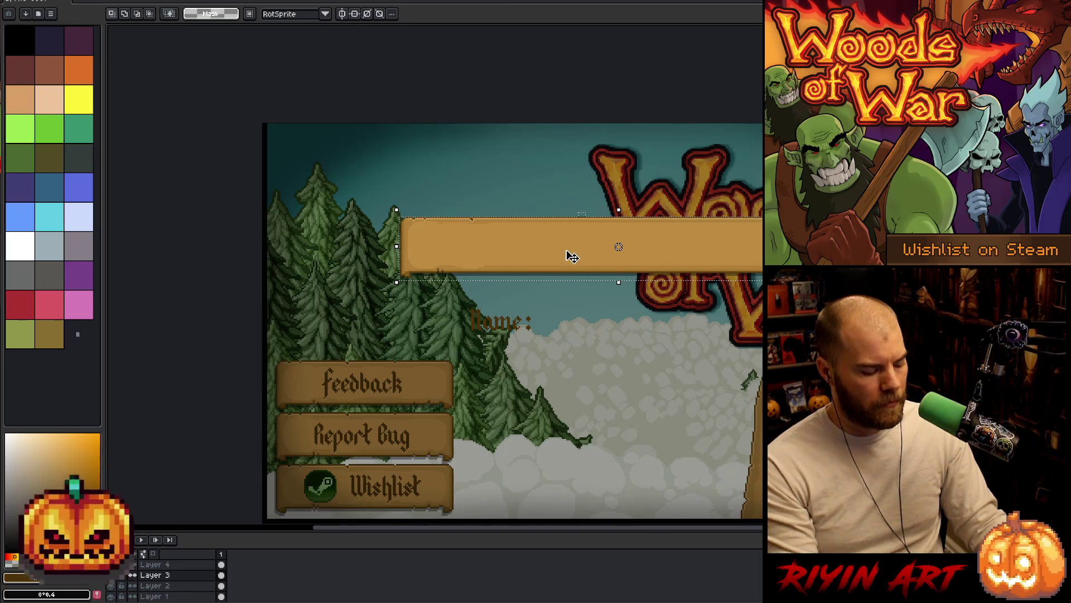
pyautogui.moveTo(572, 257); pyautogui.dragTo(572, 234)
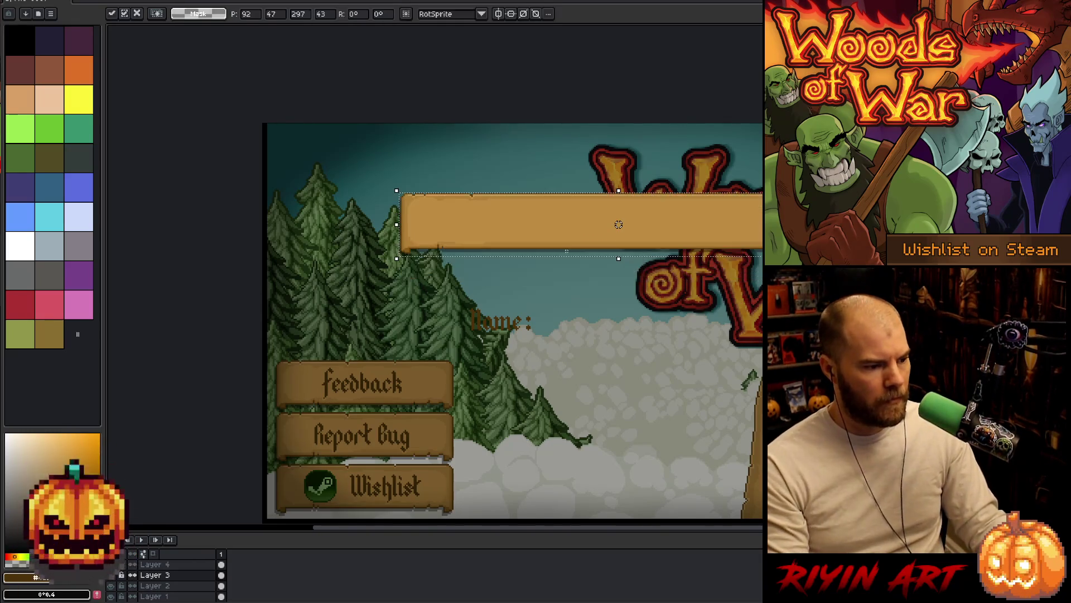
pyautogui.hotkey('ctrl', 'z')
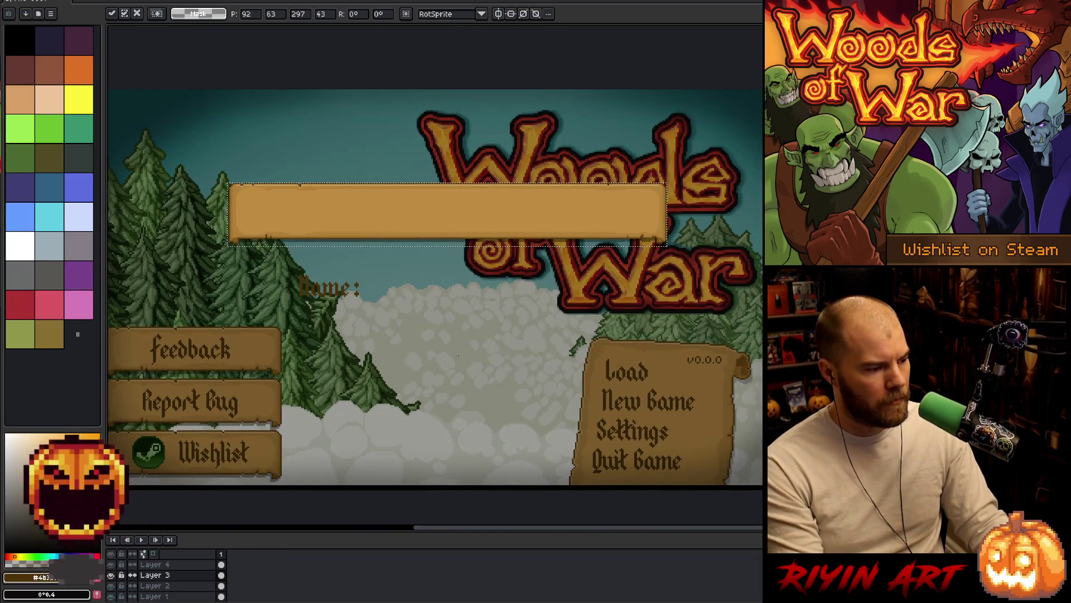
pyautogui.hotkey('ctrl', 'd')
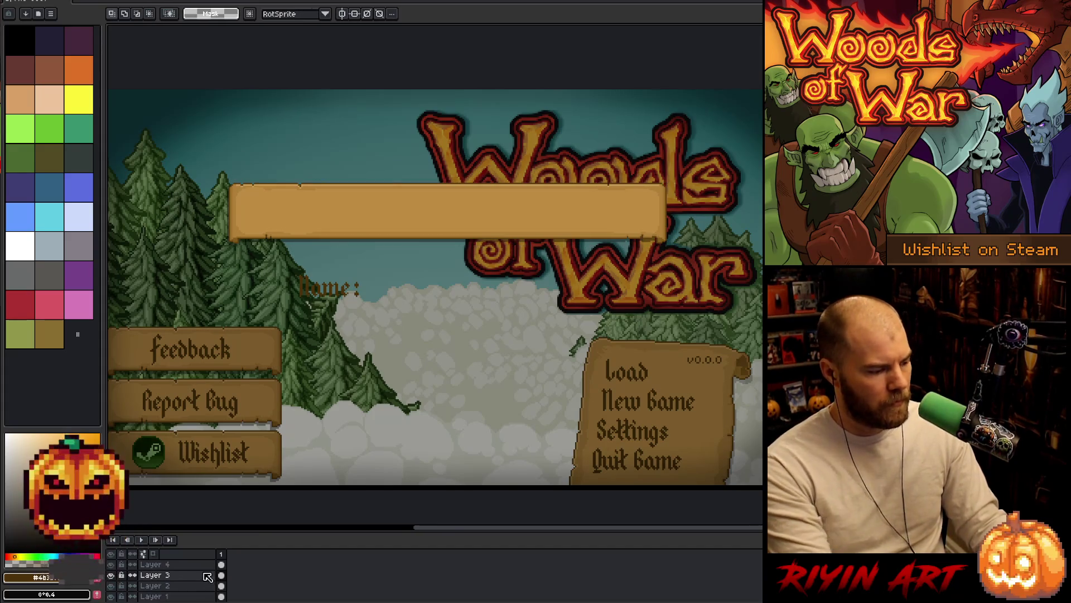
# Step: Switch to the Name: text layer and undo an accidental shift of Layer 2's artwork
pyautogui.click(156, 564)
pyautogui.press('v')
pyautogui.moveTo(333, 288); pyautogui.dragTo(323, 239)
pyautogui.hotkey('ctrl', 'z')
# Step: With Auto Select Layer off, move the Name: label on Layer 4 onto the banner's left end
pyautogui.click(157, 564)
pyautogui.click(110, 14)
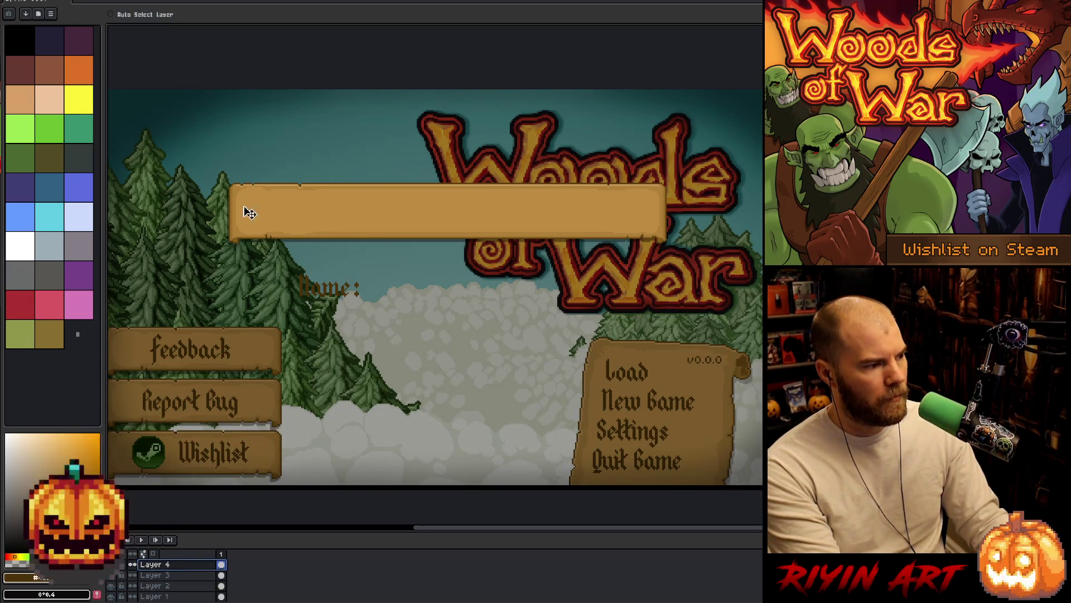
pyautogui.moveTo(323, 288)
pyautogui.mouseDown()
pyautogui.moveTo(275, 219)
pyautogui.moveTo(290, 219)
pyautogui.mouseUp()
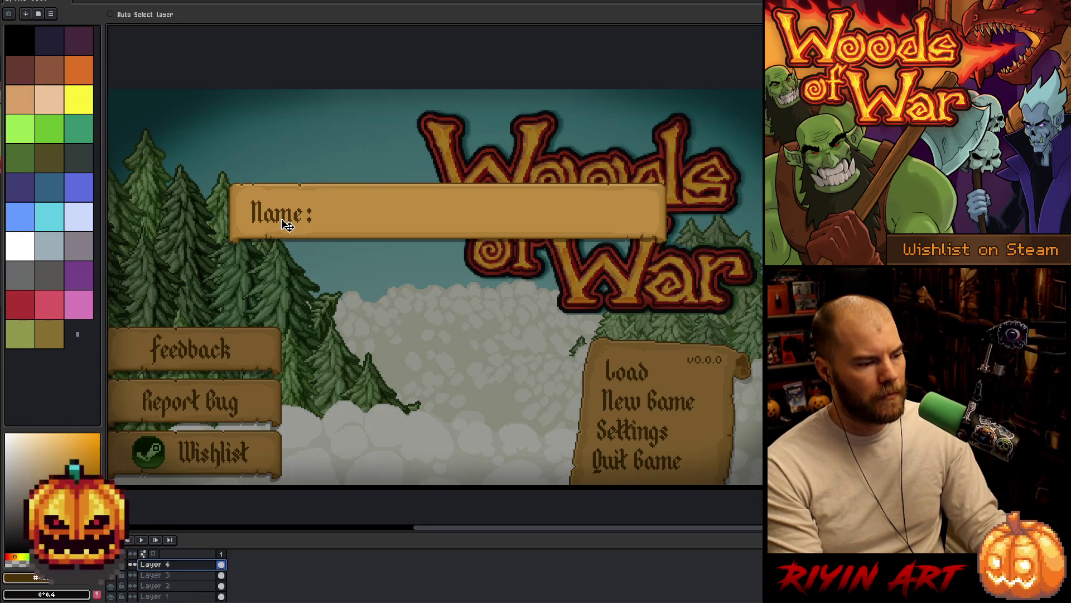
pyautogui.moveTo(296, 223); pyautogui.dragTo(294, 222)
pyautogui.press('Right')
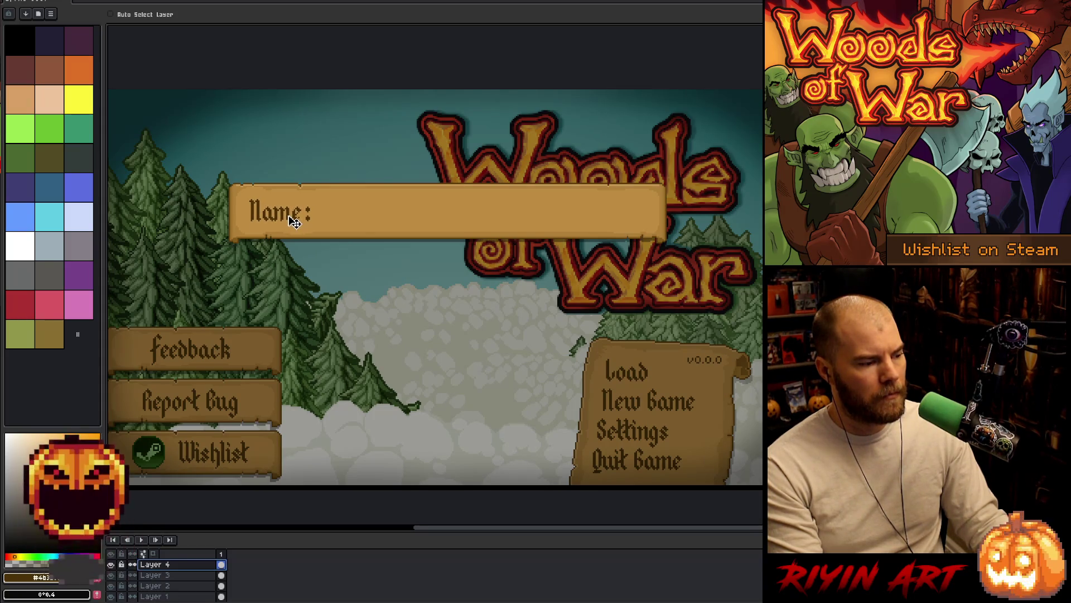
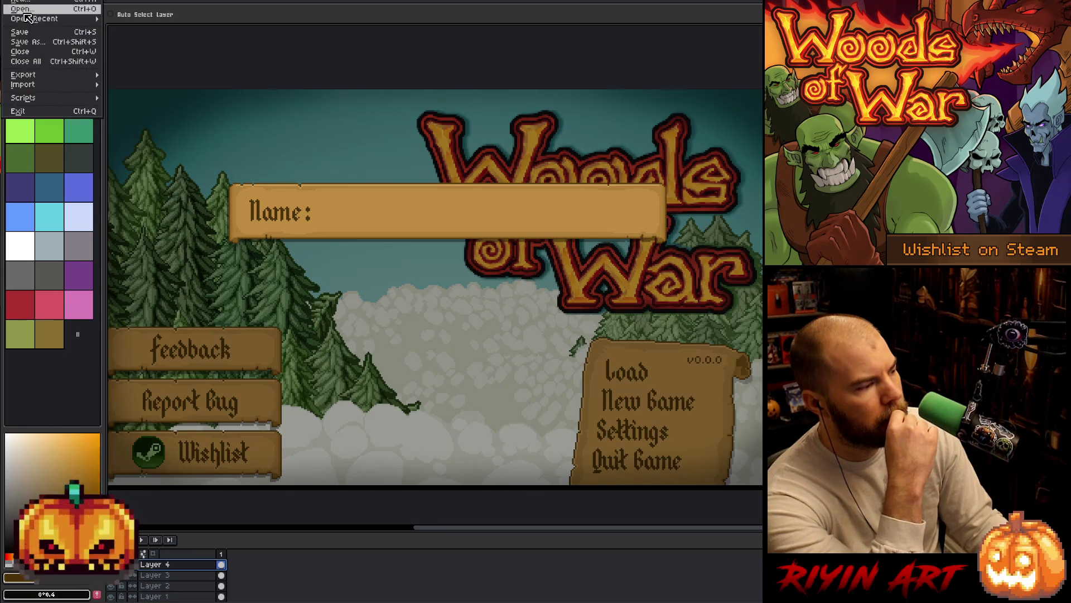
# Step: Open rounded_btn_green_simple.png from the images folder
pyautogui.click(23, 9)
pyautogui.scroll(-3, 331, 226)
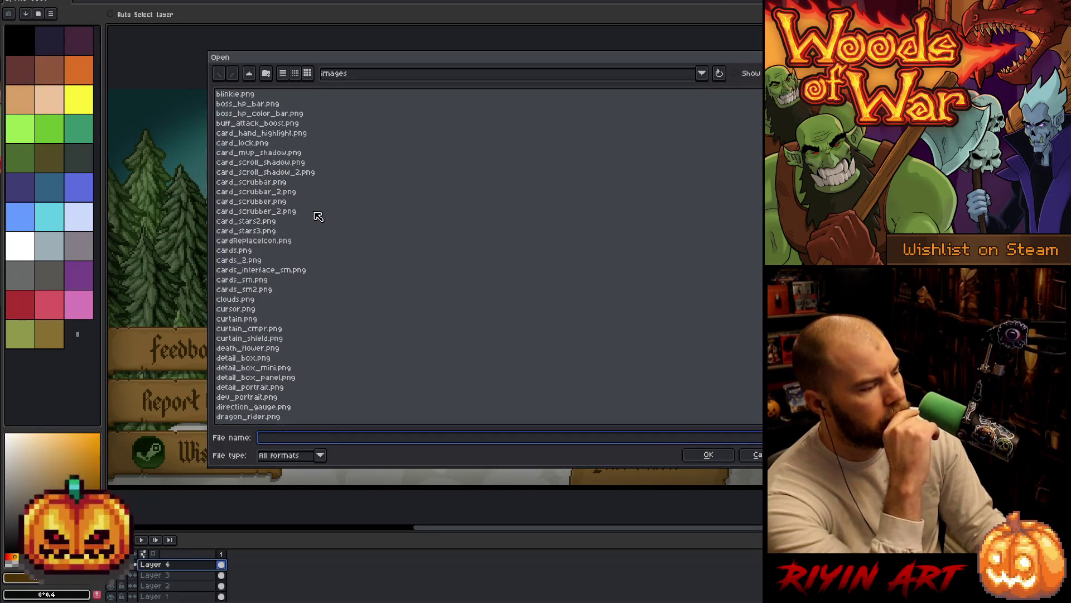
pyautogui.scroll(-15, 281, 238)
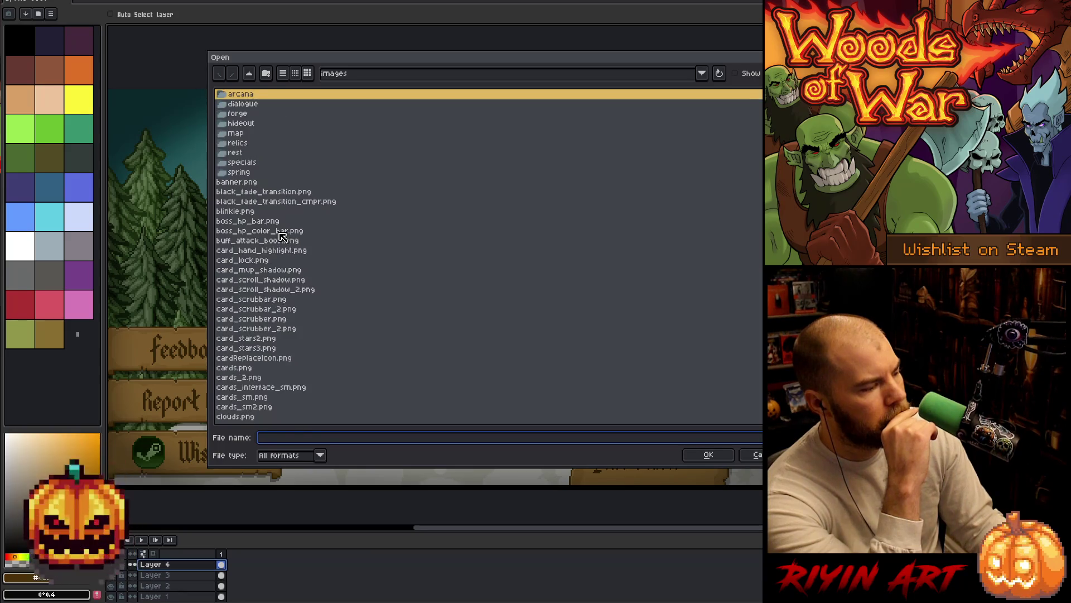
pyautogui.scroll(-20, 279, 231)
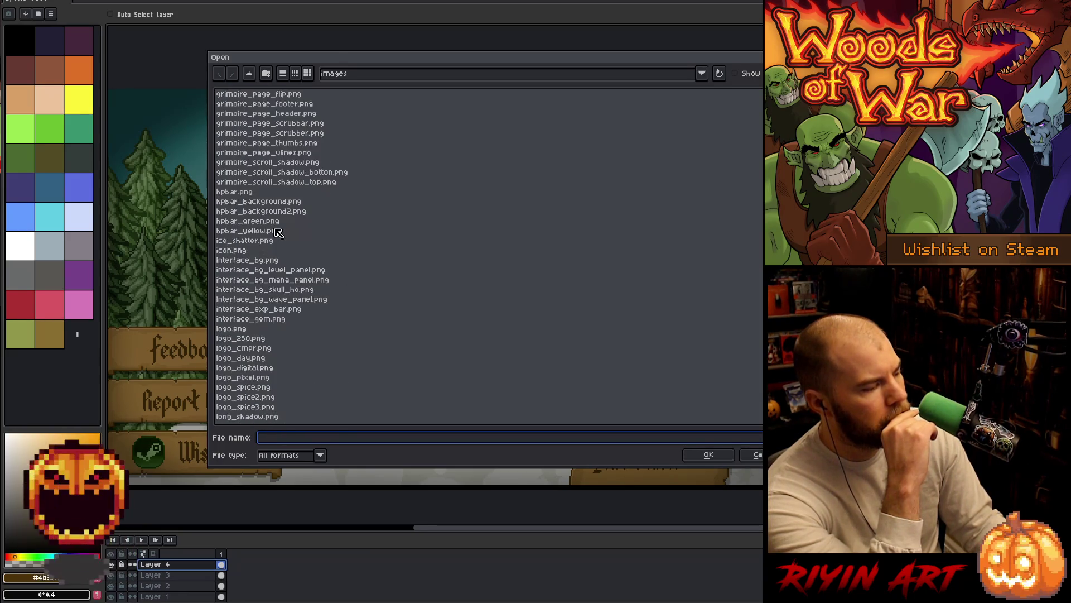
pyautogui.scroll(-4, 279, 233)
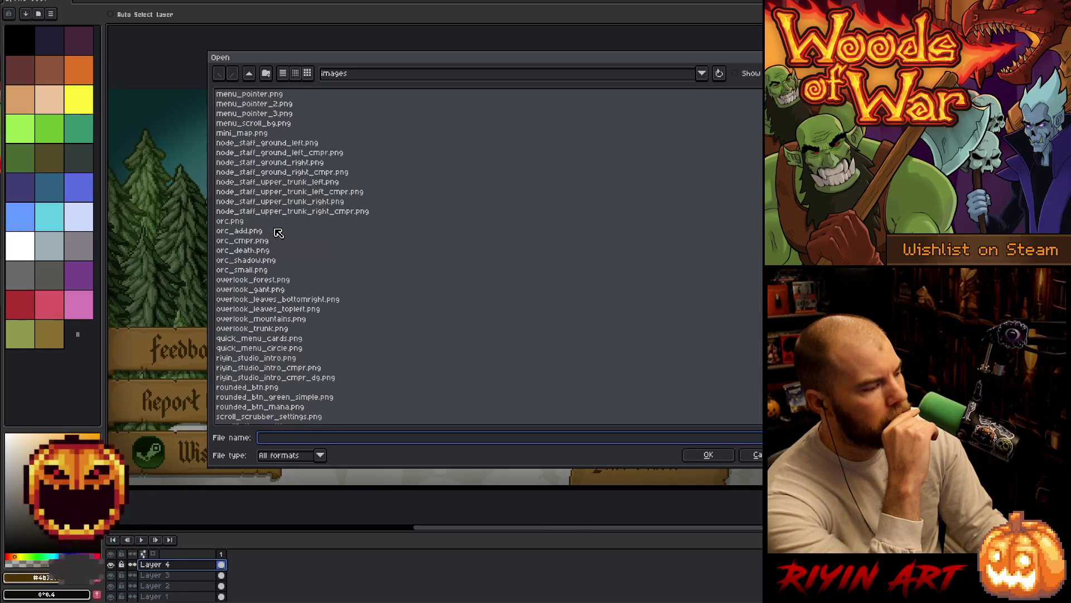
pyautogui.scroll(-4, 276, 229)
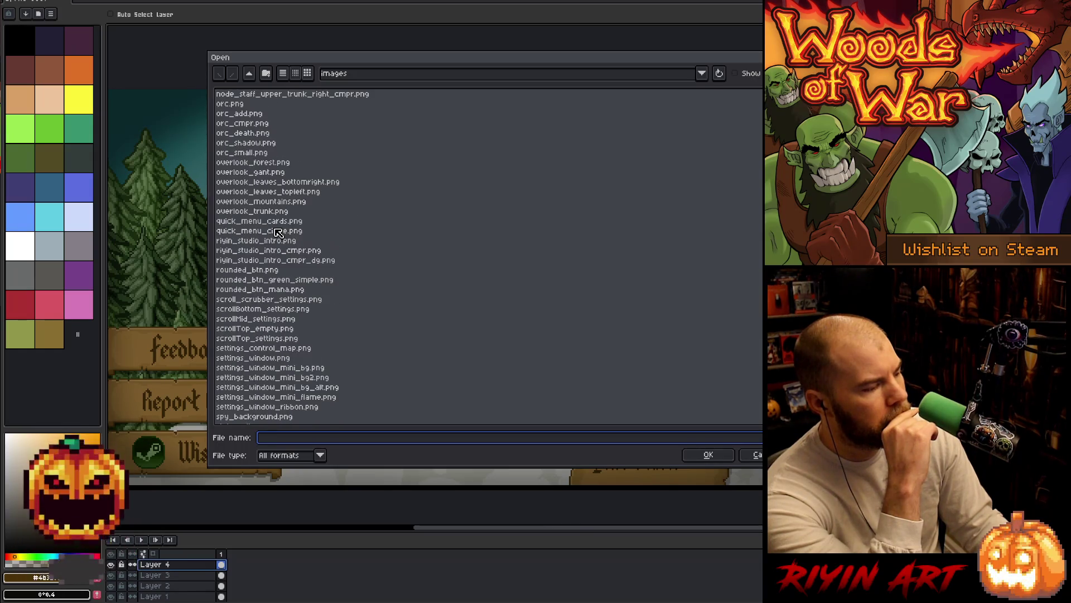
pyautogui.click(256, 272)
pyautogui.click(265, 281)
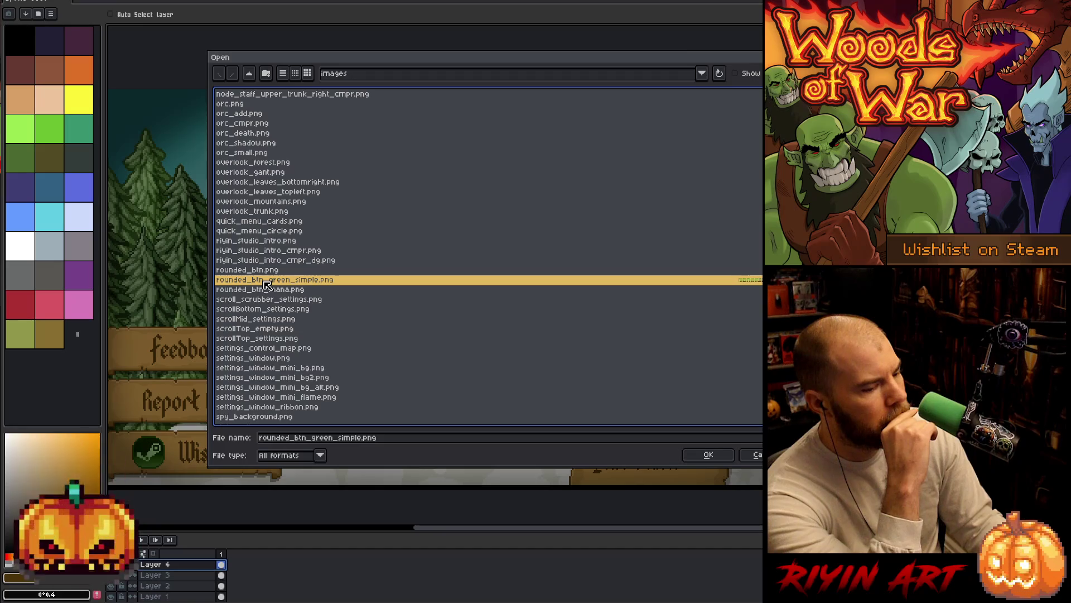
pyautogui.doubleClick(302, 283)
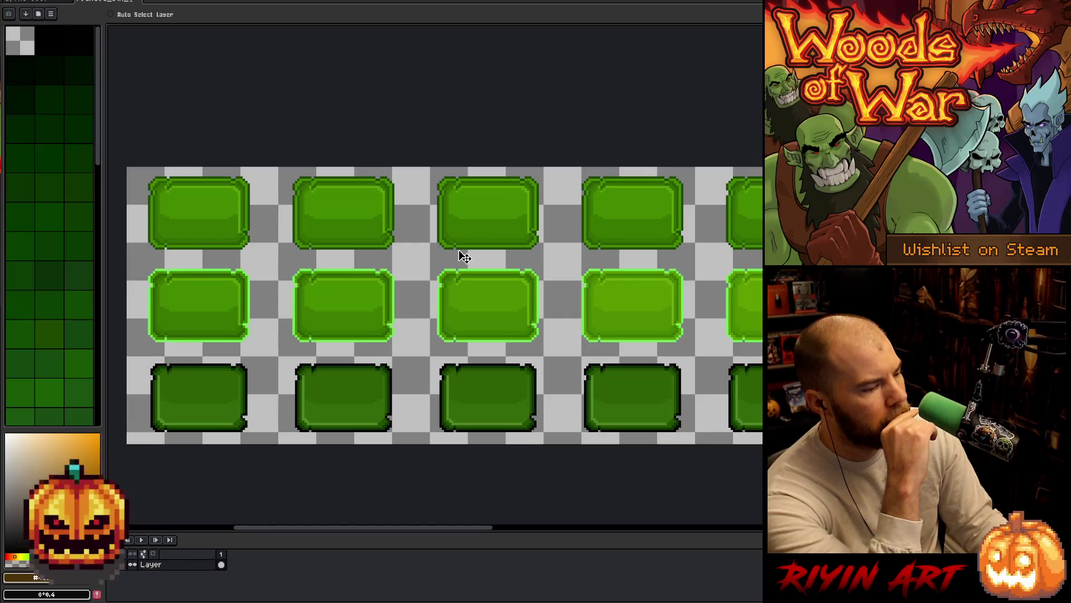
# Step: Marquee-select the top-left green button and return to the title-screen document
pyautogui.scroll(-1, 251, 206)
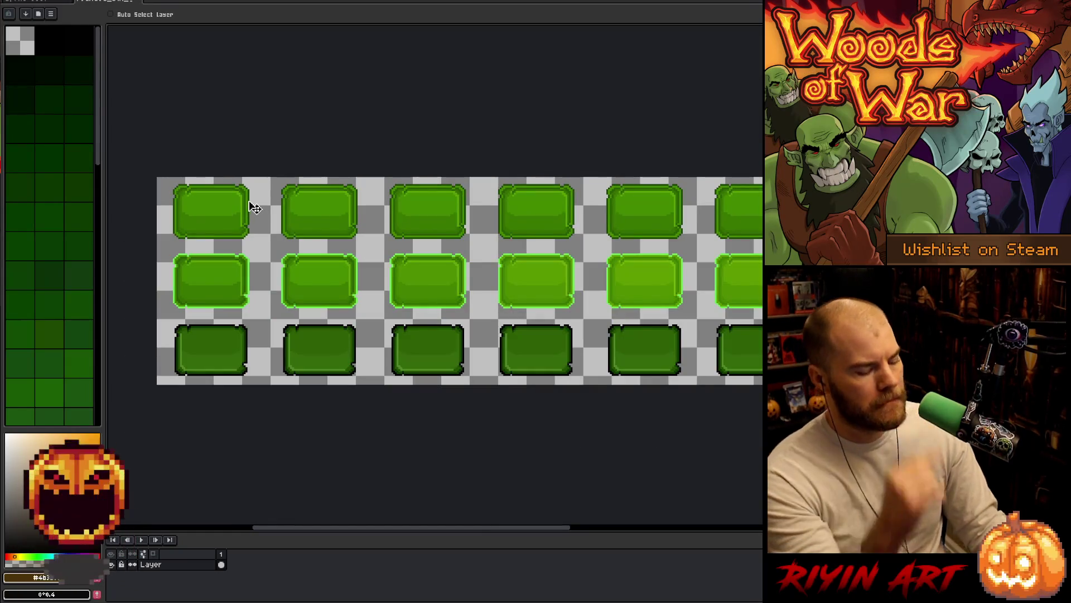
pyautogui.press('m')
pyautogui.moveTo(158, 177); pyautogui.dragTo(270, 239)
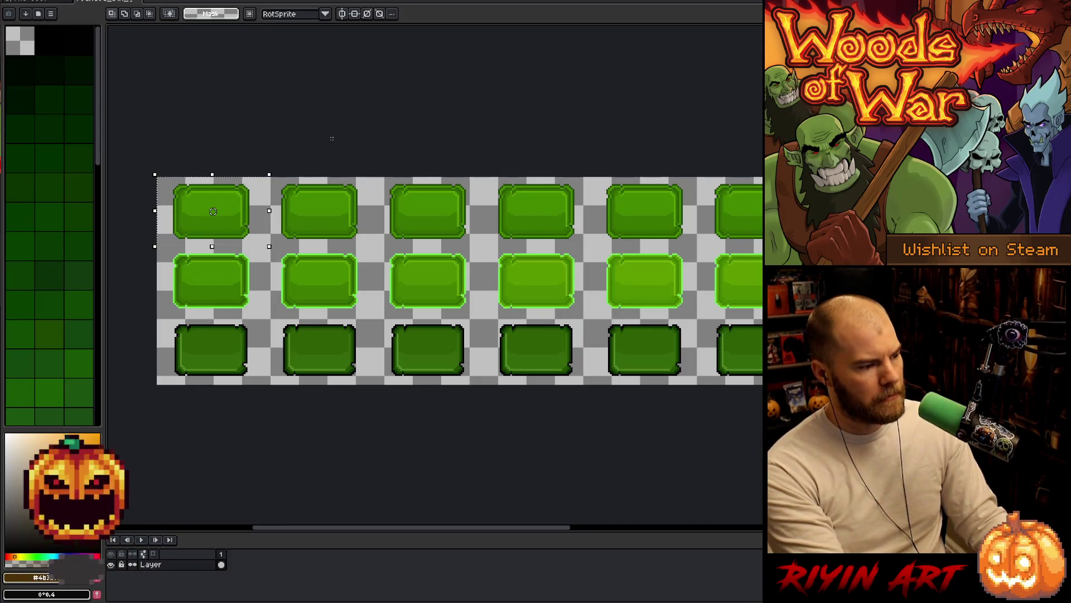
pyautogui.click(36, 2)
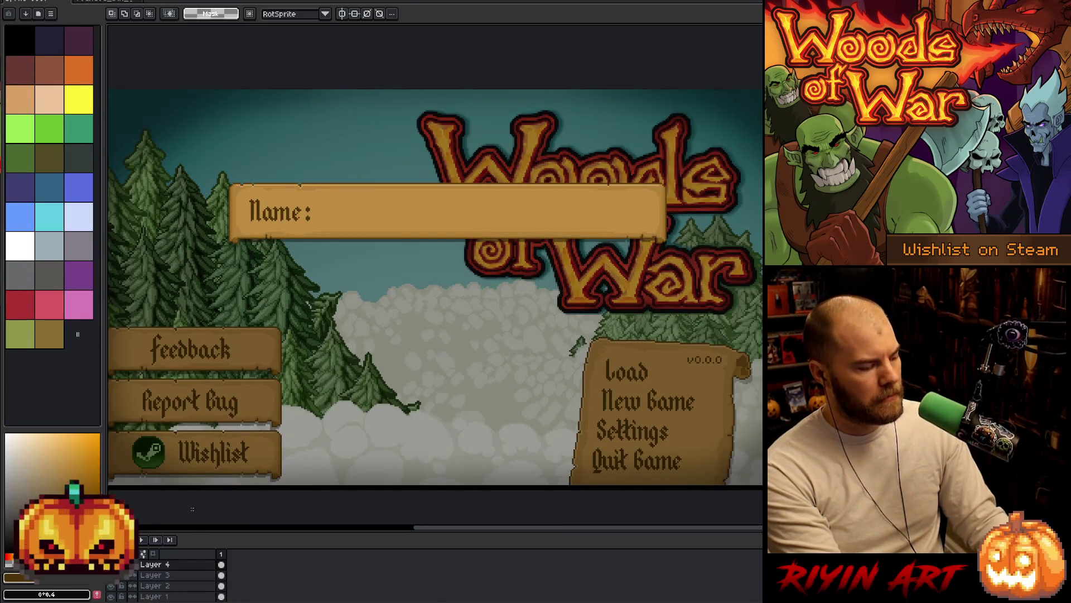
# Step: Paste the green button and commit it at the right end of the Name bar
pyautogui.hotkey('ctrl', 'v')
pyautogui.moveTo(144, 115)
pyautogui.mouseDown()
pyautogui.moveTo(149, 144)
pyautogui.moveTo(647, 310)
pyautogui.moveTo(628, 292)
pyautogui.moveTo(709, 230)
pyautogui.mouseUp()
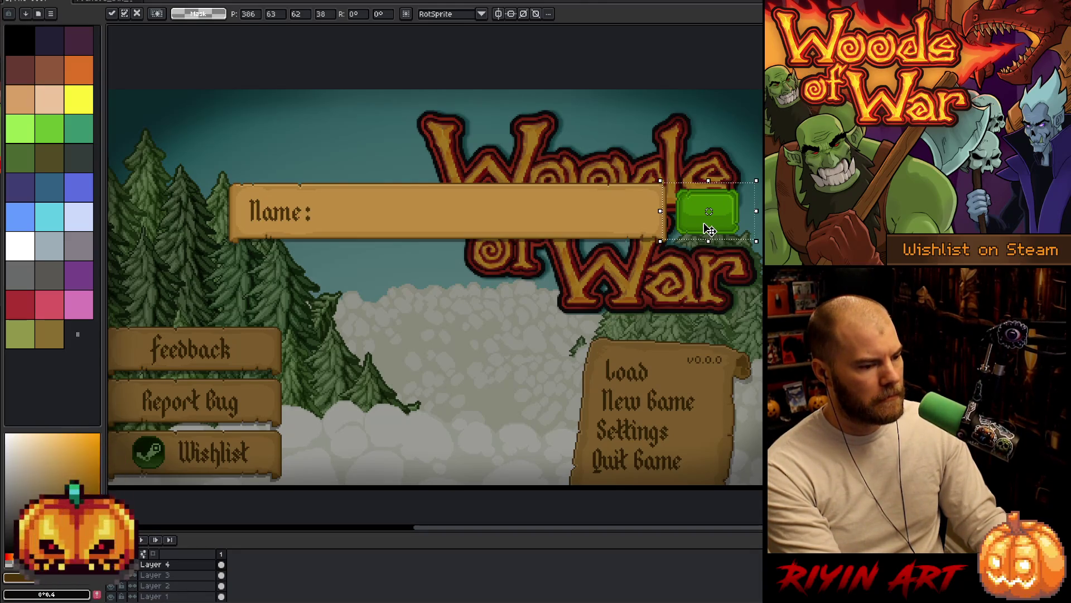
pyautogui.click(743, 270)
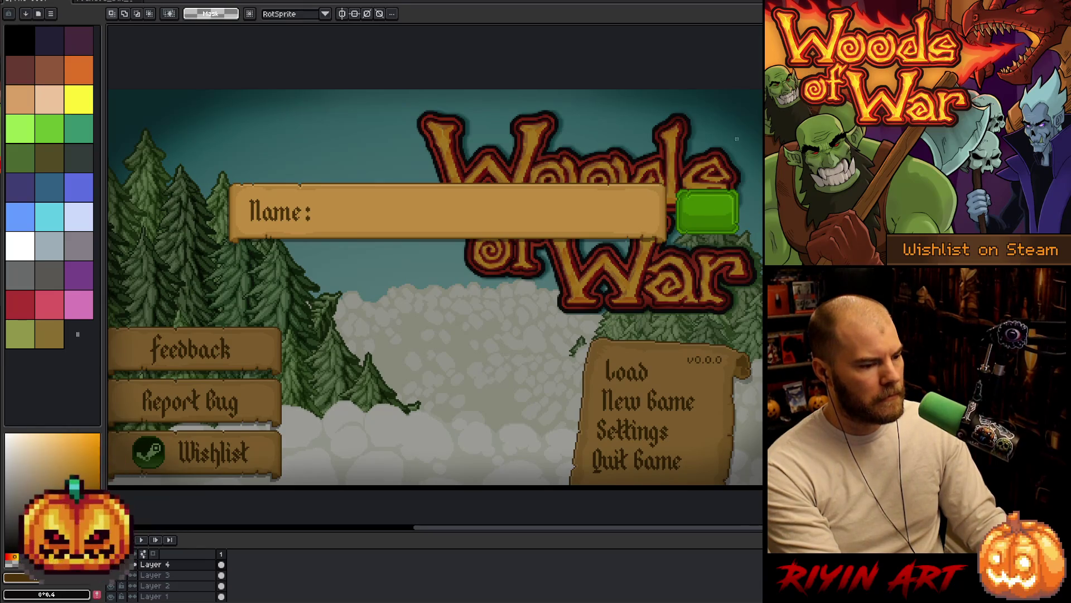
# Step: Move the Name bar and green button together left, then slightly right
pyautogui.keyDown('ctrl'); pyautogui.click(161, 574); pyautogui.keyUp('ctrl')
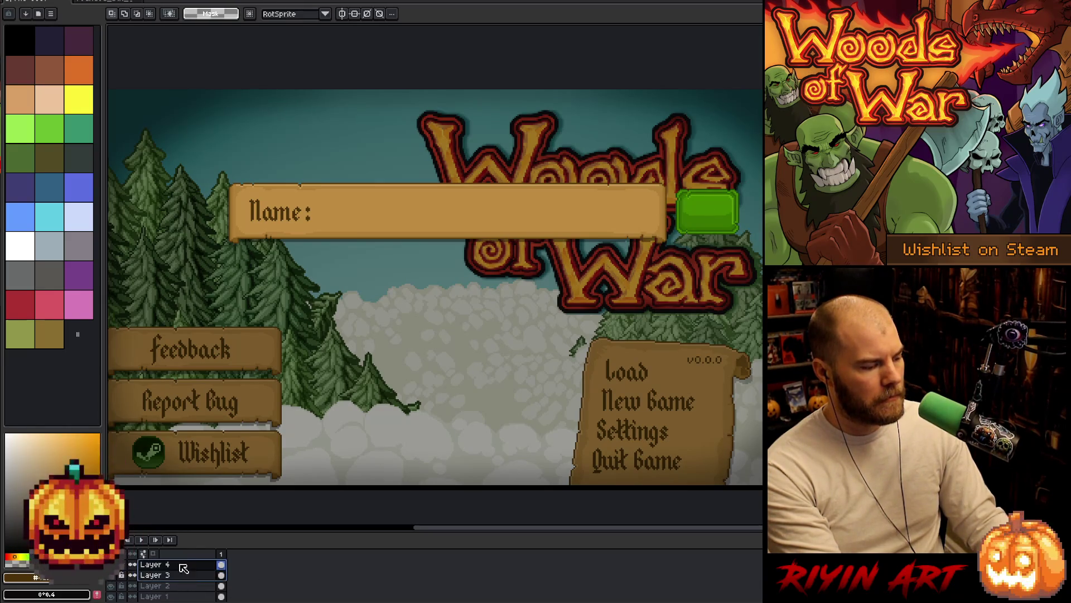
pyautogui.scroll(-1, 404, 409)
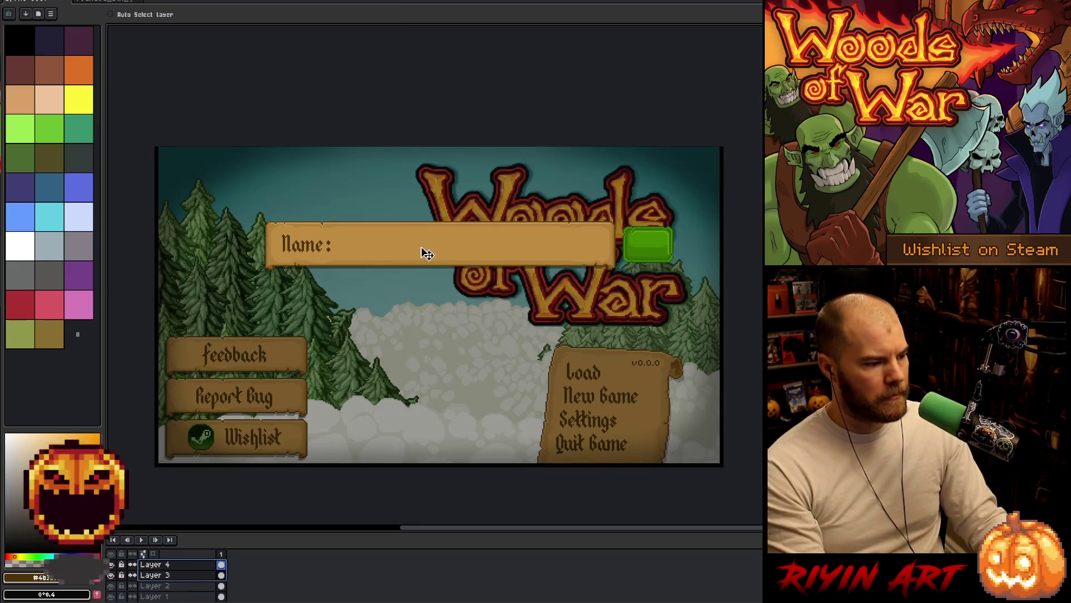
pyautogui.moveTo(426, 251); pyautogui.dragTo(390, 262)
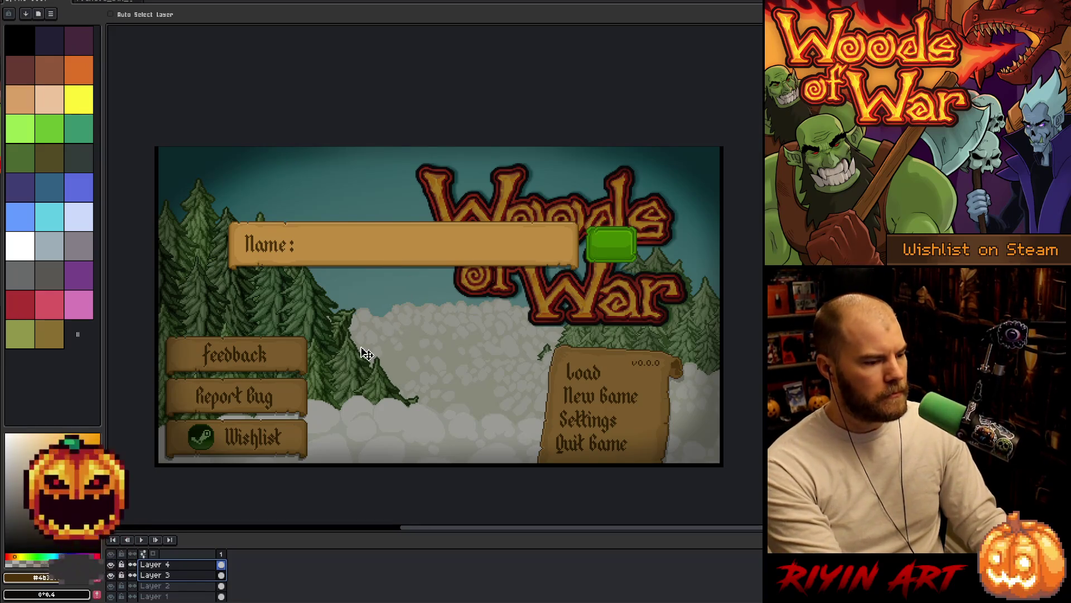
pyautogui.moveTo(402, 252); pyautogui.dragTo(409, 252)
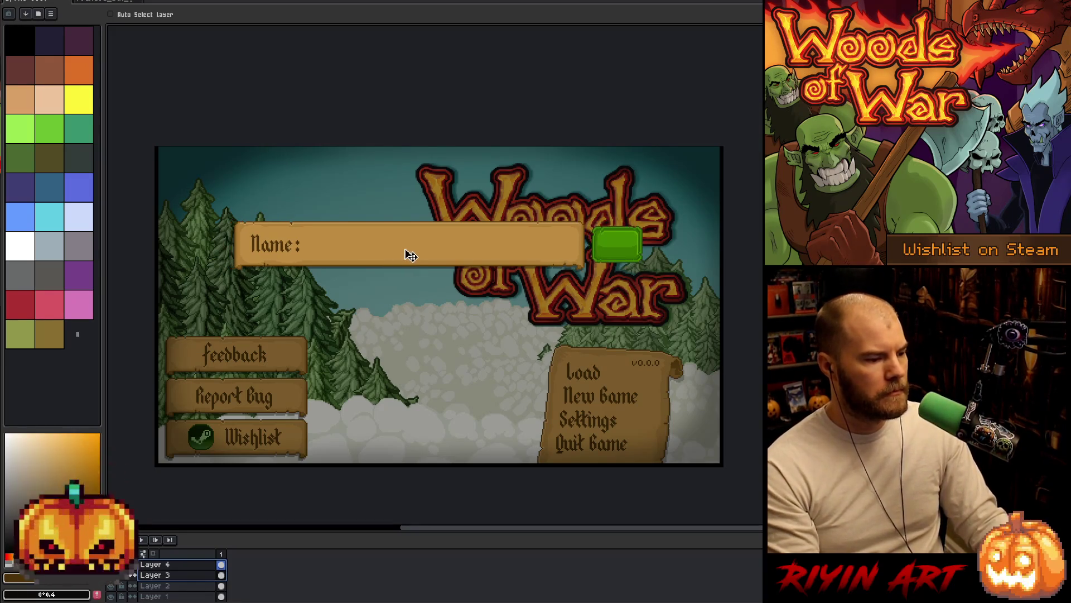
# Step: Recentre the view on the artwork and keep only Layer 4 selected for colour picking
pyautogui.scroll(2, 375, 288)
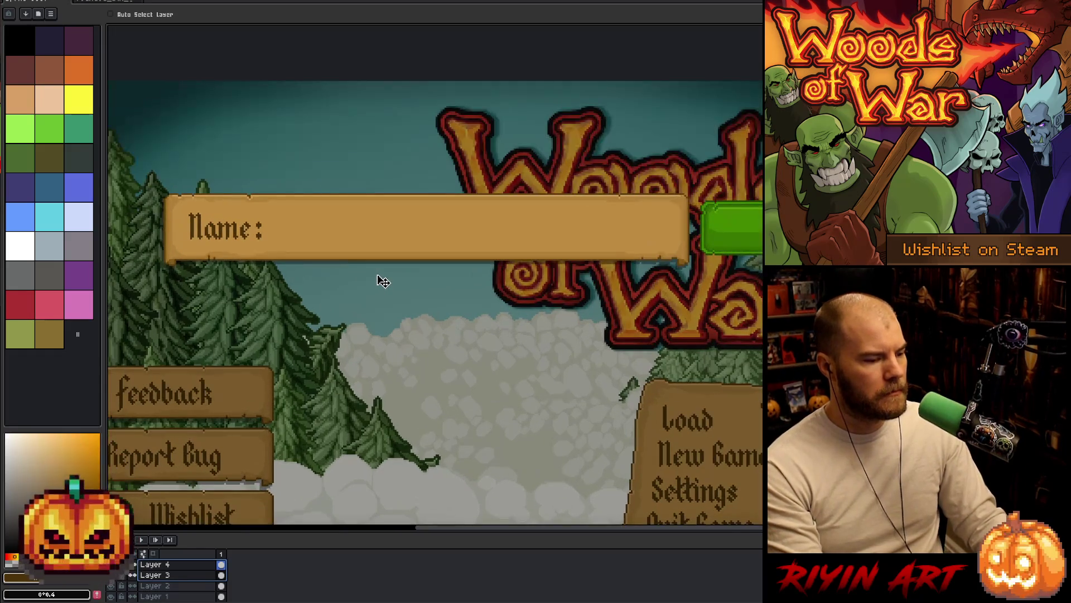
pyautogui.scroll(-1, 358, 300)
pyautogui.moveTo(371, 283)
pyautogui.mouseDown()
pyautogui.moveTo(402, 366)
pyautogui.moveTo(395, 332)
pyautogui.mouseUp()
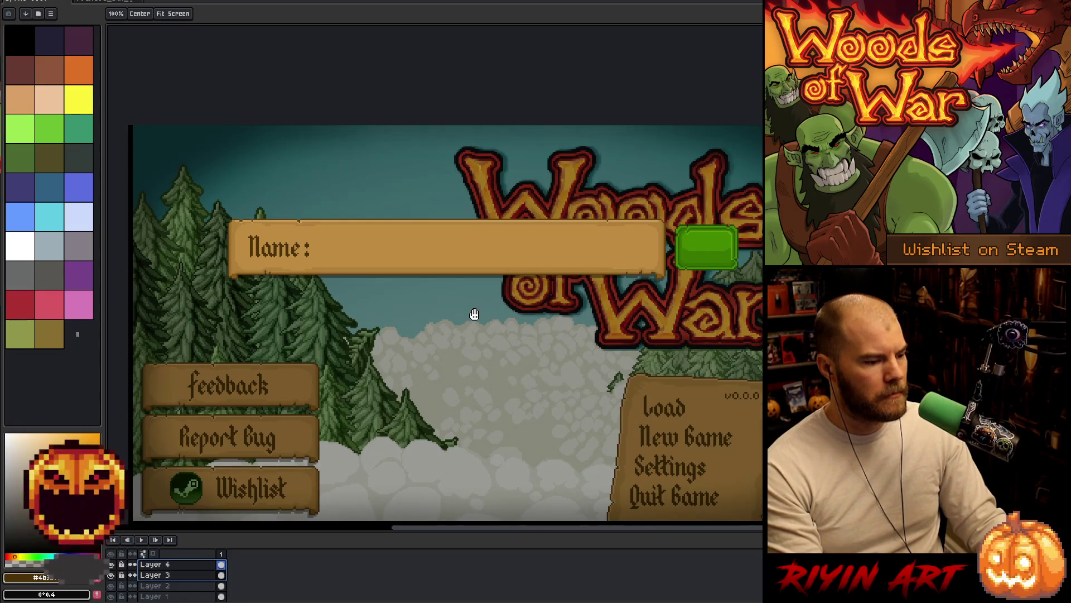
pyautogui.scroll(-1, 458, 317)
pyautogui.scroll(1, 457, 316)
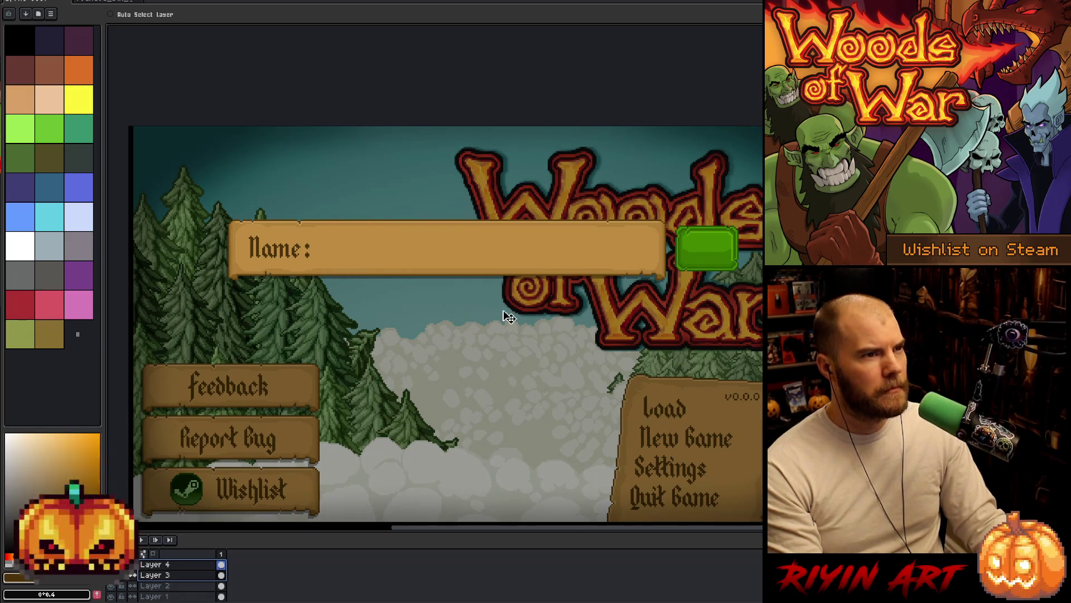
pyautogui.moveTo(505, 312); pyautogui.dragTo(481, 306)
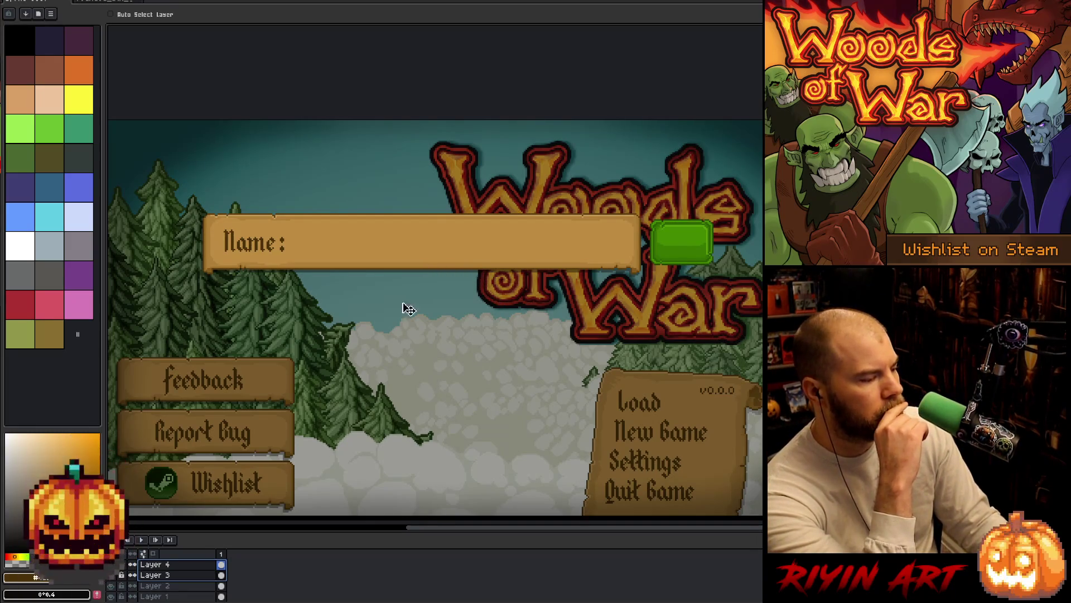
pyautogui.click(171, 569)
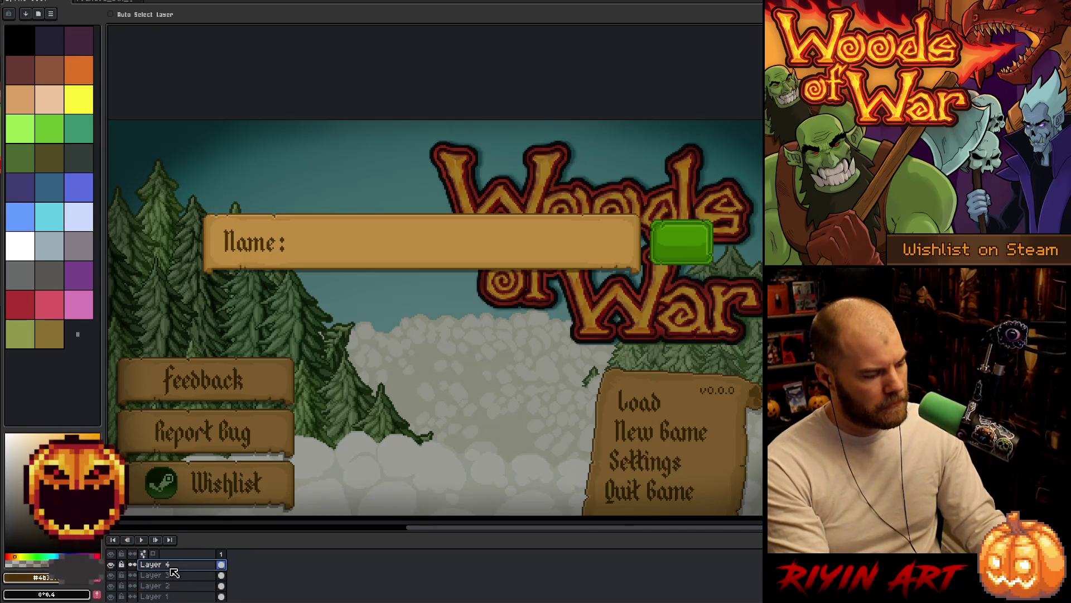
pyautogui.press('i')
pyautogui.scroll(2, 238, 231)
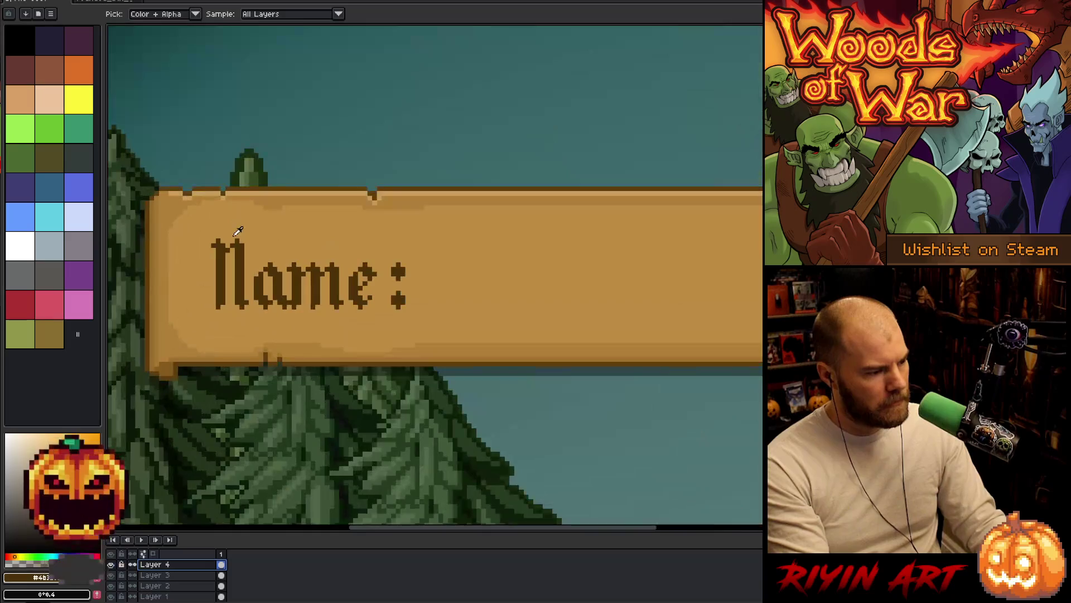
# Step: Check the Layer menu, switch to the Text tool, and bring up the File menu
pyautogui.scroll(-2, 244, 246)
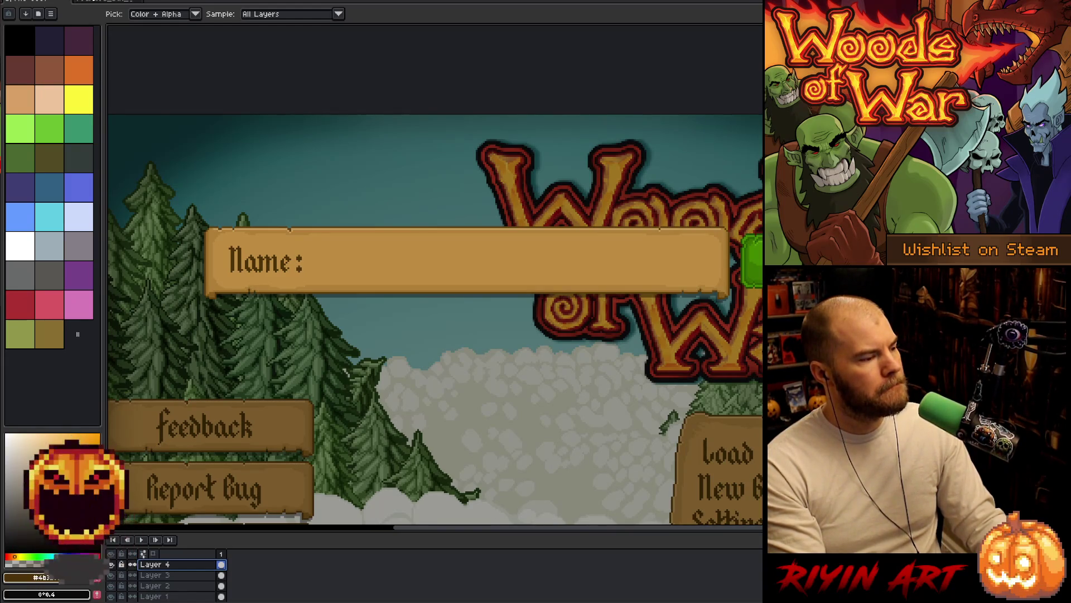
pyautogui.hotkey('alt', 'l')
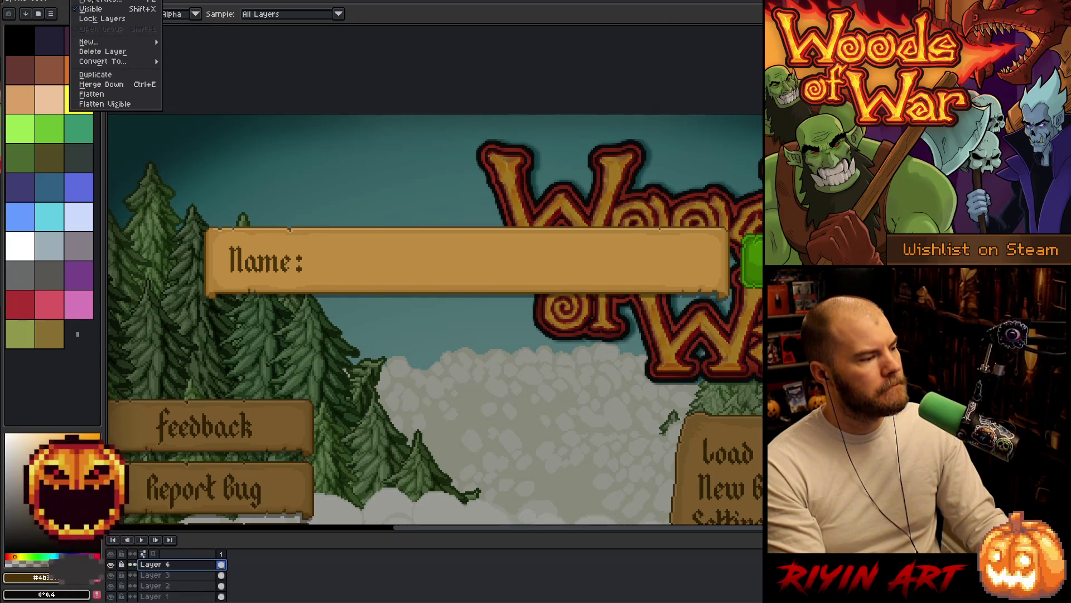
pyautogui.press('Escape')
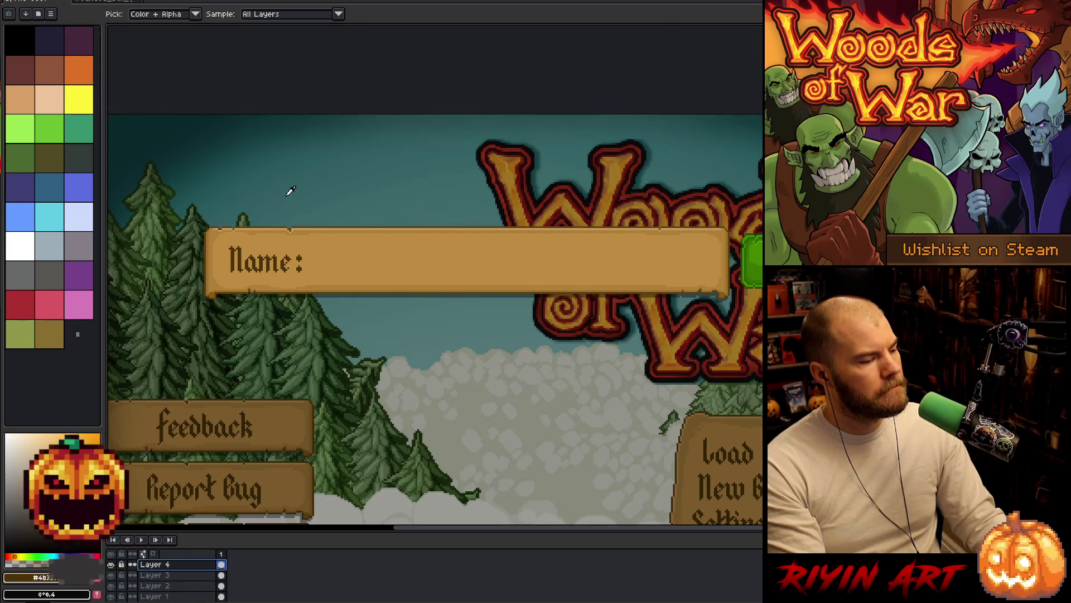
pyautogui.press('t')
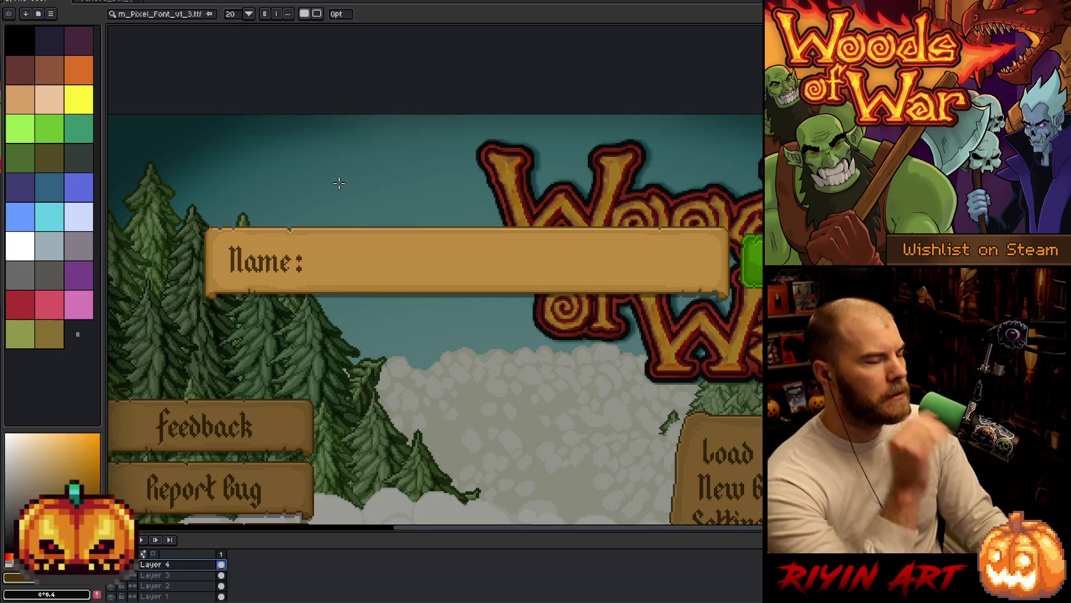
pyautogui.scroll(-2, 341, 164)
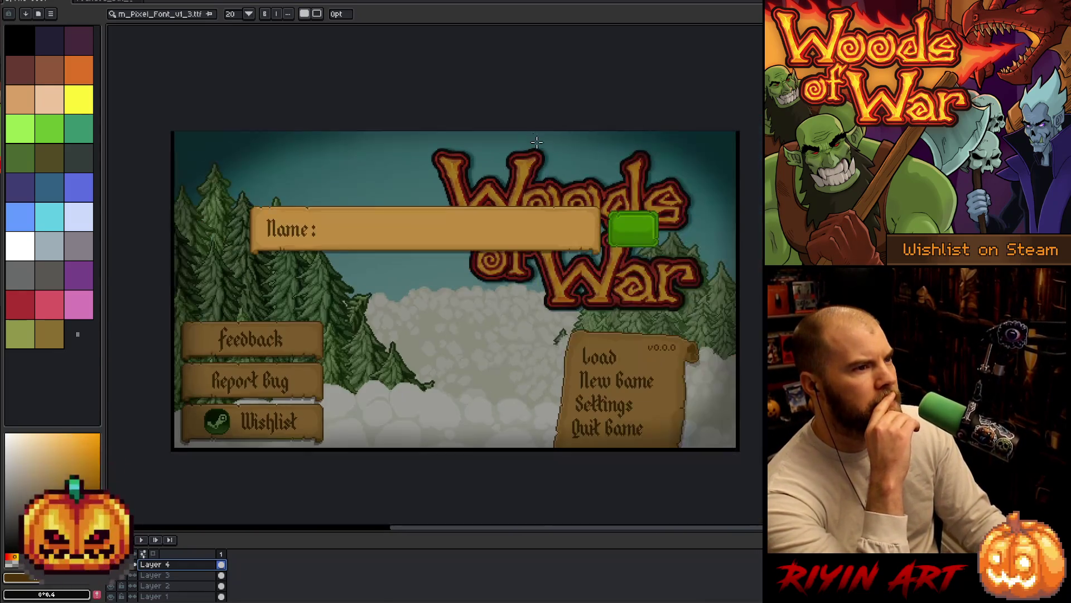
pyautogui.scroll(1, 420, 139)
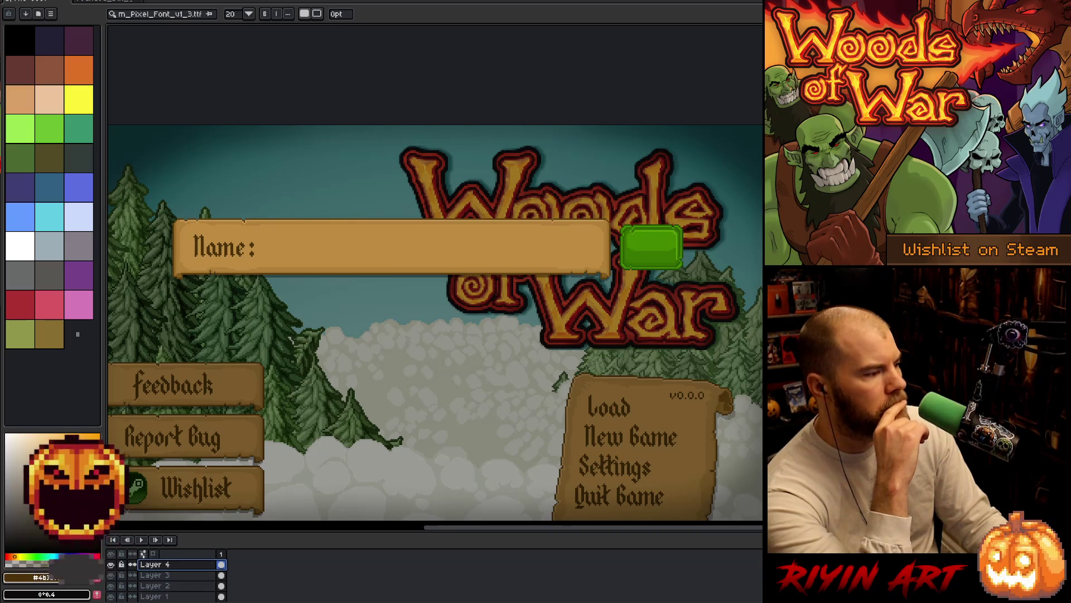
pyautogui.click(112, 1)
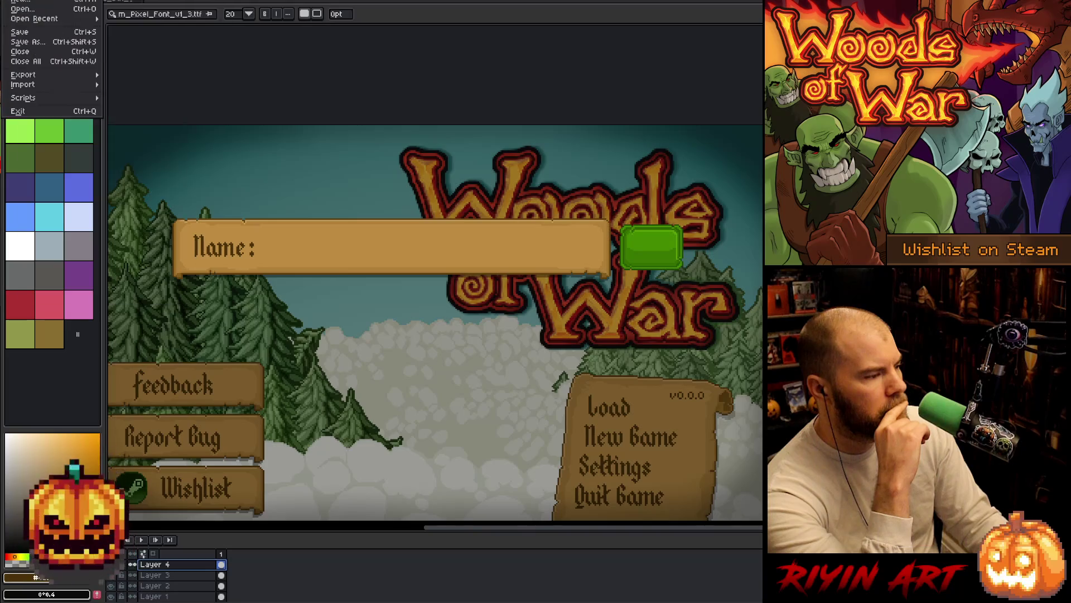
# Step: Open banner.png from the images folder as a new document
pyautogui.click(19, 9)
pyautogui.click(264, 185)
pyautogui.doubleClick(264, 185)
pyautogui.scroll(3, 415, 229)
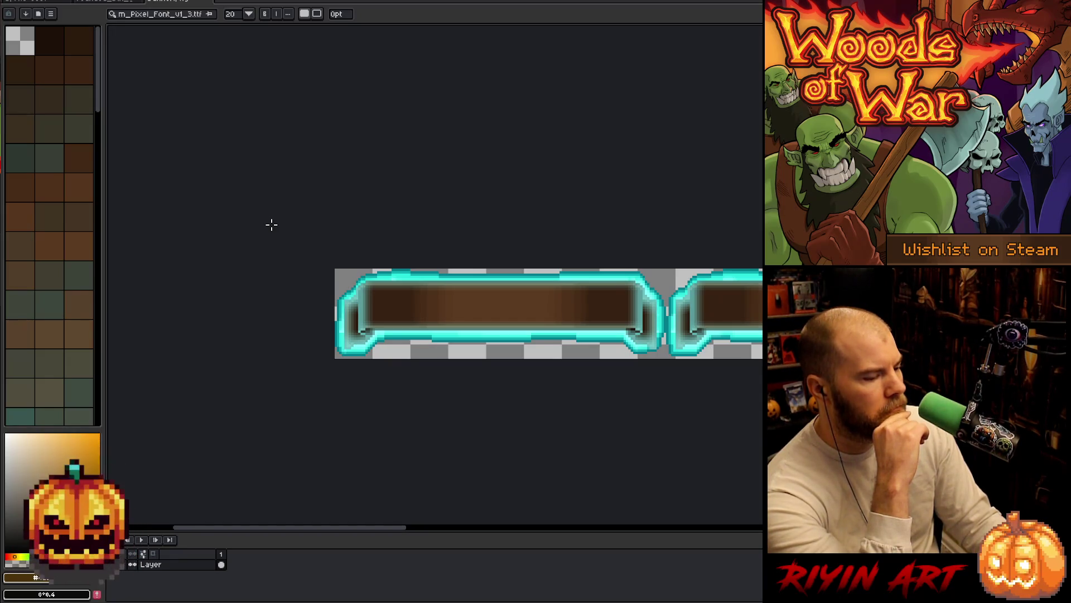
# Step: Paste the whole brown banner above the Name bar, then discard it
pyautogui.press('m')
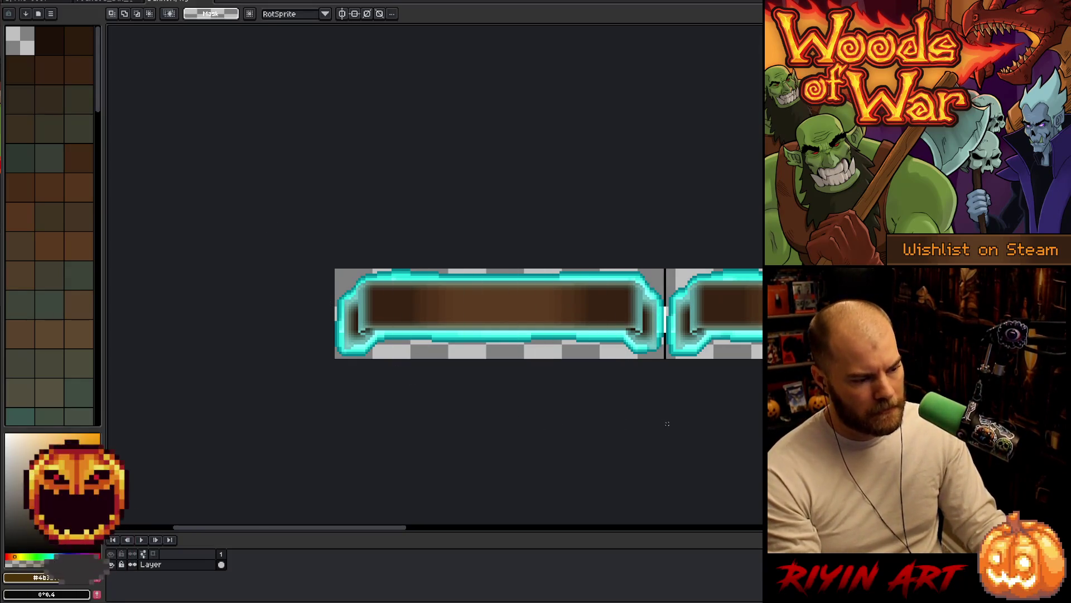
pyautogui.hotkey('ctrl', 'a')
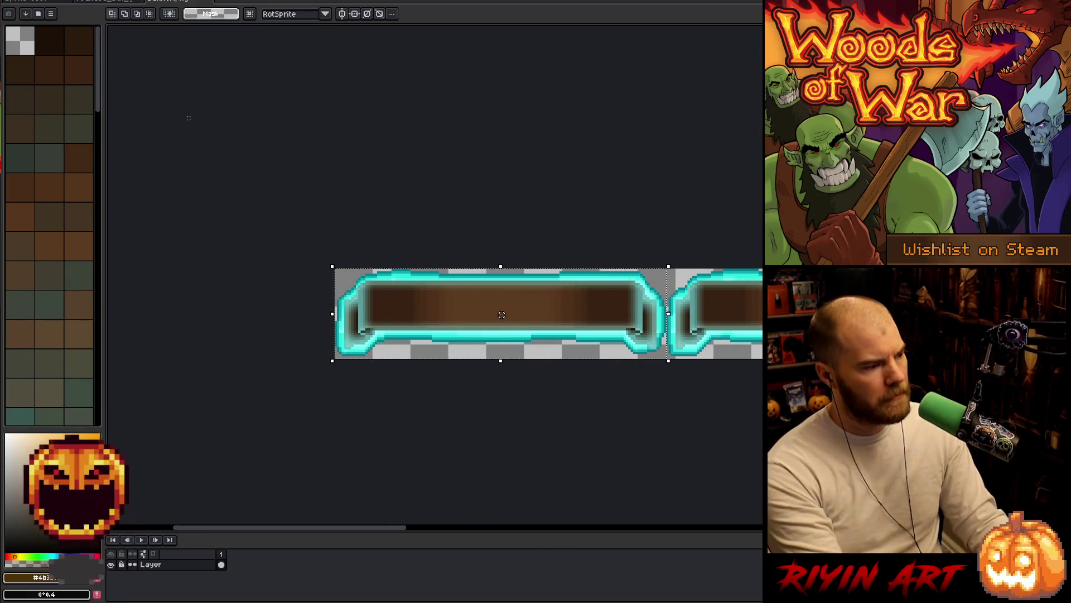
pyautogui.hotkey('ctrl', 'Tab')
pyautogui.hotkey('ctrl', 'Tab')
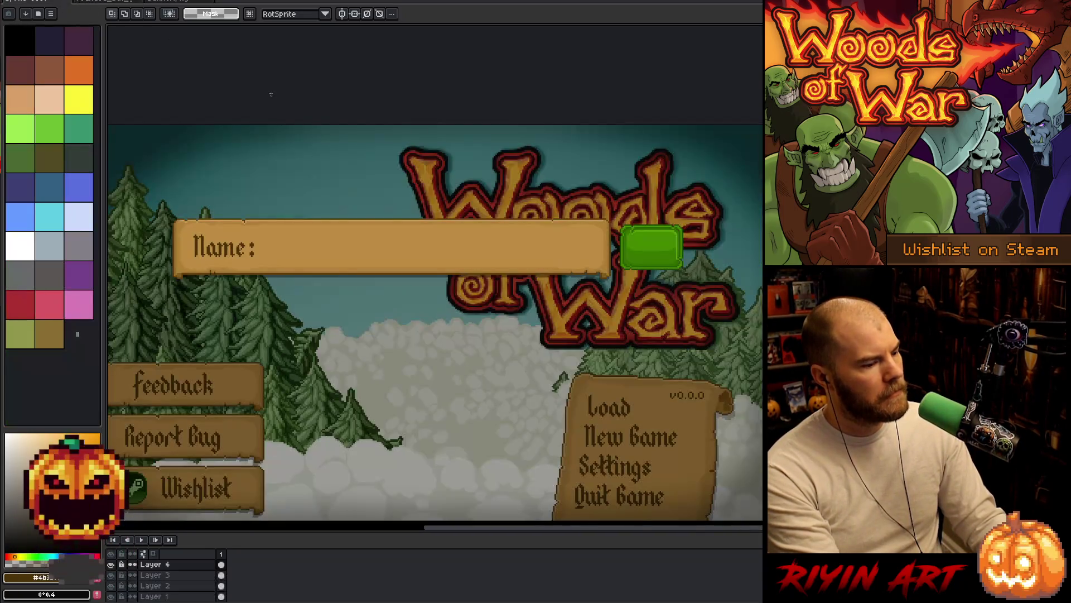
pyautogui.hotkey('ctrl', 'v')
pyautogui.moveTo(232, 155)
pyautogui.mouseDown()
pyautogui.moveTo(486, 177)
pyautogui.moveTo(465, 187)
pyautogui.mouseUp()
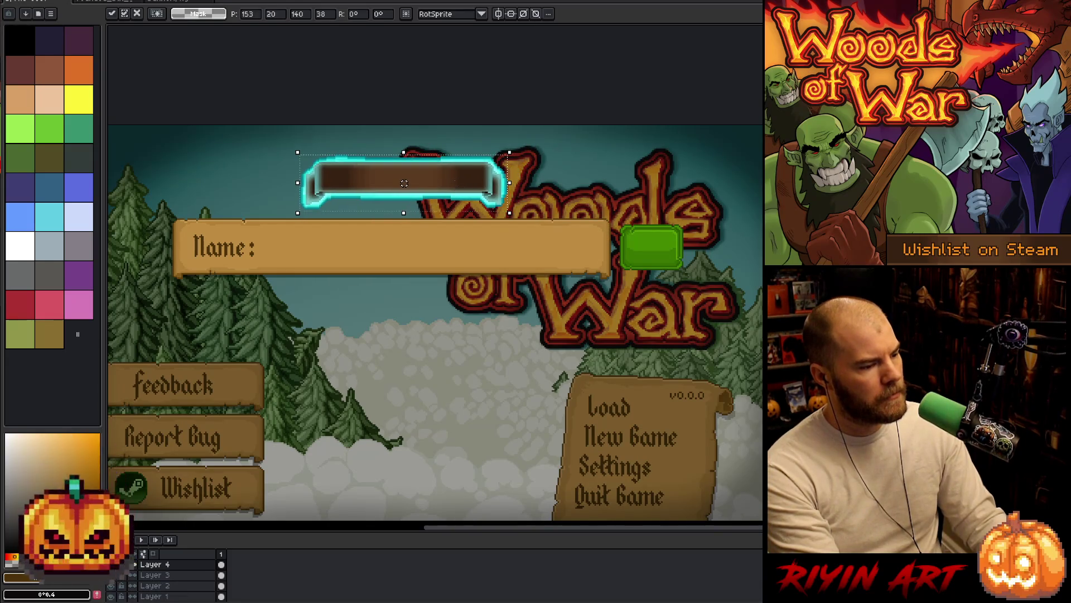
pyautogui.press('Escape')
pyautogui.click(22, 3)
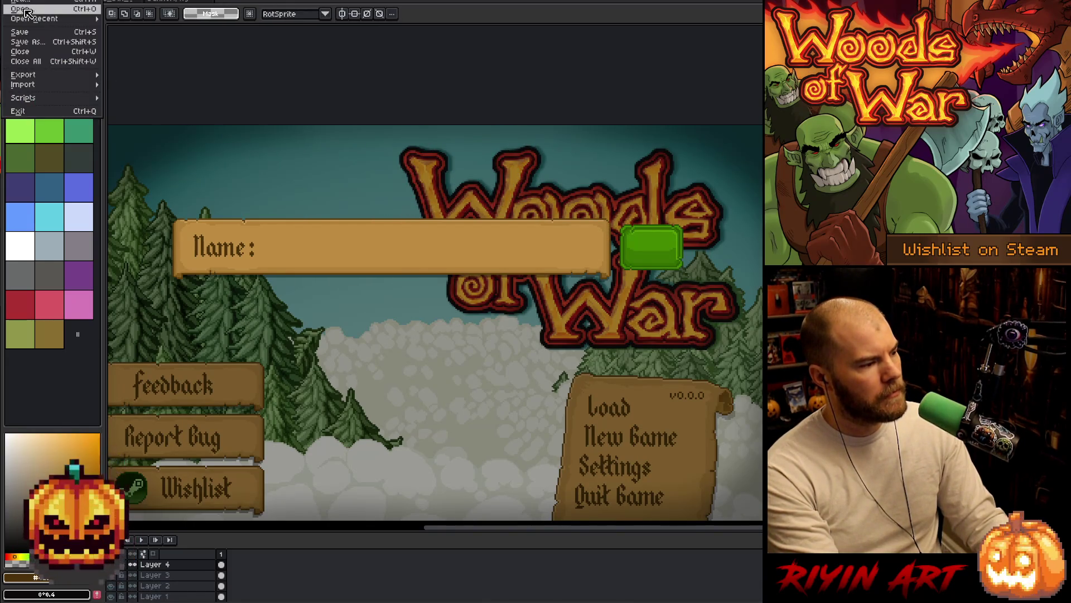
# Step: Open victory_banner.png from the file list
pyautogui.click(27, 16)
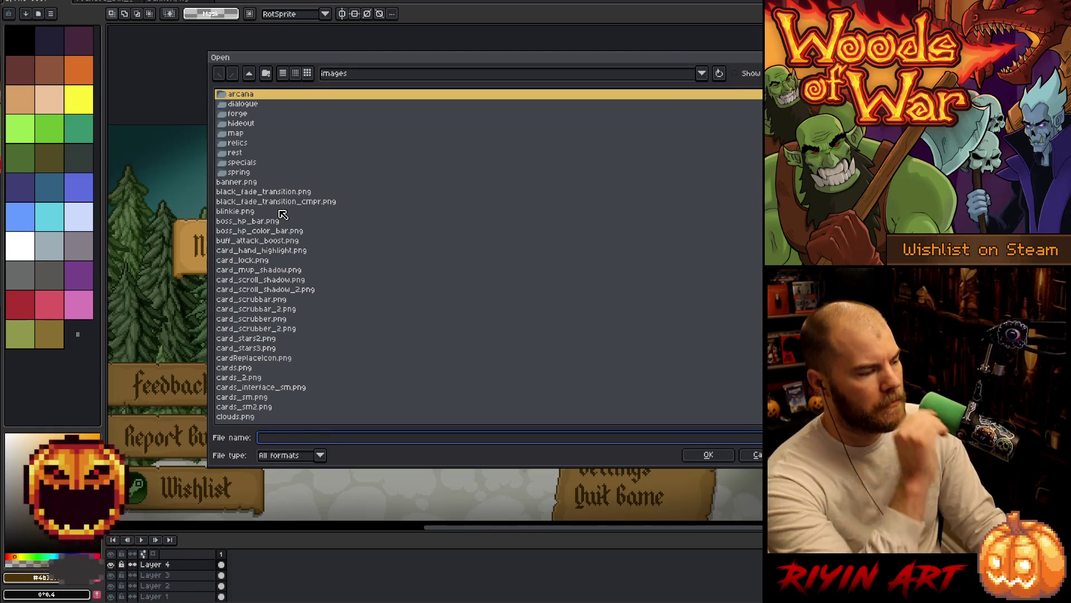
pyautogui.scroll(-5, 284, 254)
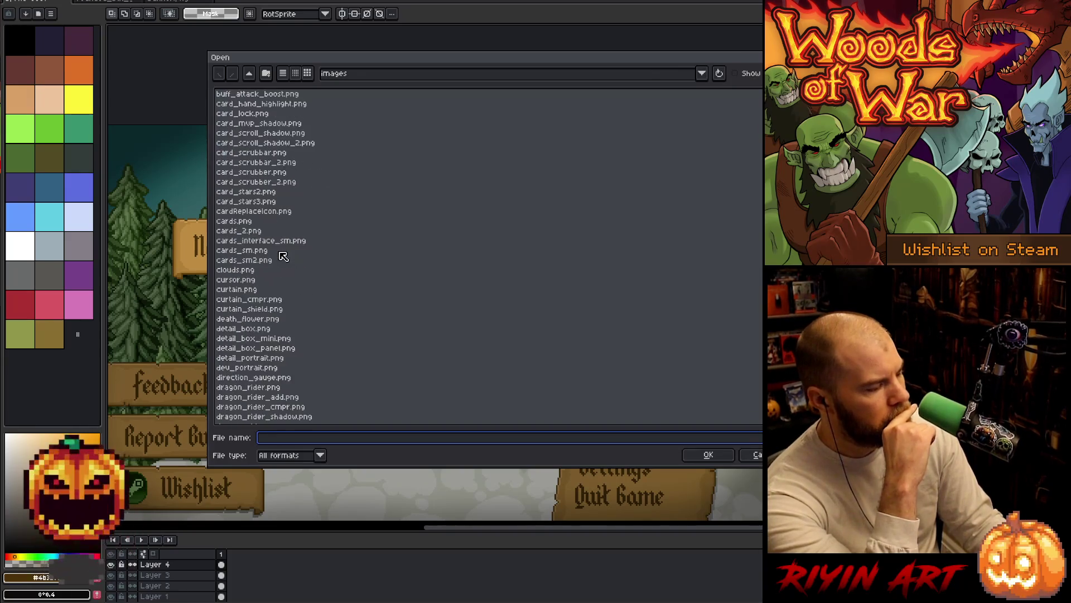
pyautogui.scroll(5, 282, 246)
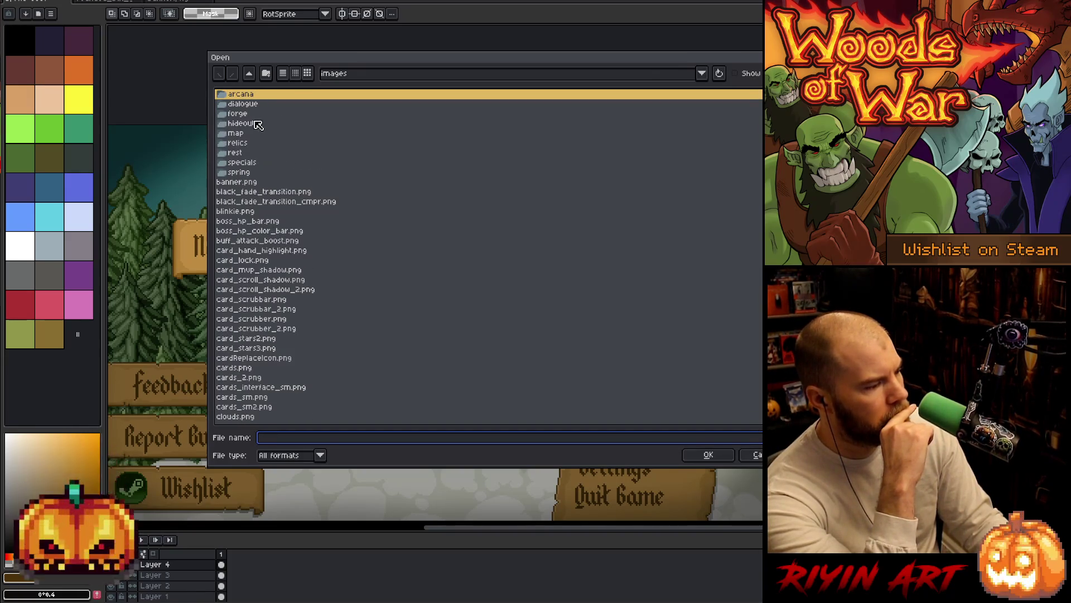
pyautogui.scroll(-20, 306, 299)
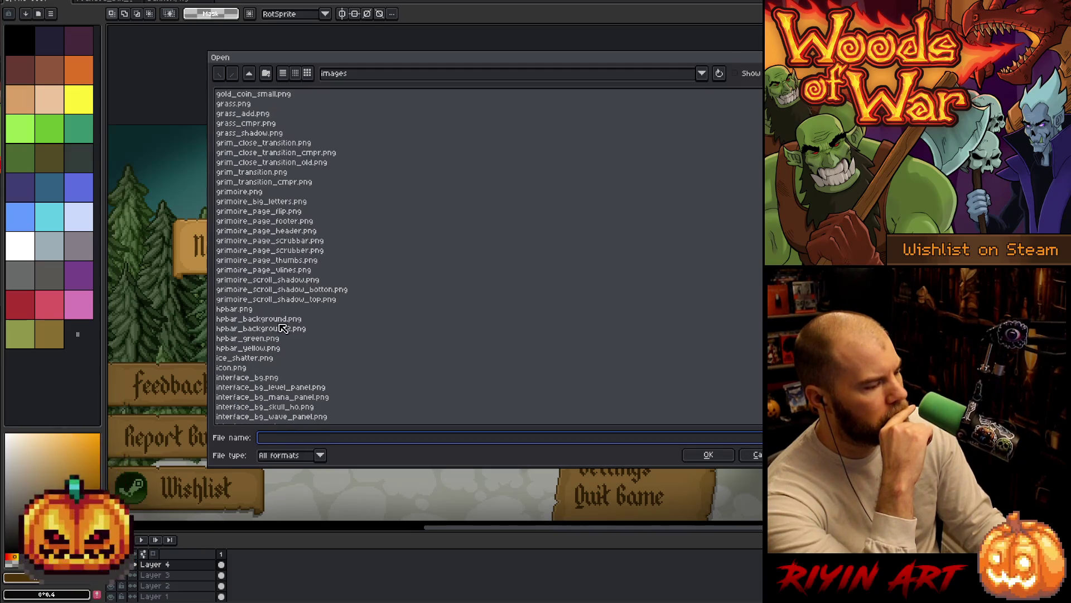
pyautogui.click(280, 321)
pyautogui.press('v')
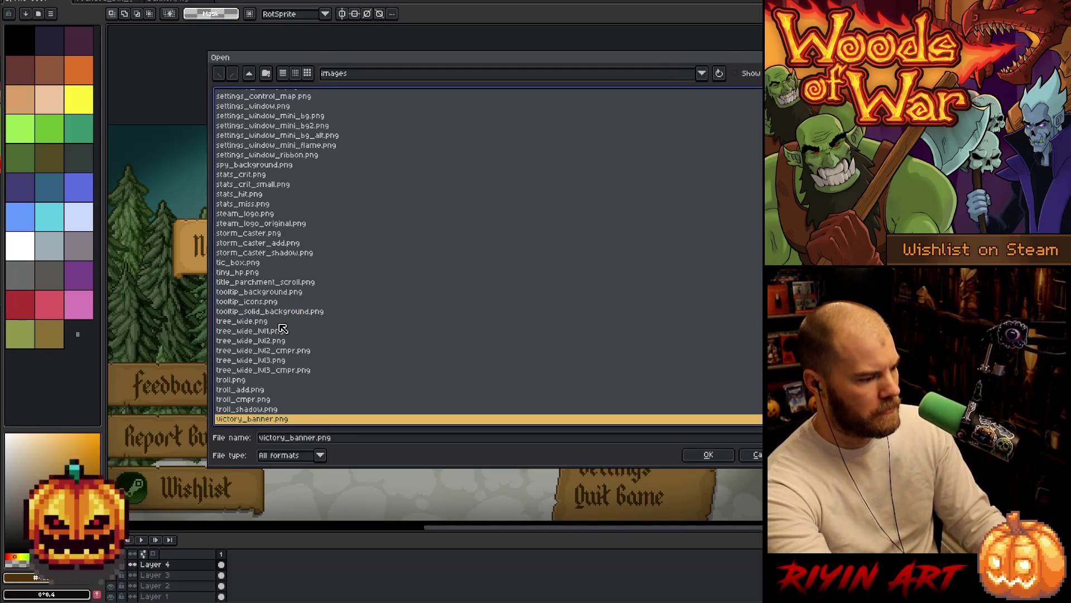
pyautogui.scroll(-7, 282, 328)
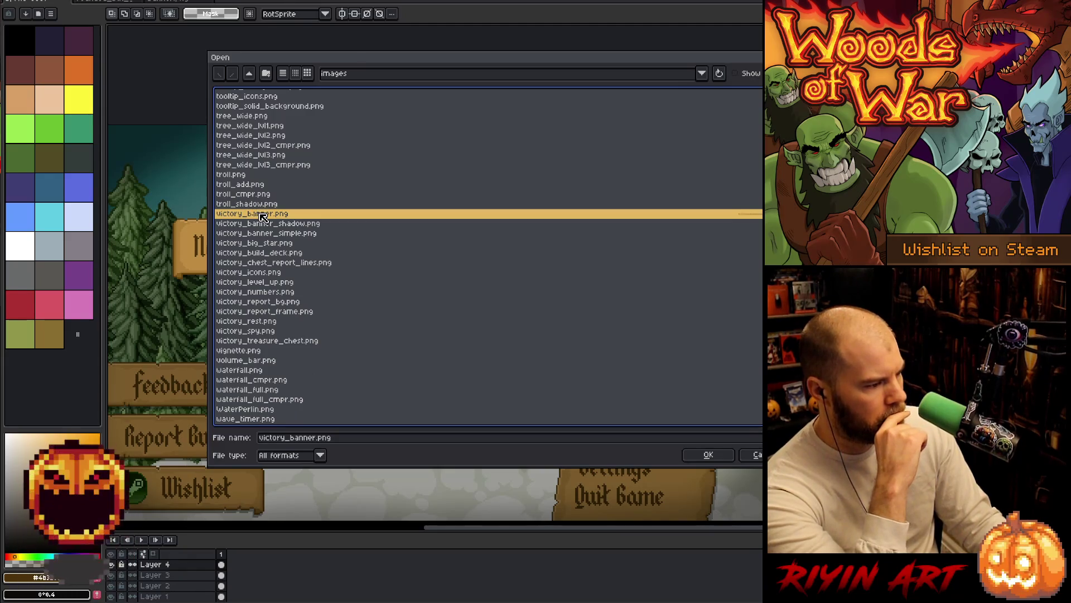
pyautogui.doubleClick(262, 214)
pyautogui.scroll(-2, 458, 309)
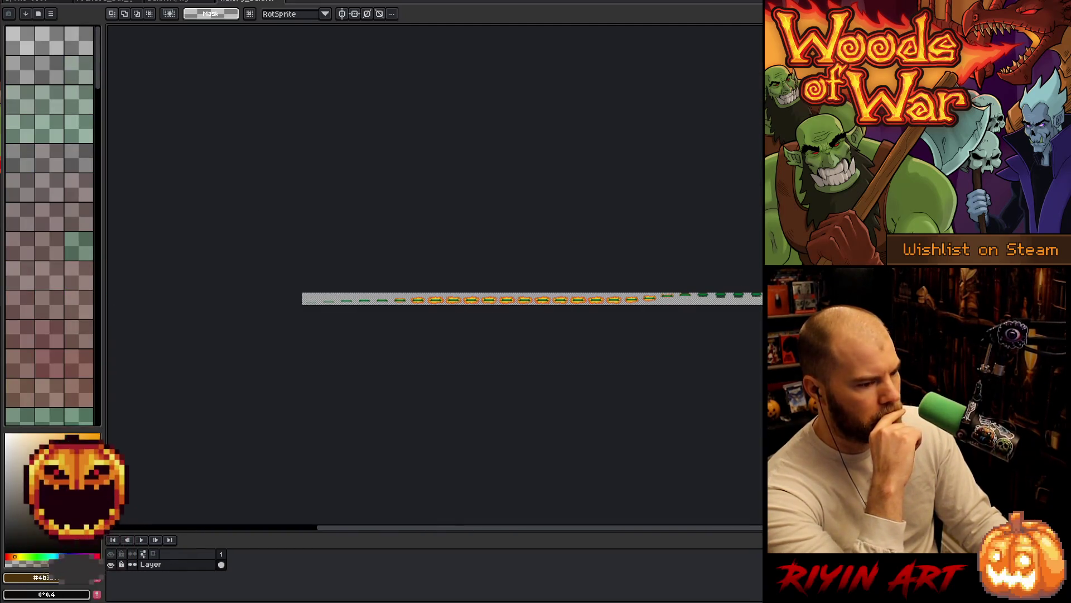
pyautogui.scroll(5, 458, 309)
pyautogui.scroll(2, 719, 152)
# Step: Copy one green banner and place it above the Name bar, nudged one pixel right
pyautogui.moveTo(754, 103)
pyautogui.mouseDown()
pyautogui.moveTo(660, 162)
pyautogui.moveTo(466, 219)
pyautogui.mouseUp()
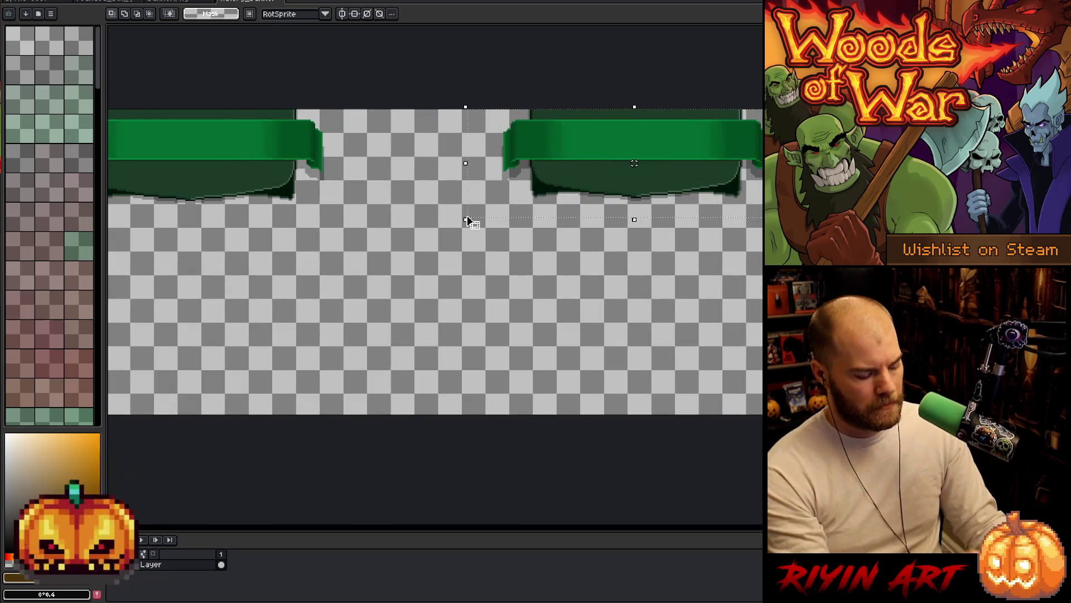
pyautogui.click(47, 7)
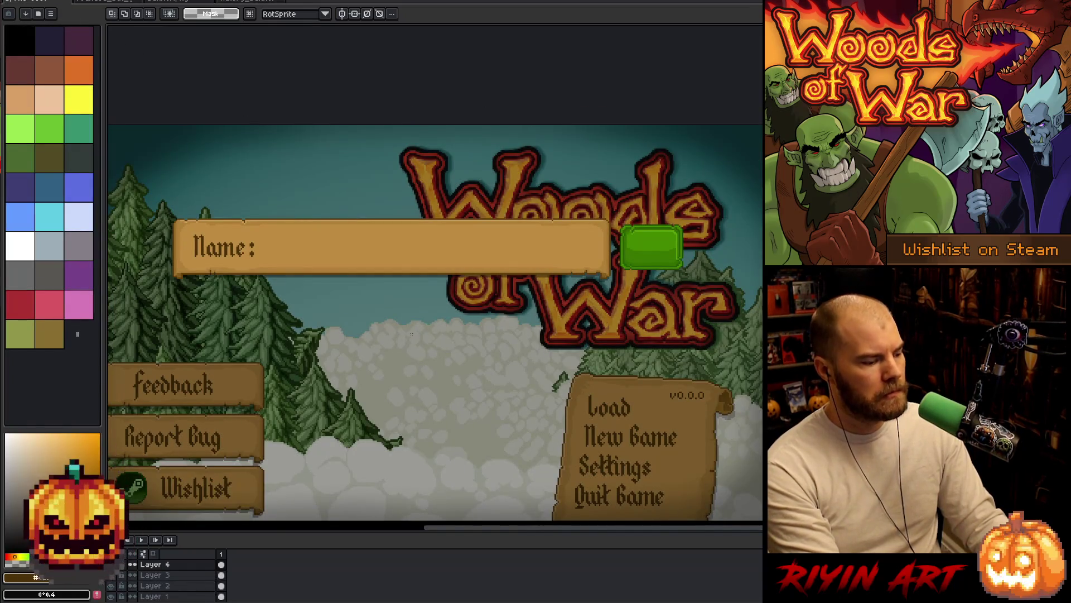
pyautogui.hotkey('ctrl', 'v')
pyautogui.moveTo(603, 158); pyautogui.dragTo(381, 173)
pyautogui.press('Right')
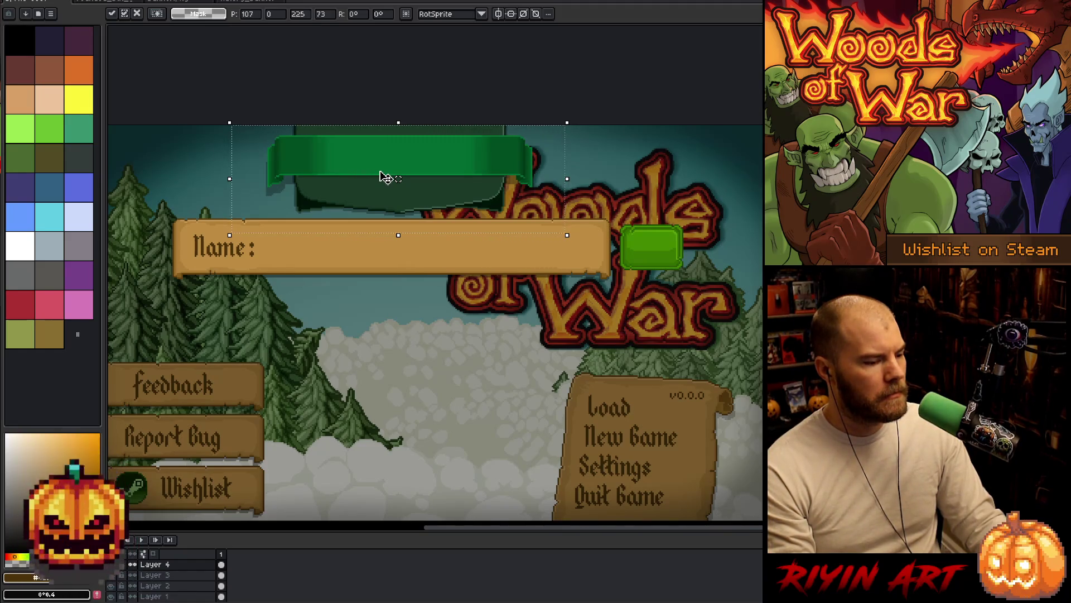
pyautogui.scroll(-1, 386, 274)
pyautogui.press('Return')
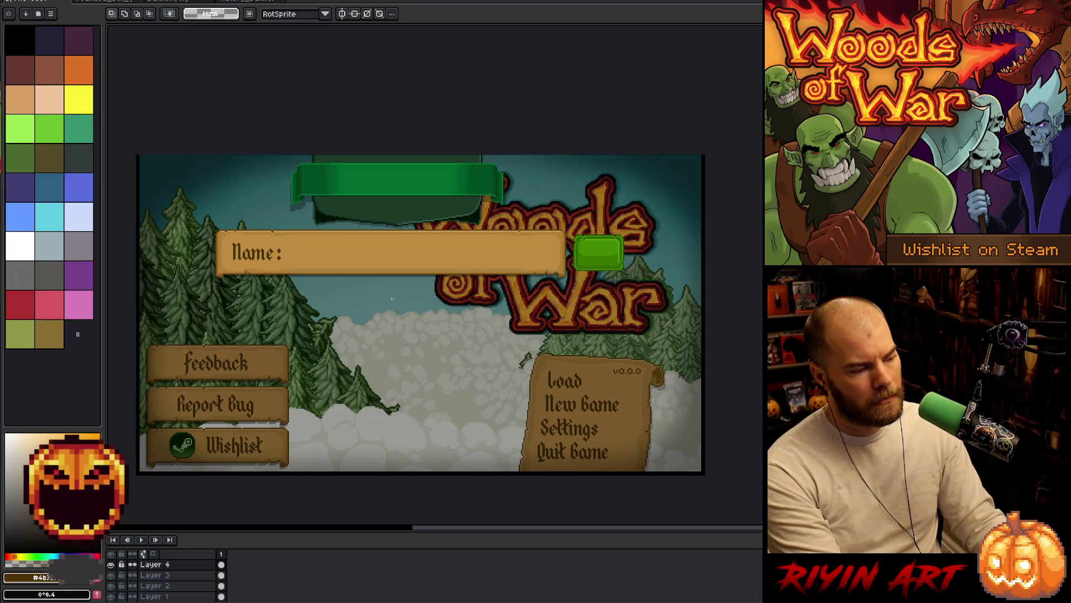
# Step: Undo the green banner and type 'Player Name:' text inside the Name bar
pyautogui.hotkey('ctrl', 'z')
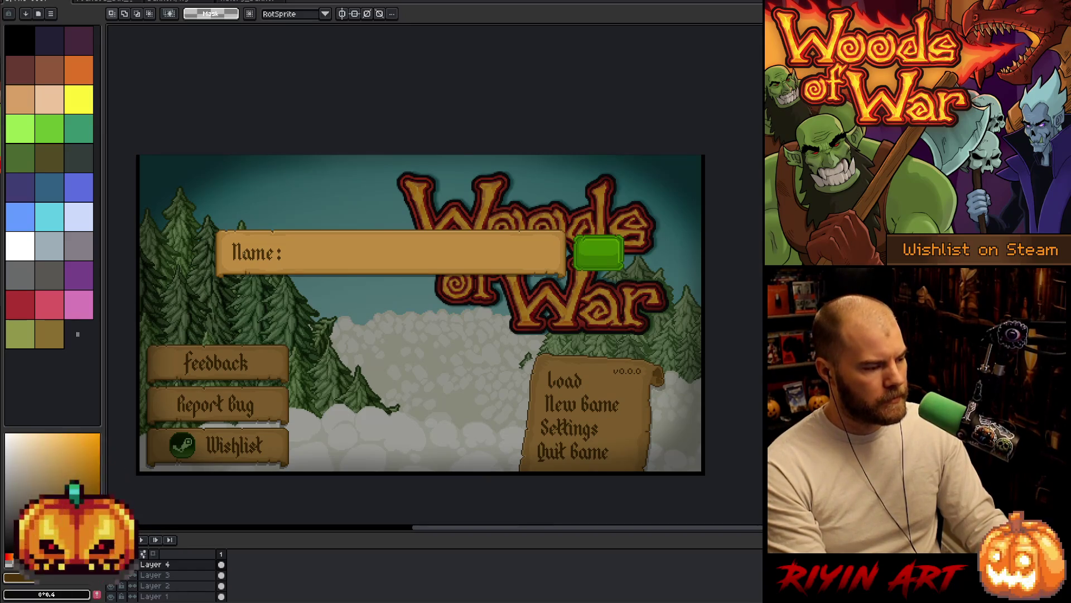
pyautogui.scroll(2, 241, 254)
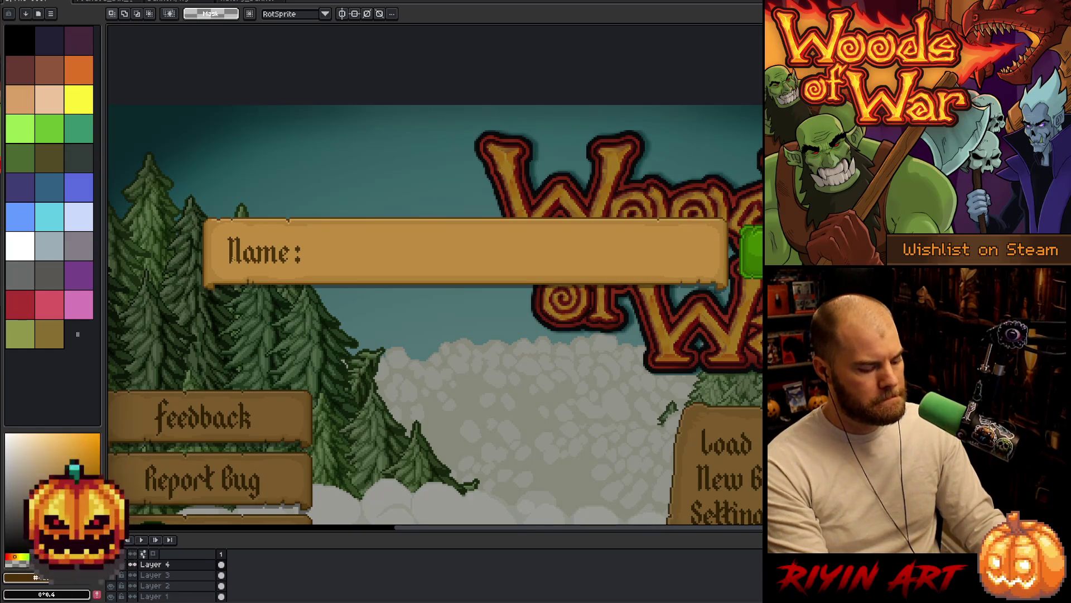
pyautogui.press('t')
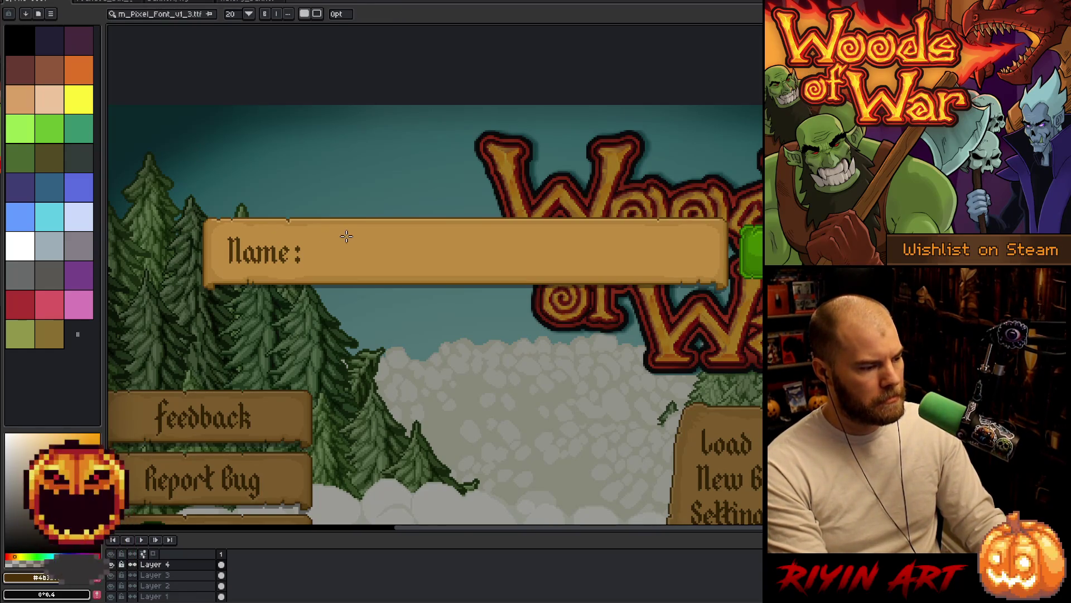
pyautogui.click(348, 236)
pyautogui.write('Player Name:')
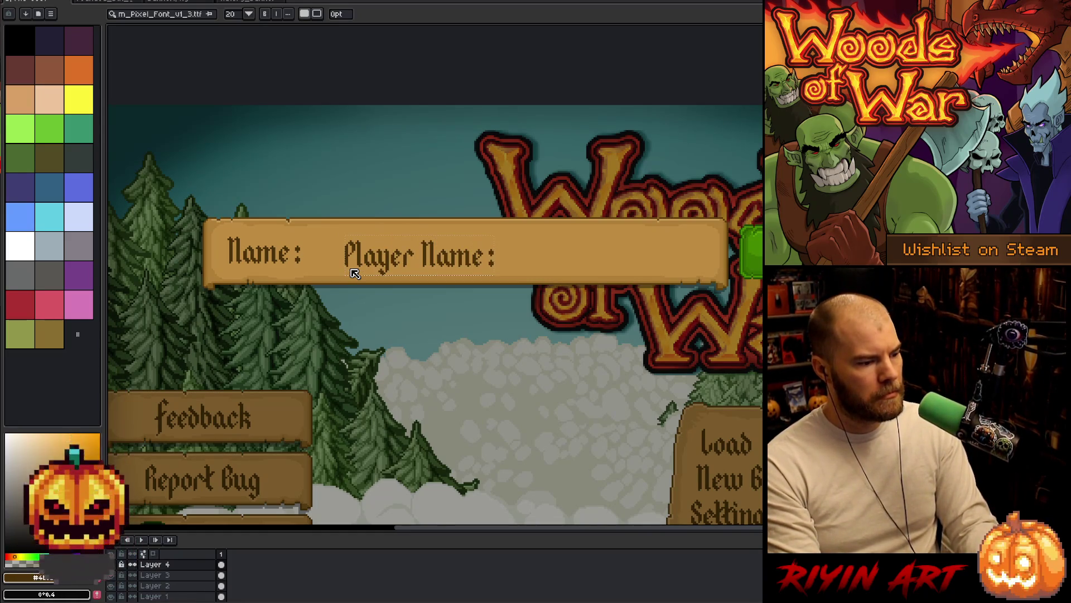
pyautogui.press('Return')
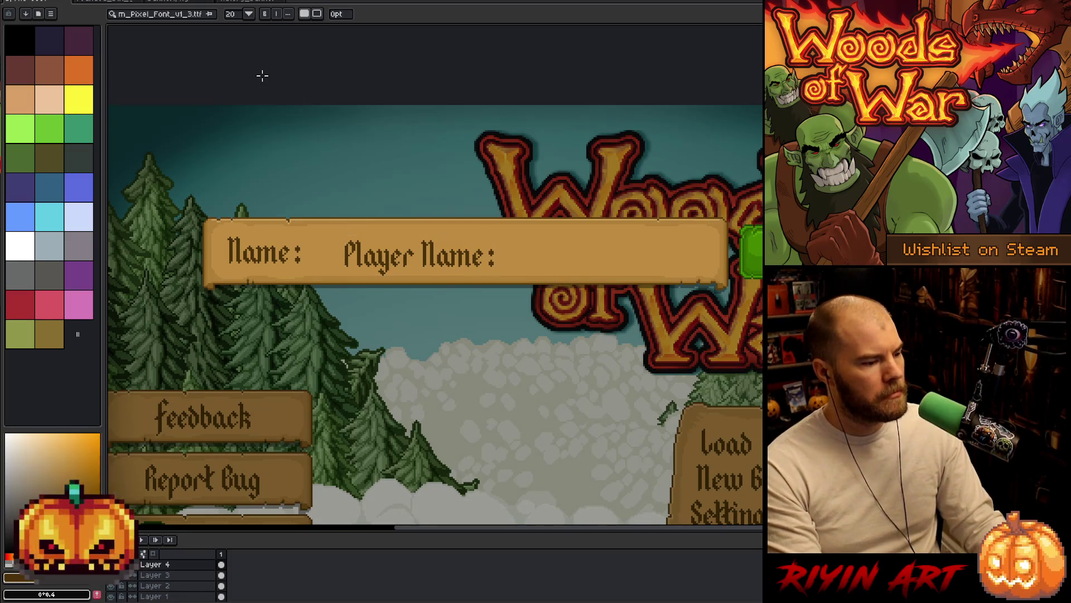
# Step: Delete the original Name: label and move the Player Name text to the bar's left end
pyautogui.press('m')
pyautogui.moveTo(316, 200); pyautogui.dragTo(213, 318)
pyautogui.press('Delete')
pyautogui.moveTo(552, 176)
pyautogui.mouseDown()
pyautogui.moveTo(271, 339)
pyautogui.moveTo(330, 318)
pyautogui.mouseUp()
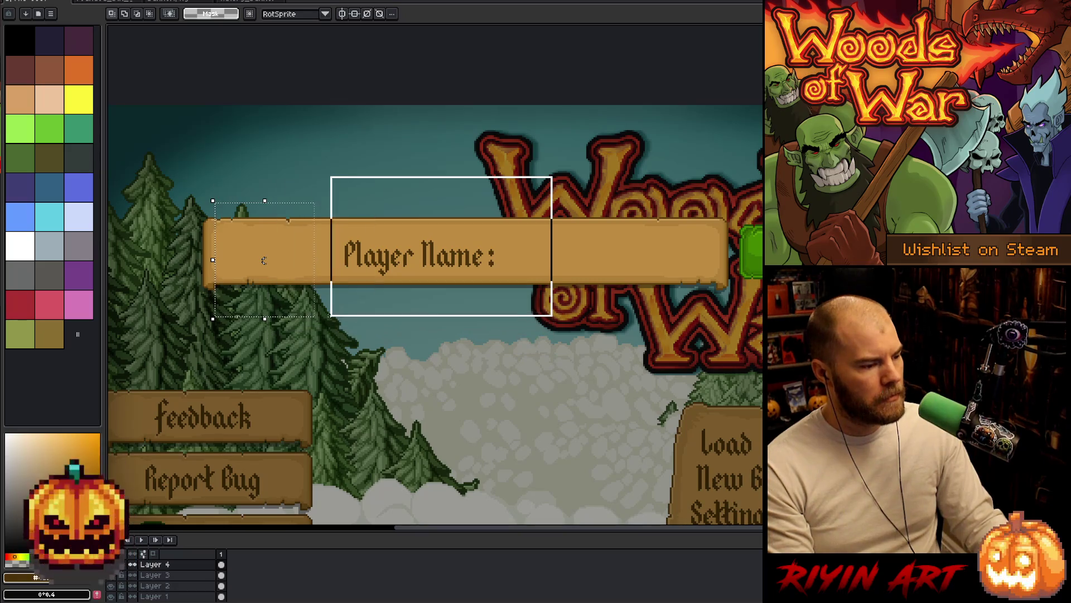
pyautogui.moveTo(443, 279); pyautogui.dragTo(323, 270)
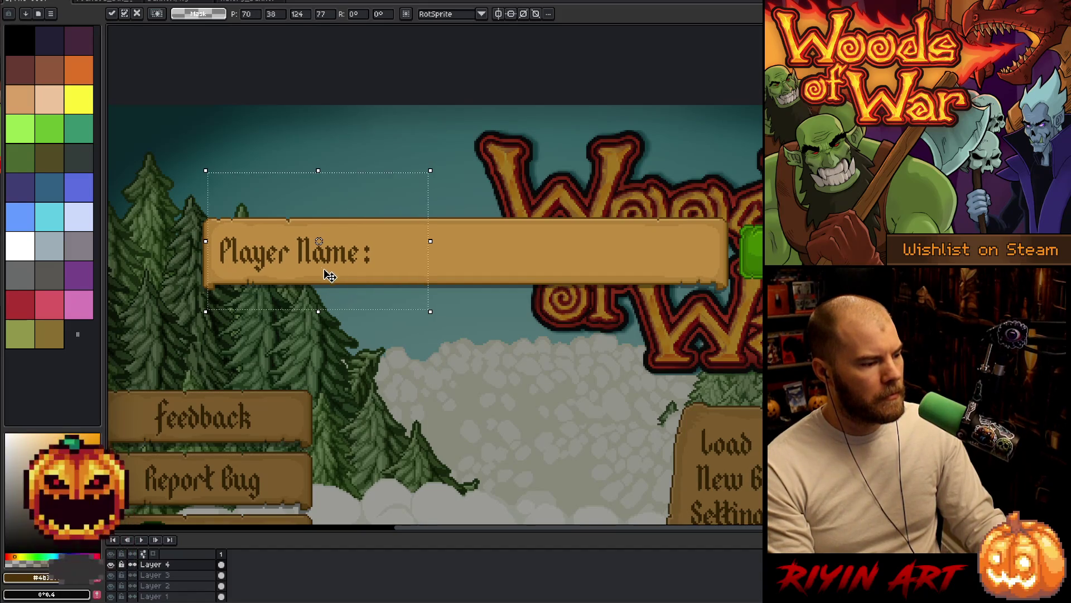
pyautogui.click(514, 364)
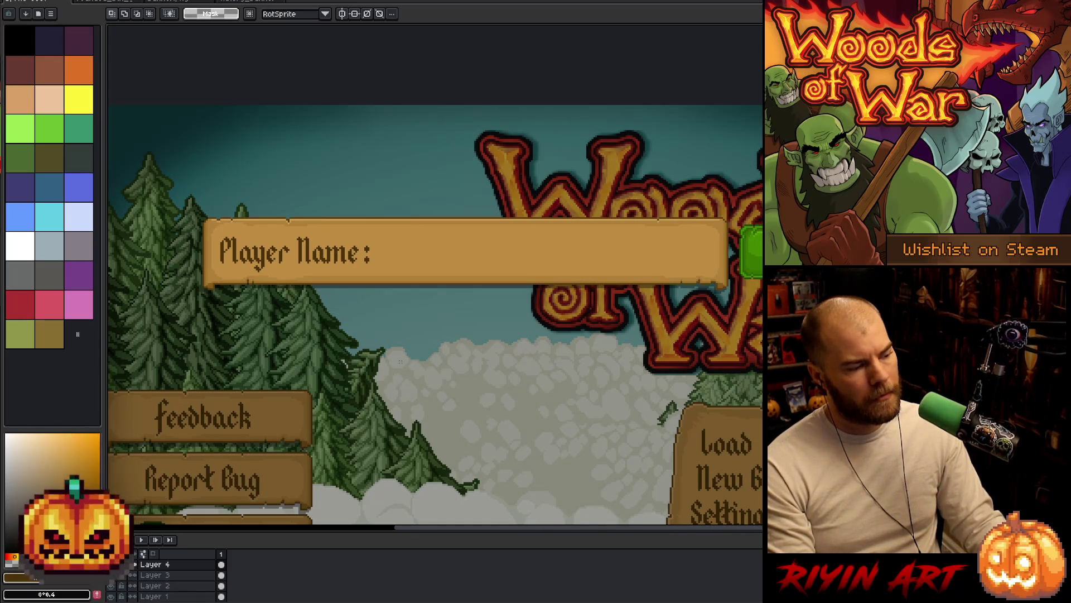
# Step: Shift the Player Name text further right, then undo back to the original Name: label
pyautogui.moveTo(206, 171); pyautogui.dragTo(430, 312)
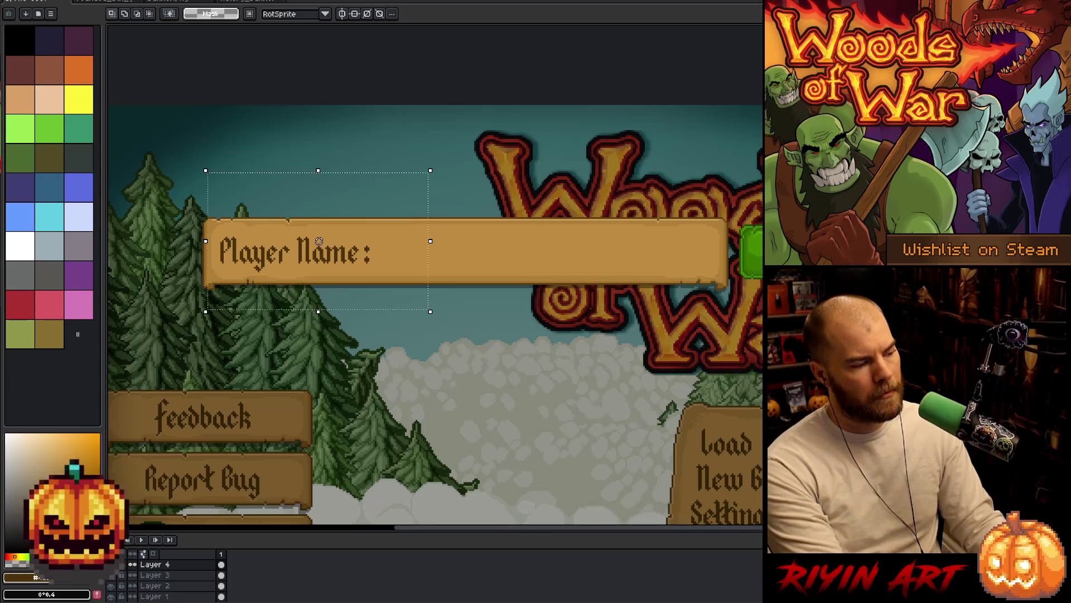
pyautogui.moveTo(317, 241); pyautogui.dragTo(442, 245)
pyautogui.hotkey('ctrl', 'z')
pyautogui.hotkey('ctrl', 'z')
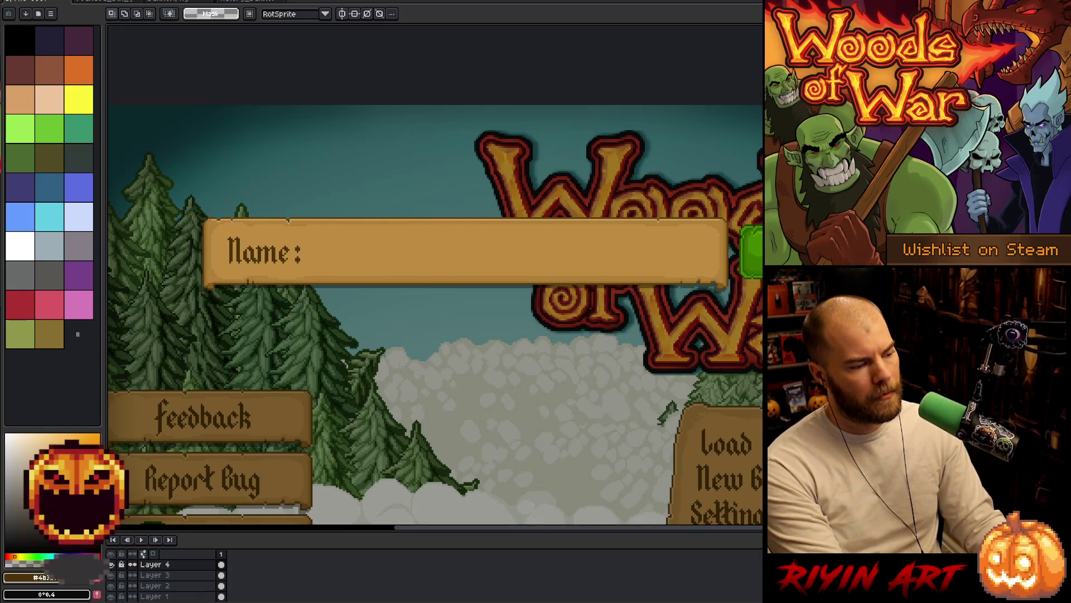
pyautogui.scroll(-1, 413, 351)
# Step: Move the green button from beside the Name bar to just below it
pyautogui.moveTo(459, 349)
pyautogui.mouseDown()
pyautogui.moveTo(428, 339)
pyautogui.moveTo(430, 329)
pyautogui.mouseUp()
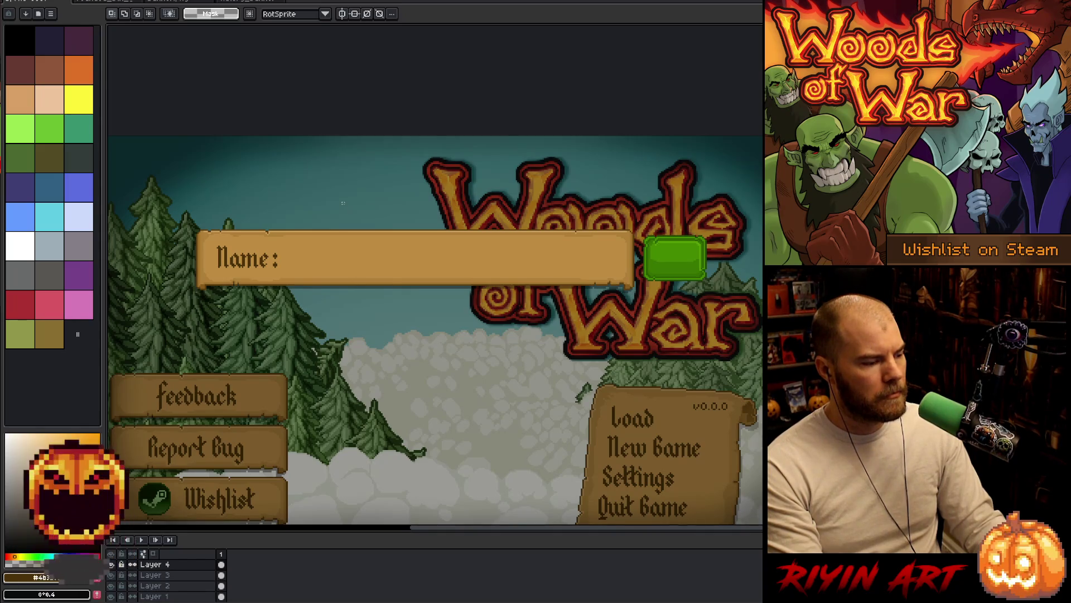
pyautogui.press('t')
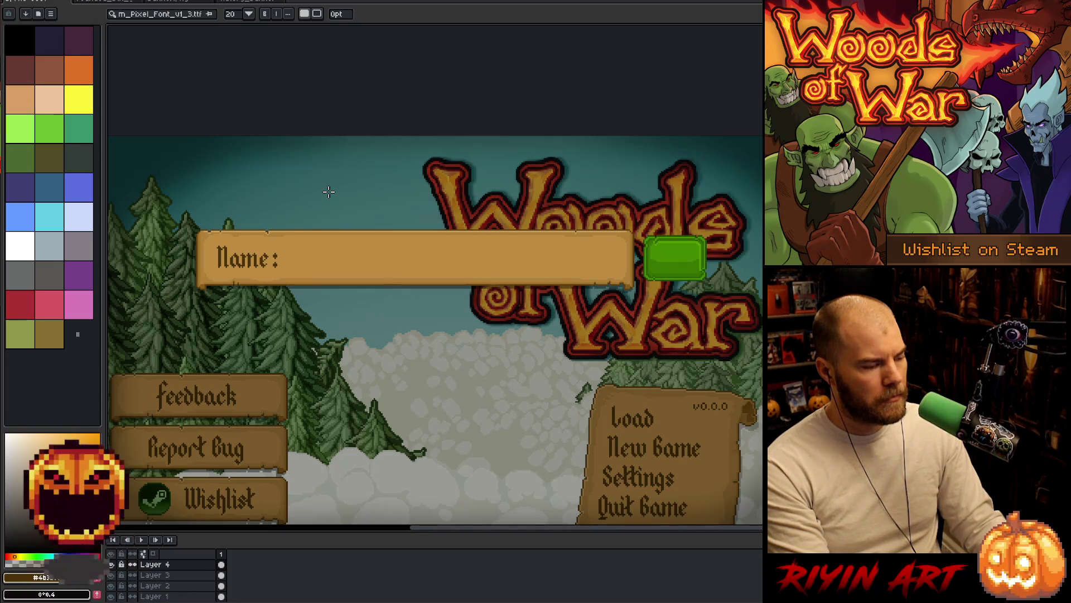
pyautogui.press('m')
pyautogui.moveTo(731, 211); pyautogui.dragTo(639, 294)
pyautogui.moveTo(677, 259)
pyautogui.mouseDown()
pyautogui.moveTo(430, 347)
pyautogui.moveTo(356, 330)
pyautogui.mouseUp()
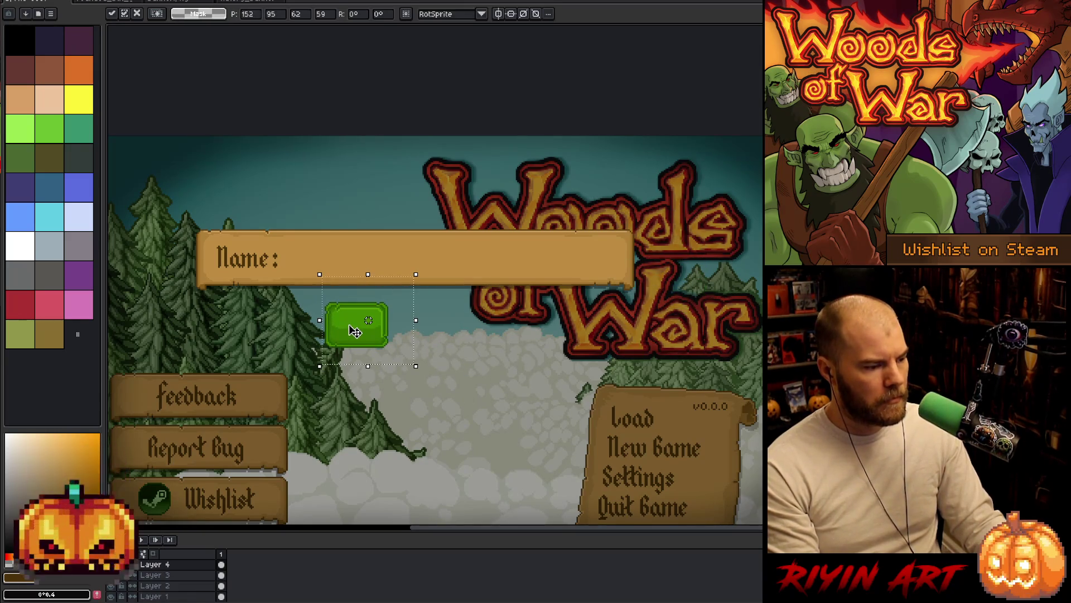
pyautogui.click(523, 347)
# Step: Duplicate the green button and place the copy to its right
pyautogui.moveTo(451, 359); pyautogui.dragTo(275, 289)
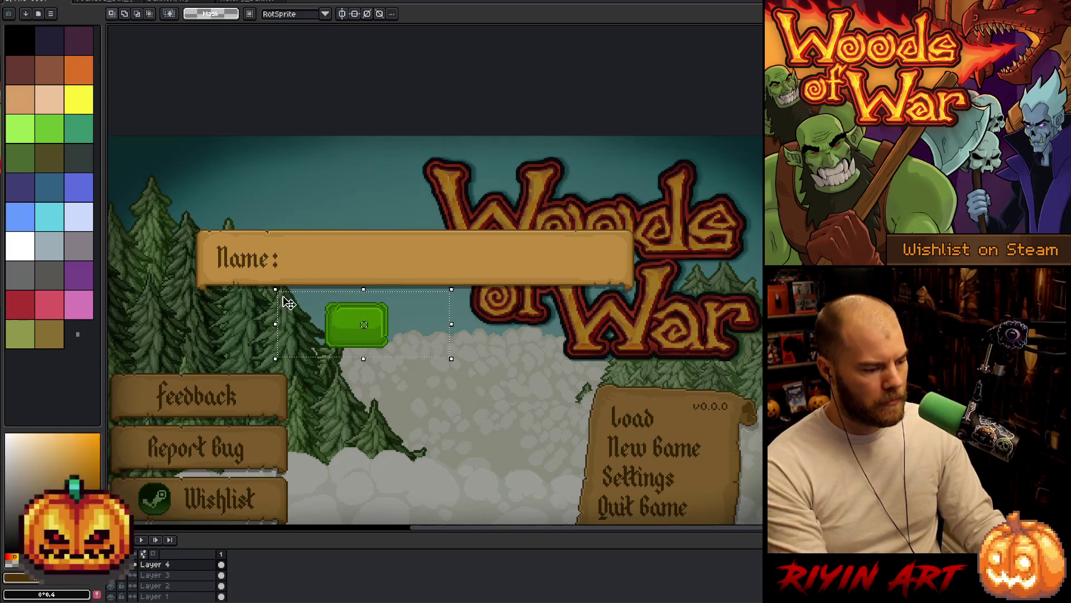
pyautogui.moveTo(355, 324); pyautogui.dragTo(473, 329)
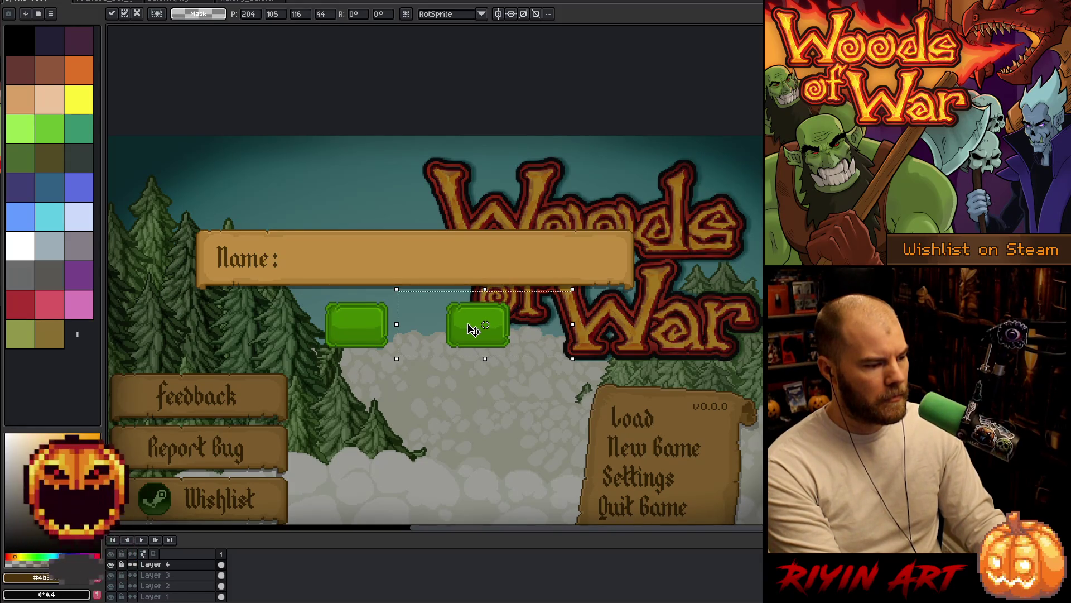
pyautogui.click(335, 338)
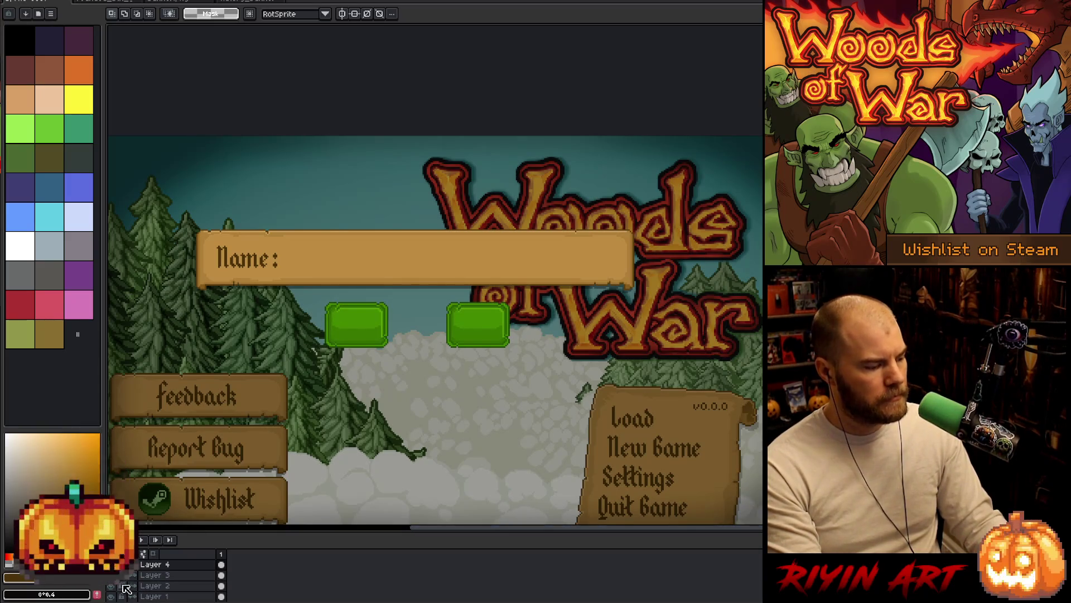
# Step: Centre the Layer 3 Name plank horizontally with Edit > Center X
pyautogui.click(140, 575)
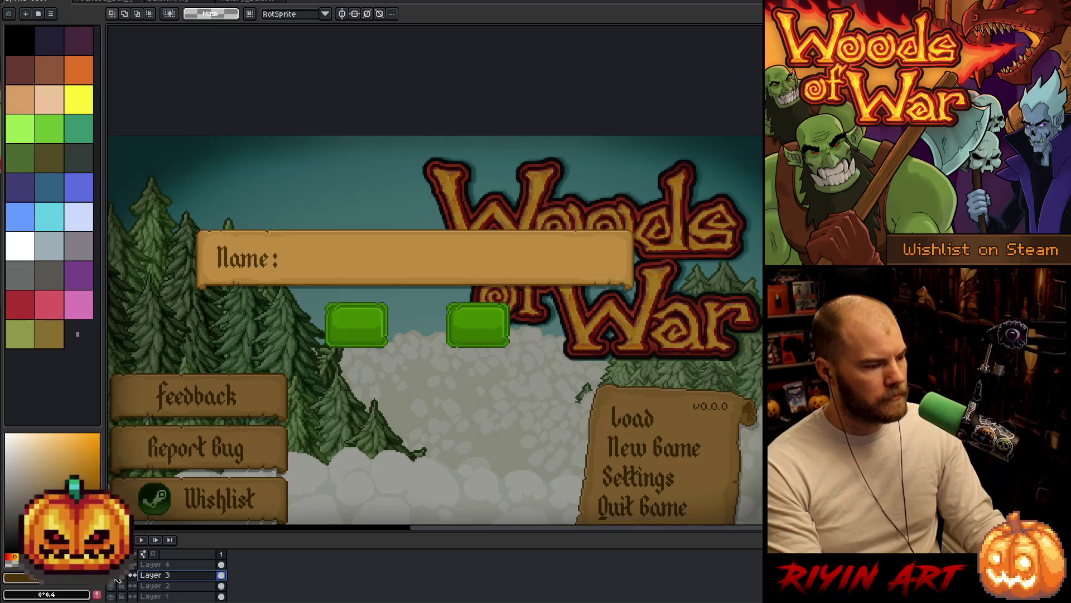
pyautogui.click(47, 2)
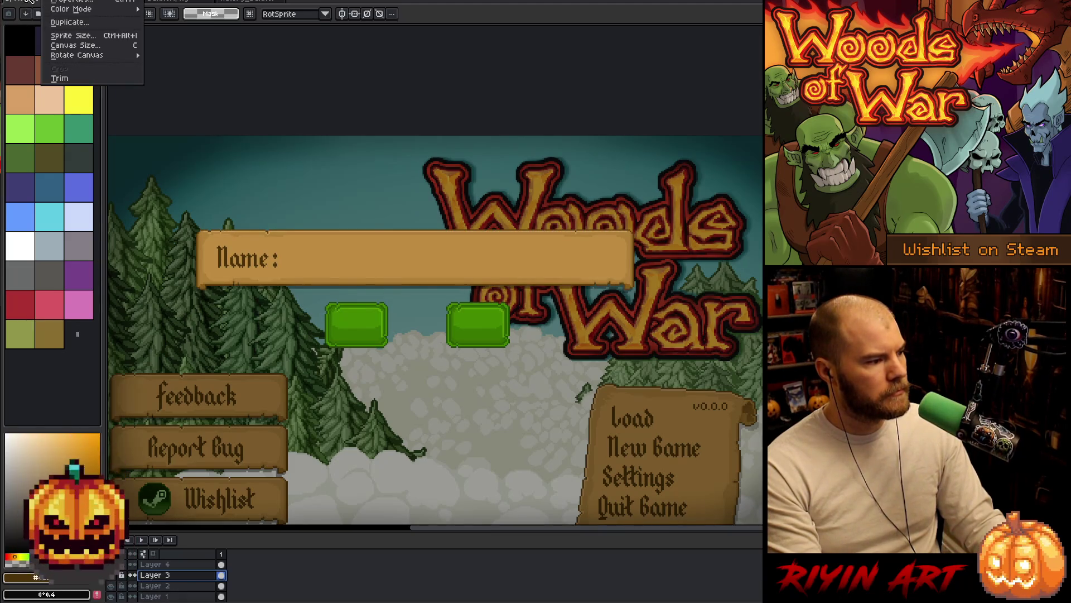
pyautogui.moveTo(29, 2)
pyautogui.moveTo(112, 166)
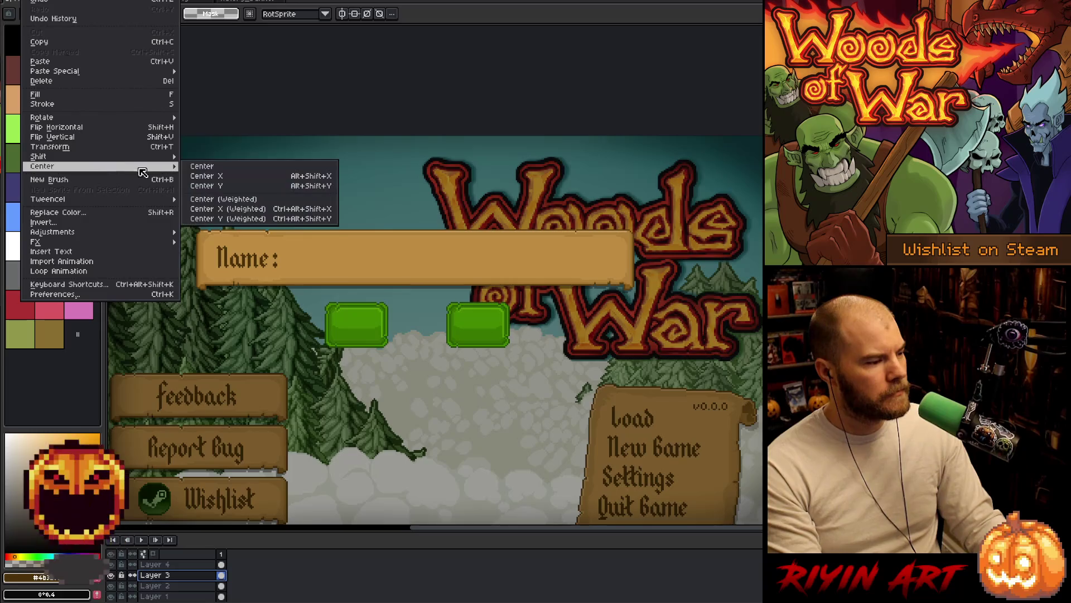
pyautogui.click(214, 177)
# Step: Move the Layer 4 label and buttons onto the plank and centre them horizontally
pyautogui.click(167, 564)
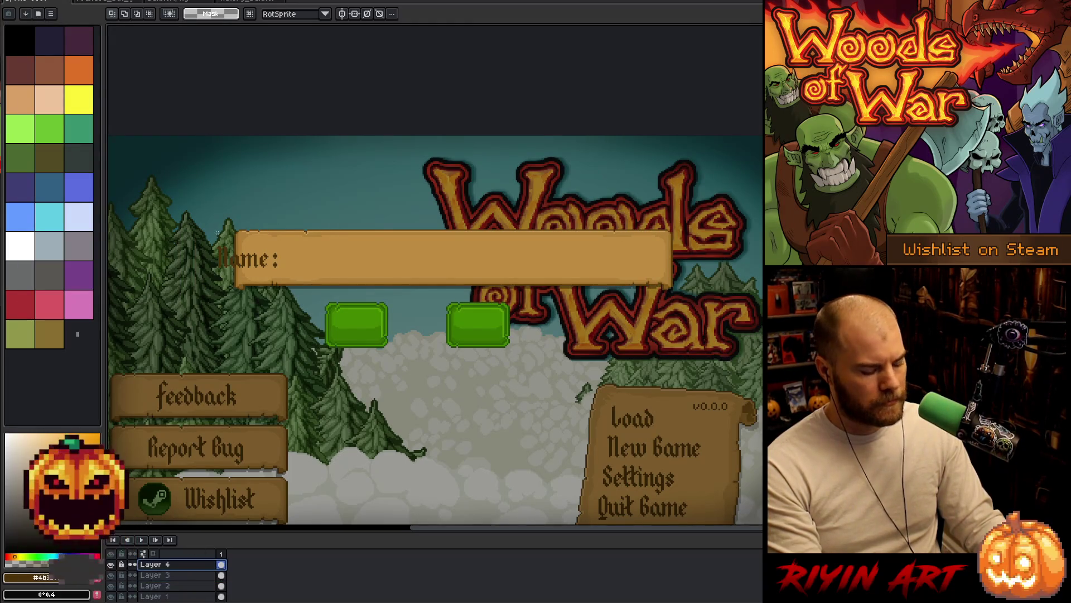
pyautogui.press('v')
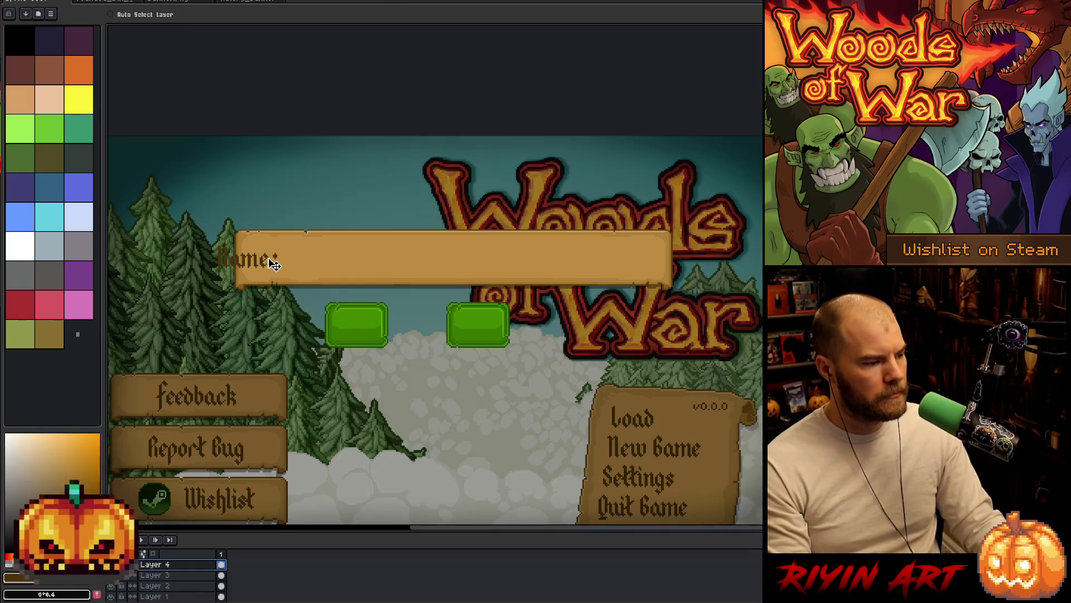
pyautogui.moveTo(270, 267); pyautogui.dragTo(303, 267)
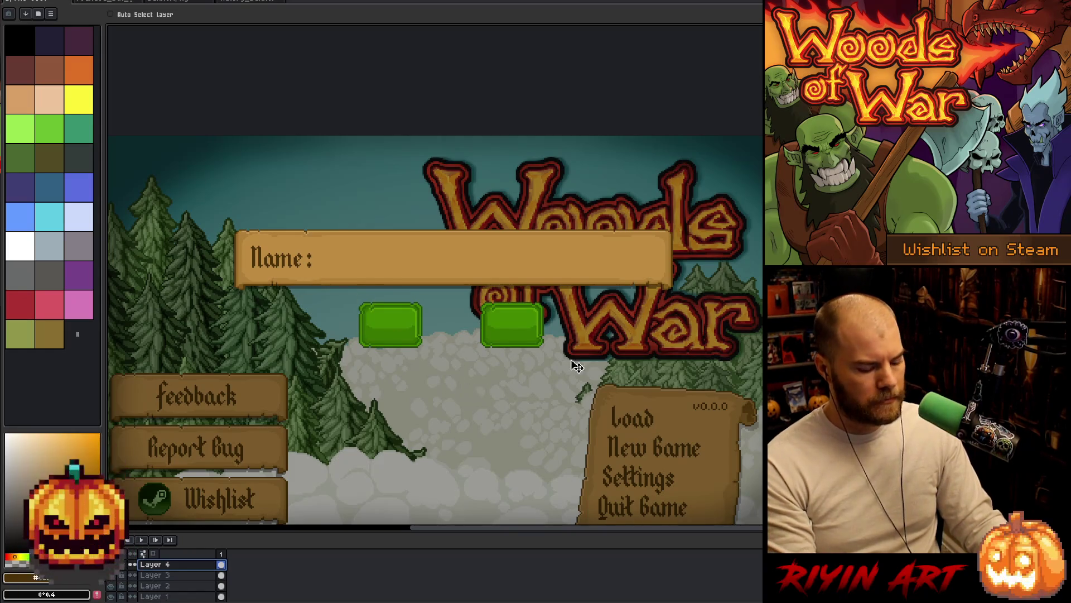
pyautogui.scroll(-2, 470, 392)
pyautogui.press('m')
pyautogui.moveTo(725, 372)
pyautogui.mouseDown()
pyautogui.moveTo(191, 331)
pyautogui.moveTo(189, 314)
pyautogui.mouseUp()
pyautogui.click(54, 2)
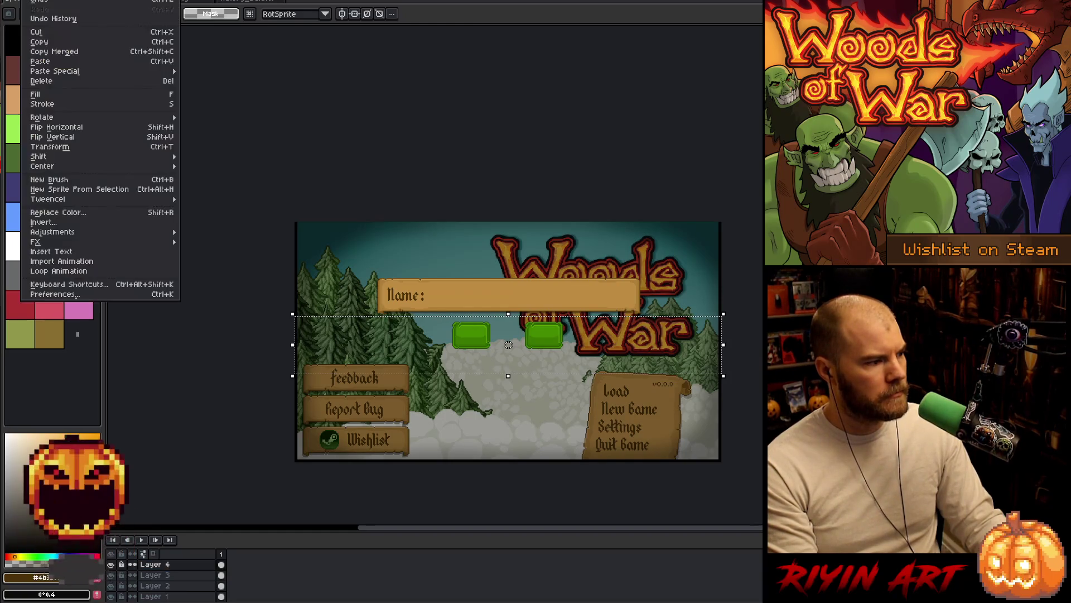
pyautogui.moveTo(85, 170)
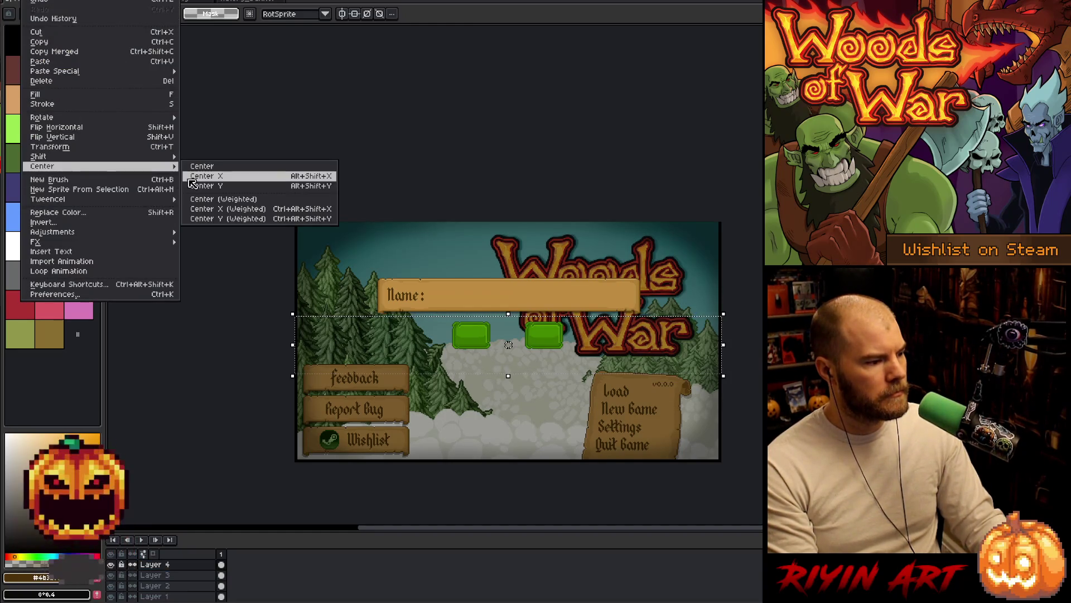
pyautogui.click(207, 176)
# Step: Pan around the mockup and marquee-measure the gap below the Name plank
pyautogui.press('h')
pyautogui.moveTo(534, 192); pyautogui.dragTo(418, 196)
pyautogui.press('m')
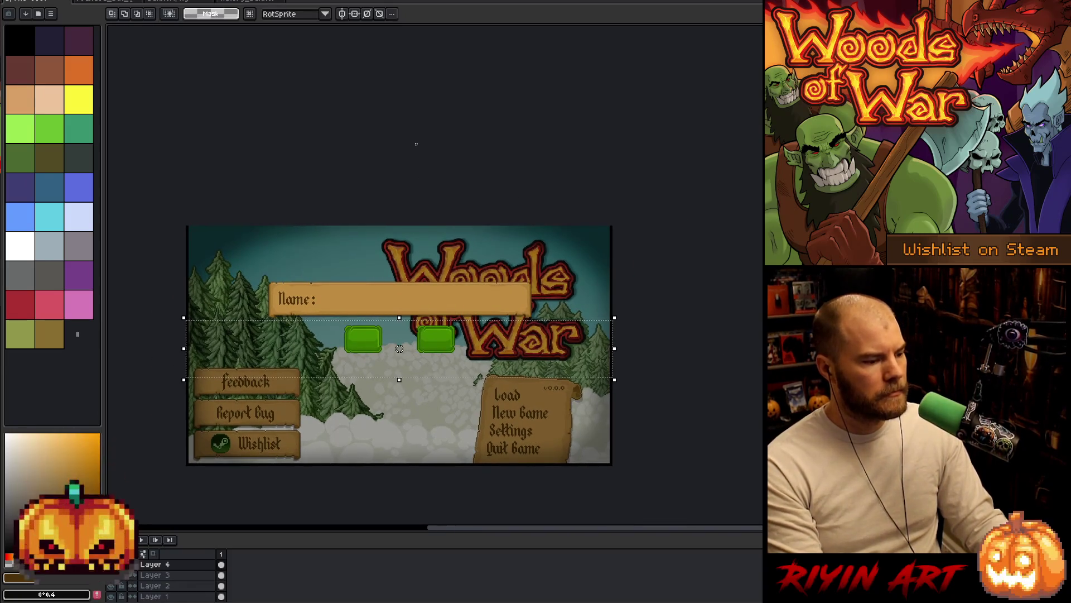
pyautogui.scroll(4, 399, 335)
pyautogui.moveTo(740, 223)
pyautogui.mouseDown()
pyautogui.moveTo(545, 346)
pyautogui.moveTo(436, 444)
pyautogui.mouseUp()
pyautogui.scroll(-4, 373, 353)
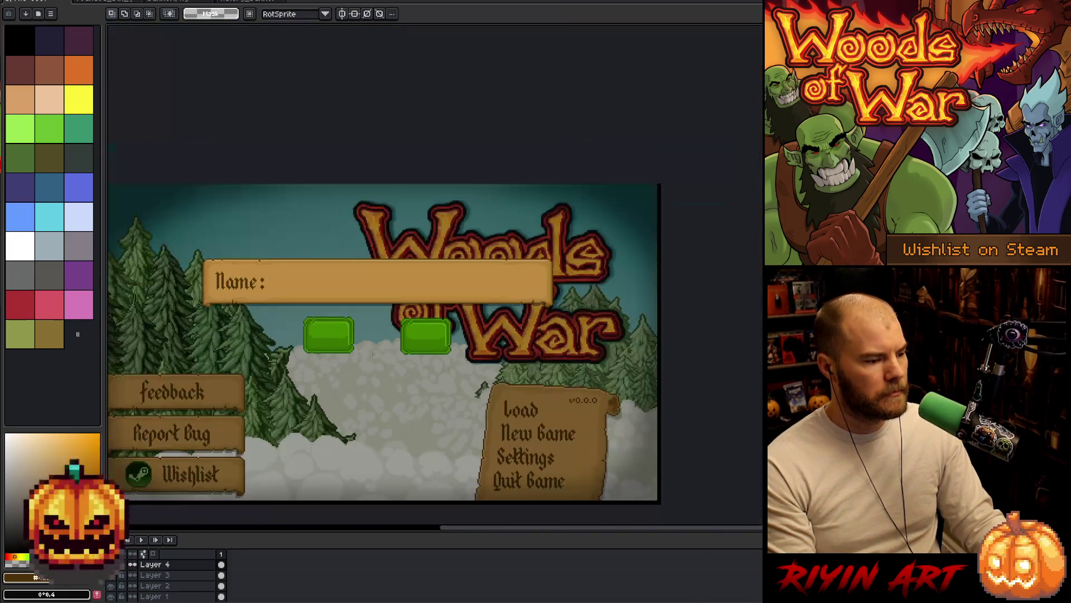
pyautogui.moveTo(310, 314); pyautogui.dragTo(396, 333)
pyautogui.scroll(4, 427, 332)
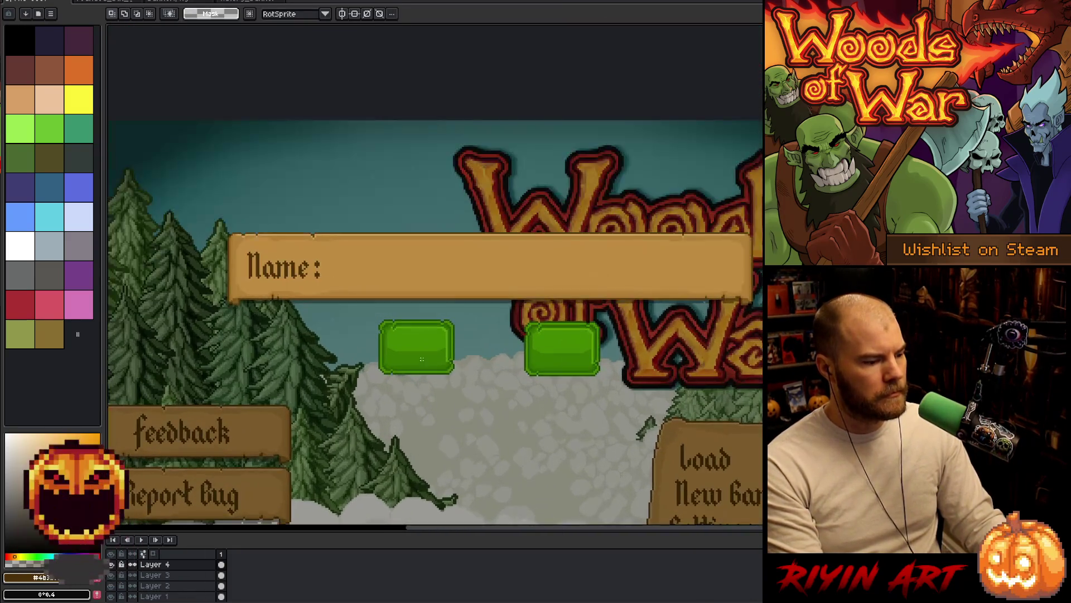
pyautogui.moveTo(760, 287); pyautogui.dragTo(438, 189)
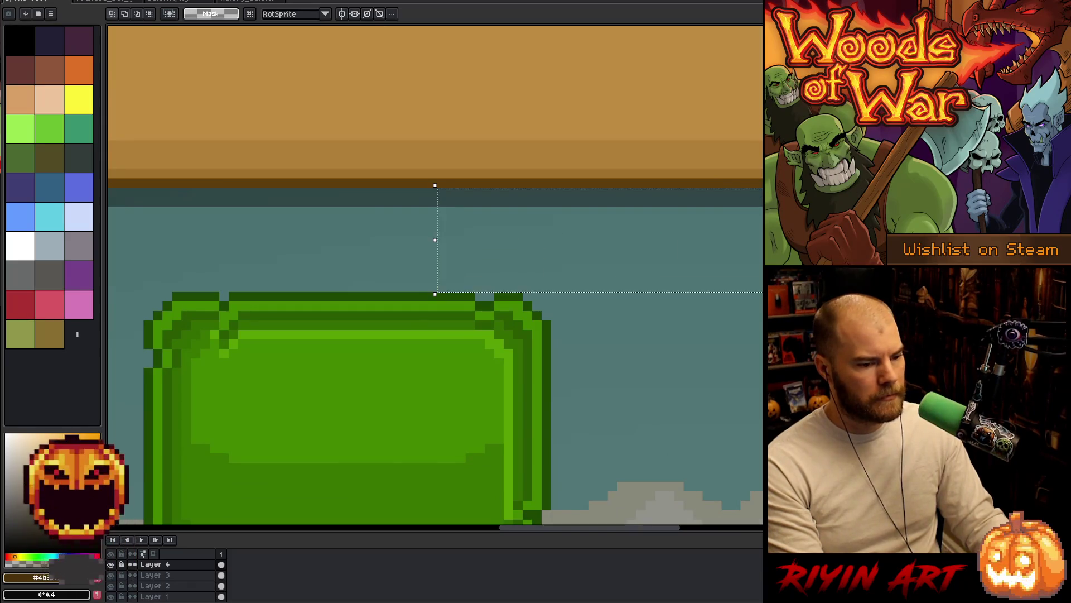
pyautogui.scroll(-4, 759, 296)
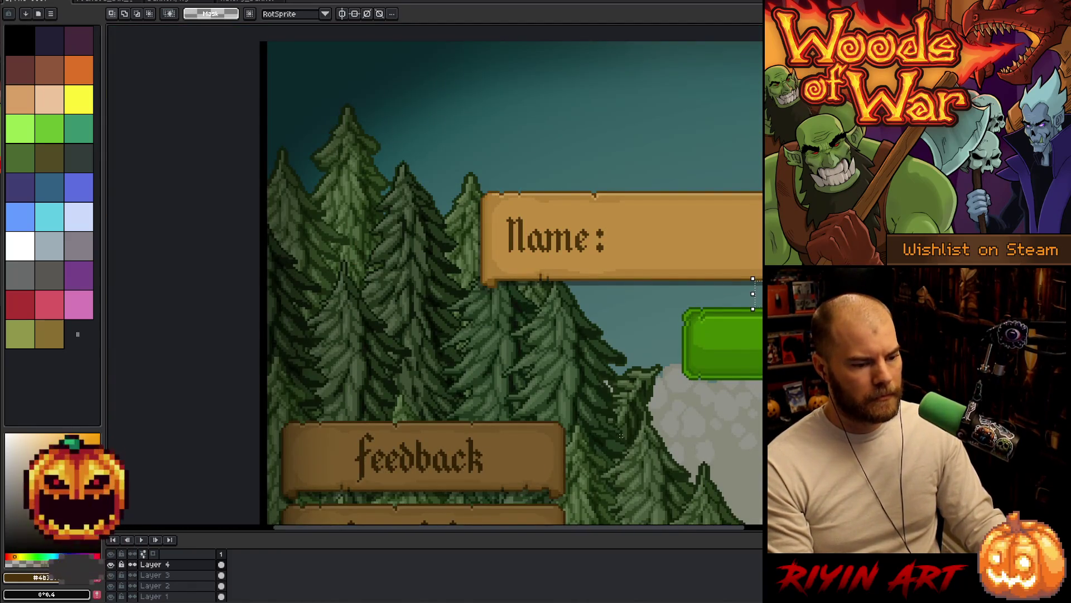
pyautogui.hscroll(10, 621, 435)
pyautogui.moveTo(400, 397); pyautogui.dragTo(583, 298)
pyautogui.scroll(-2, 421, 408)
pyautogui.scroll(-1, 421, 407)
pyautogui.moveTo(421, 407)
pyautogui.mouseDown()
pyautogui.moveTo(470, 310)
pyautogui.moveTo(455, 340)
pyautogui.mouseUp()
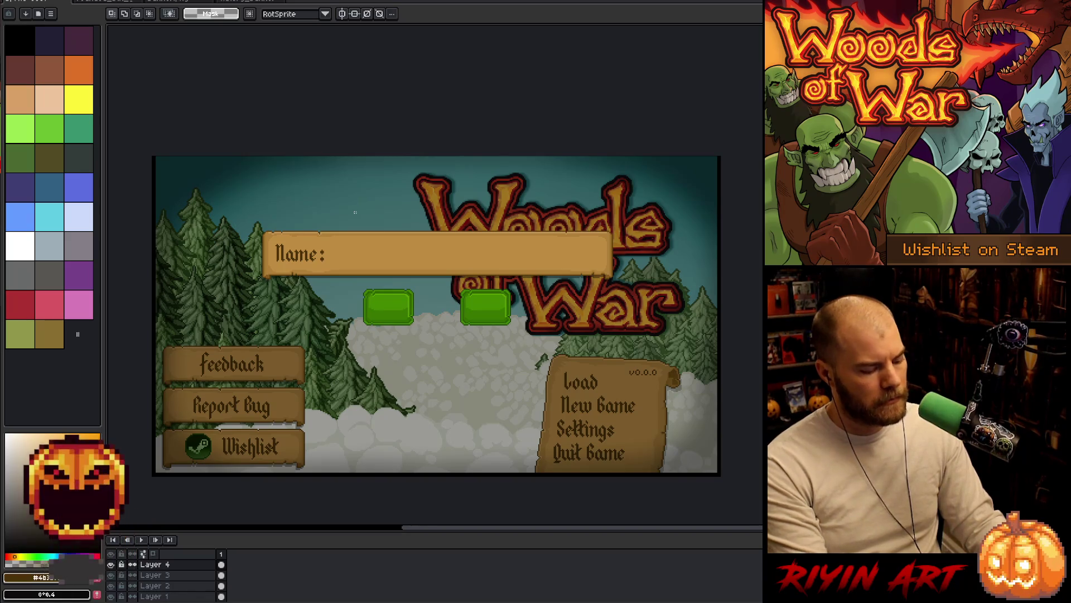
# Step: Write the 'Add New Player' heading above the Name plank with the Text tool
pyautogui.press('t')
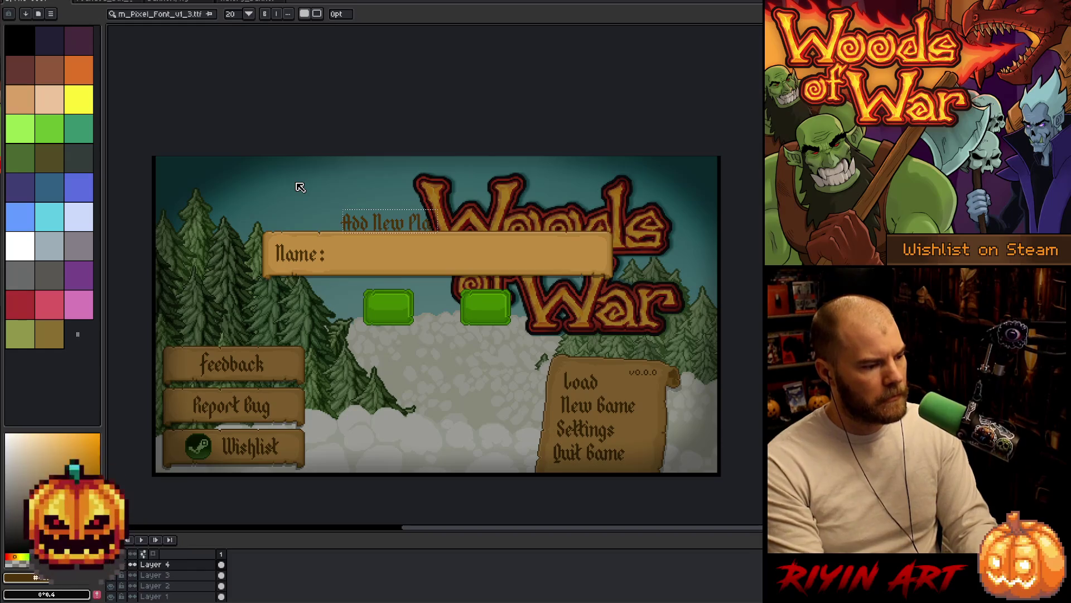
pyautogui.write('Add New Player')
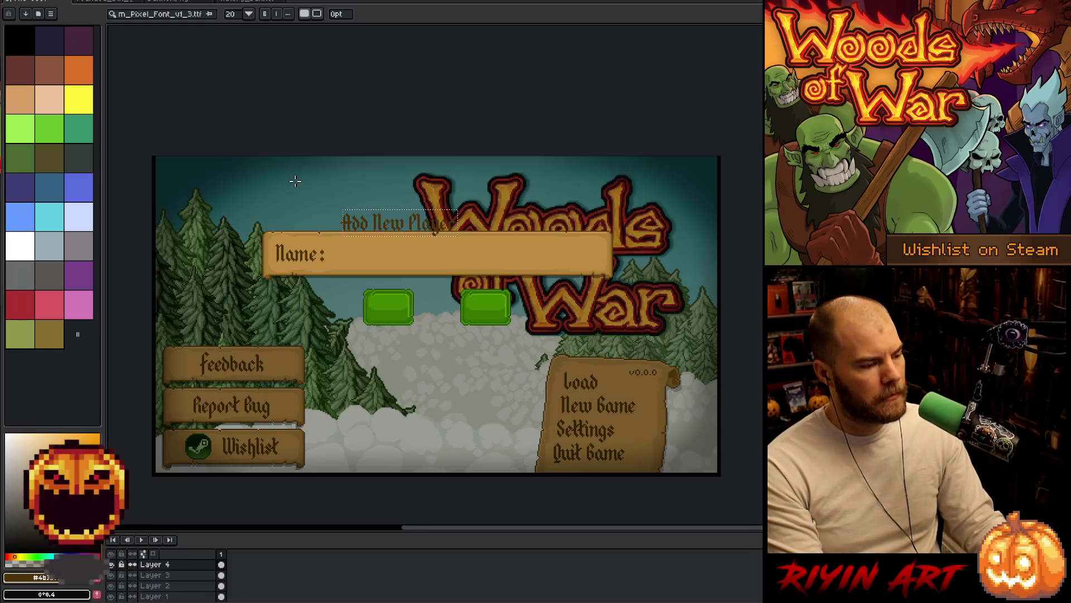
pyautogui.press('v')
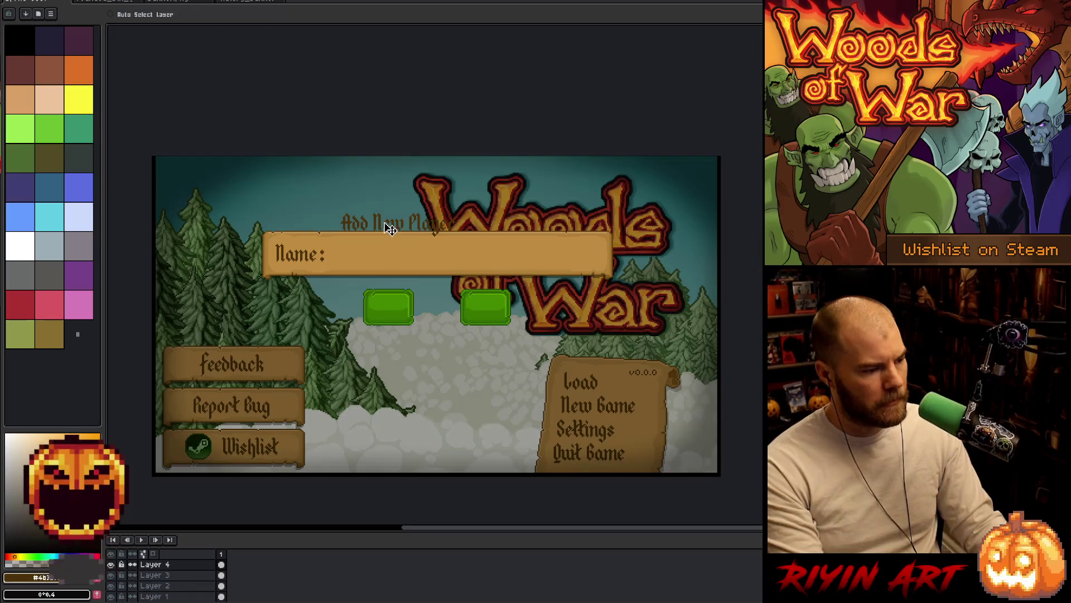
pyautogui.moveTo(385, 228); pyautogui.dragTo(402, 210)
pyautogui.hotkey('ctrl', 'z')
pyautogui.hotkey('ctrl', 'z')
# Step: Recolour the Add New Player heading to a pale cream via Replace Color
pyautogui.press('m')
pyautogui.moveTo(484, 194)
pyautogui.mouseDown()
pyautogui.moveTo(330, 245)
pyautogui.moveTo(423, 214)
pyautogui.mouseUp()
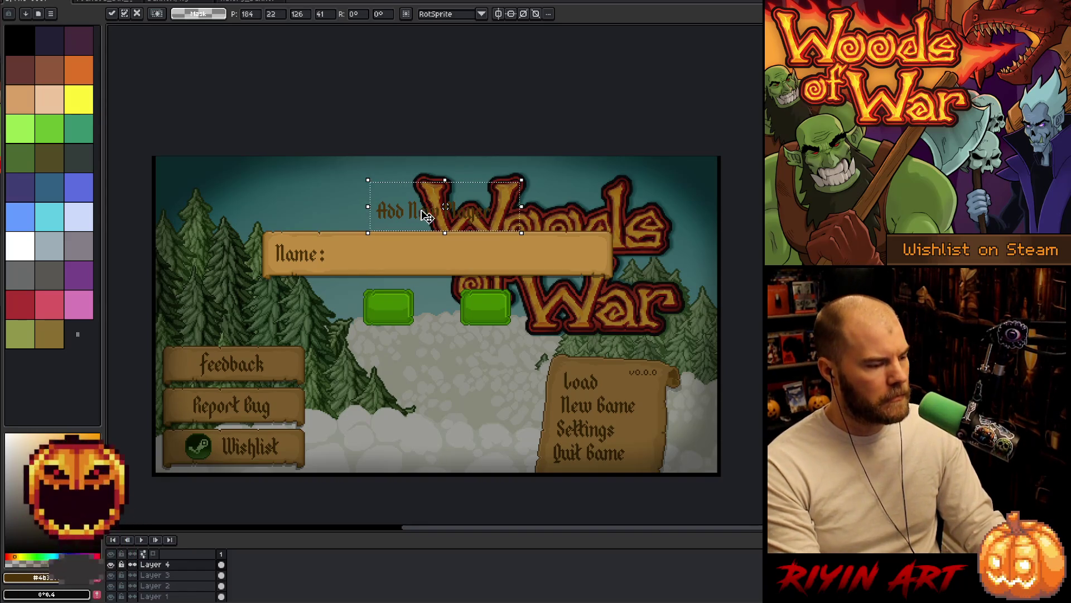
pyautogui.hotkey('shift', 'r')
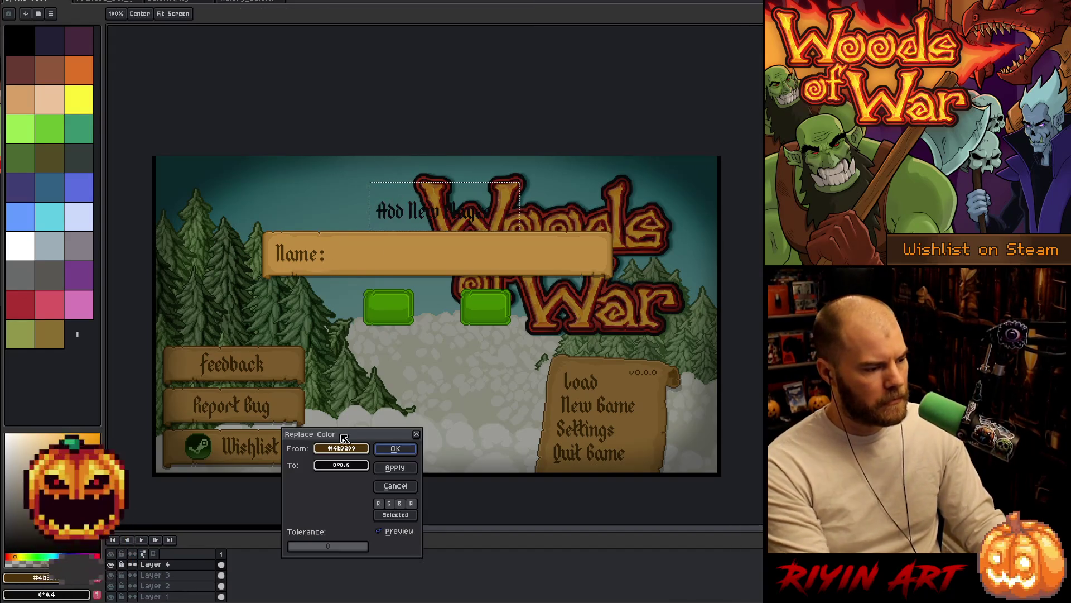
pyautogui.moveTo(9, 437); pyautogui.dragTo(10, 431)
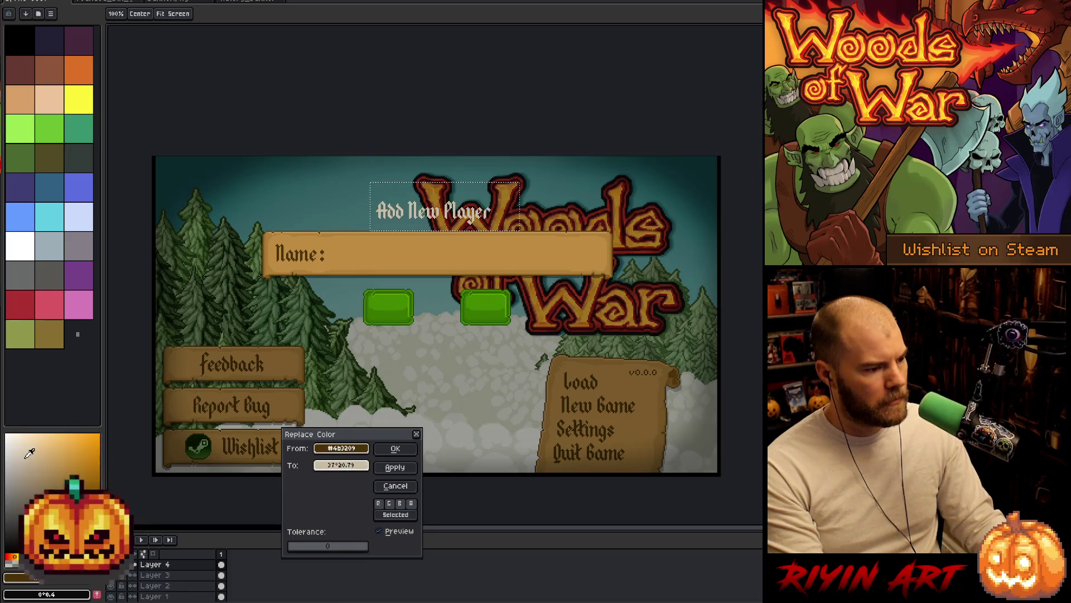
pyautogui.click(426, 246)
pyautogui.moveTo(34, 457); pyautogui.dragTo(36, 450)
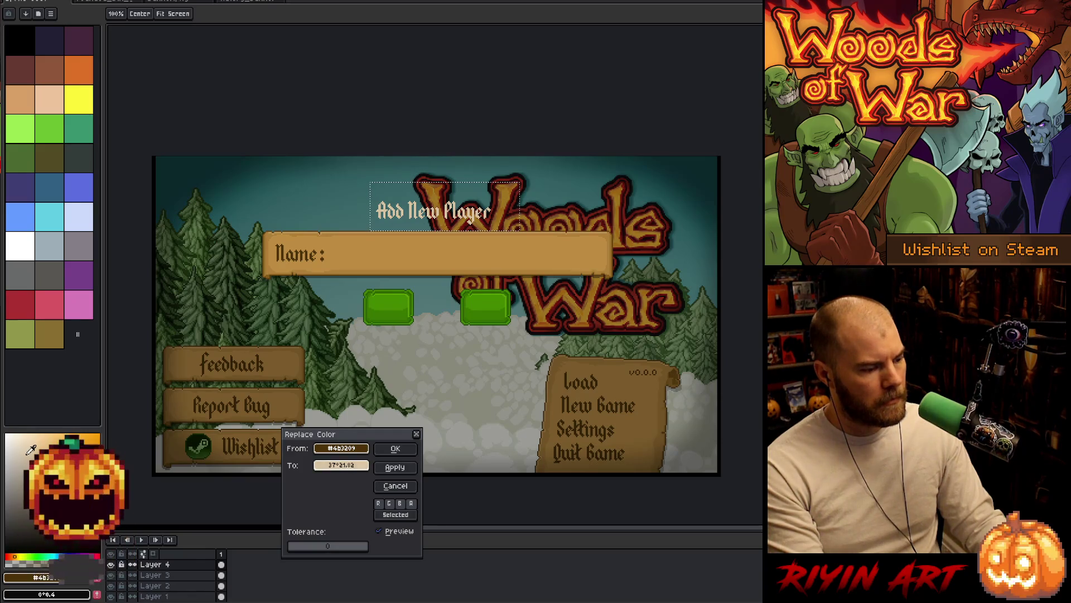
pyautogui.click(395, 448)
# Step: Open and close the outline effect settings without changes, switching to the eyedropper
pyautogui.press('m')
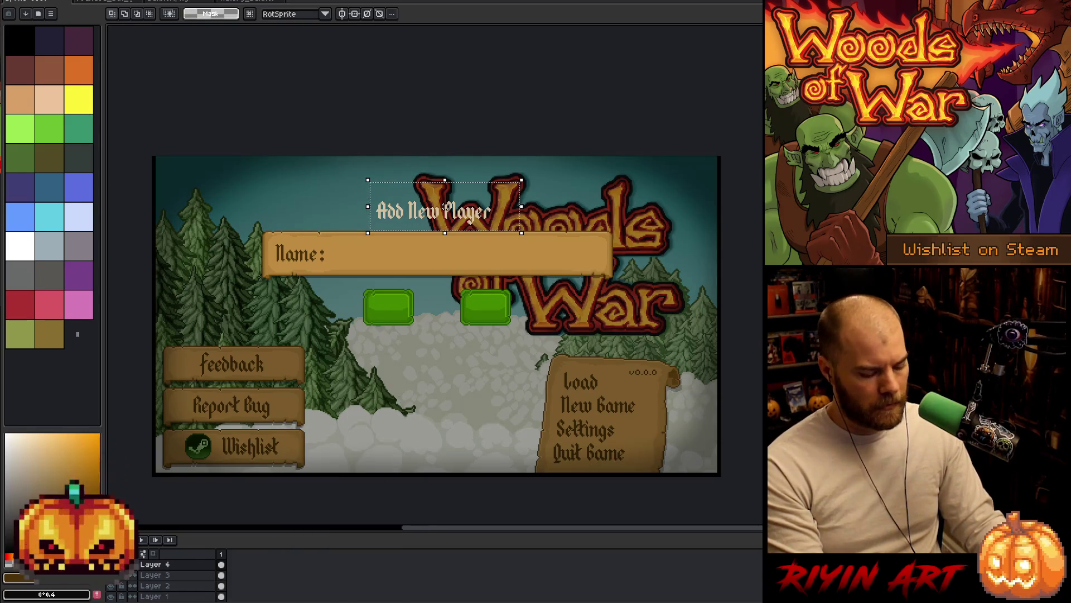
pyautogui.press('i')
pyautogui.scroll(4, 331, 239)
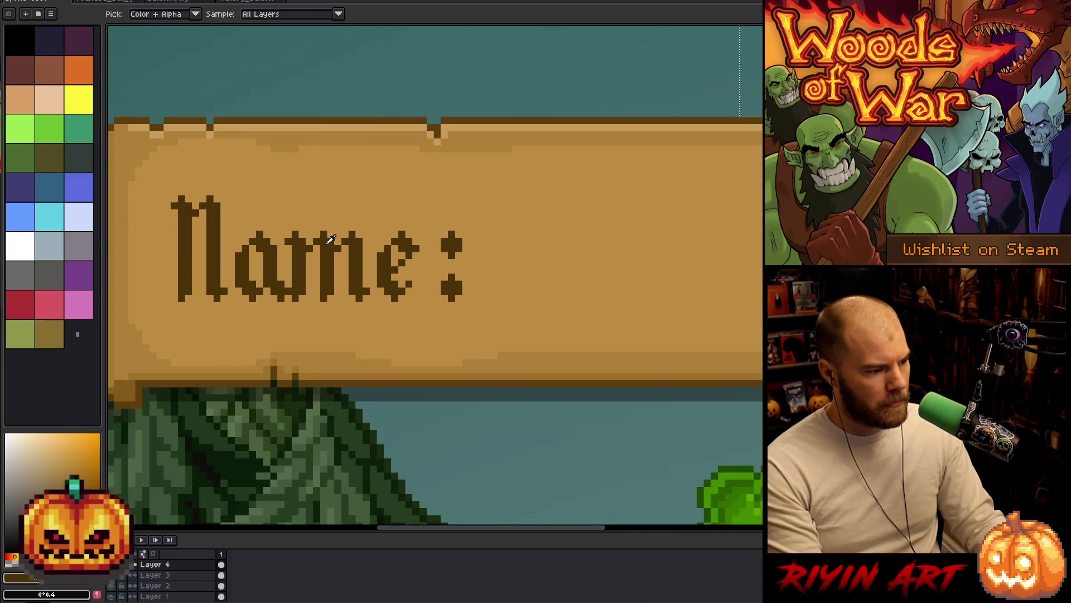
pyautogui.scroll(-4, 330, 239)
pyautogui.hotkey('shift', 'o')
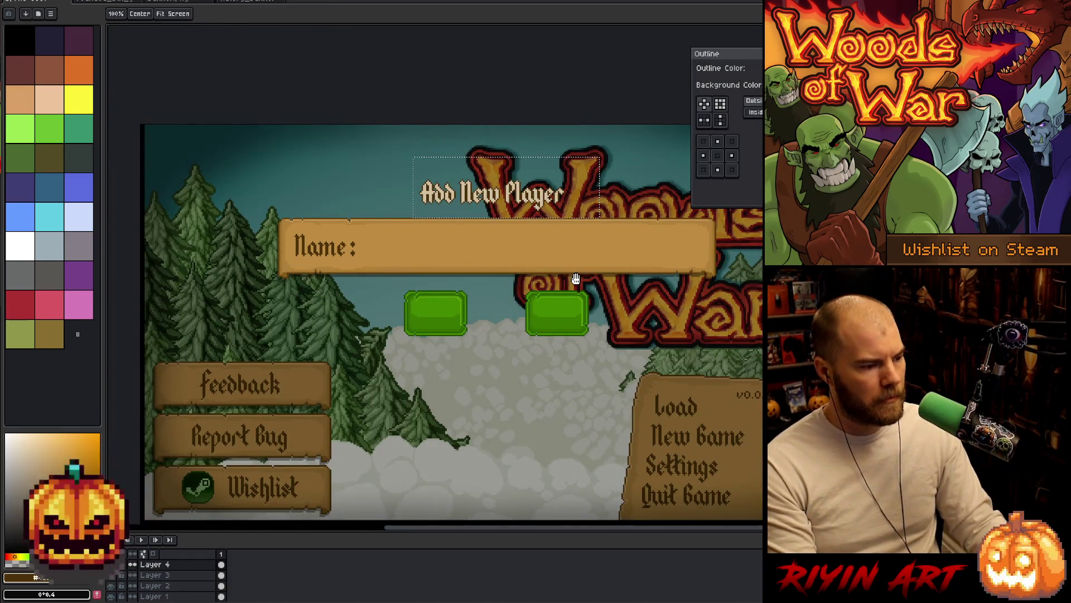
pyautogui.press('Escape')
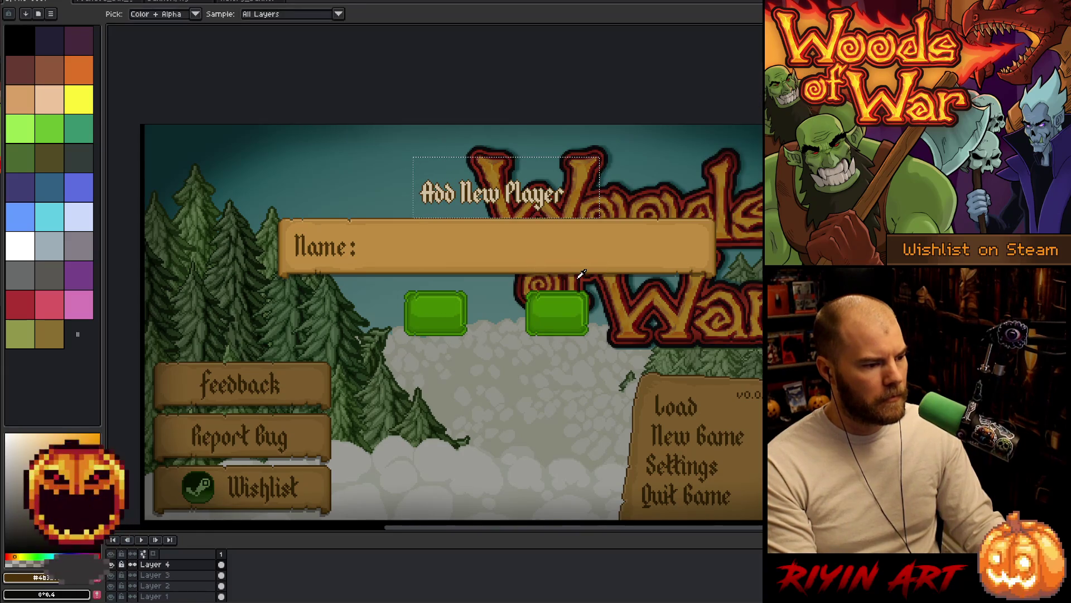
pyautogui.hotkey('shift', 'o')
pyautogui.press('Escape')
pyautogui.scroll(-1, 603, 268)
pyautogui.scroll(-1, 622, 254)
pyautogui.scroll(1, 625, 241)
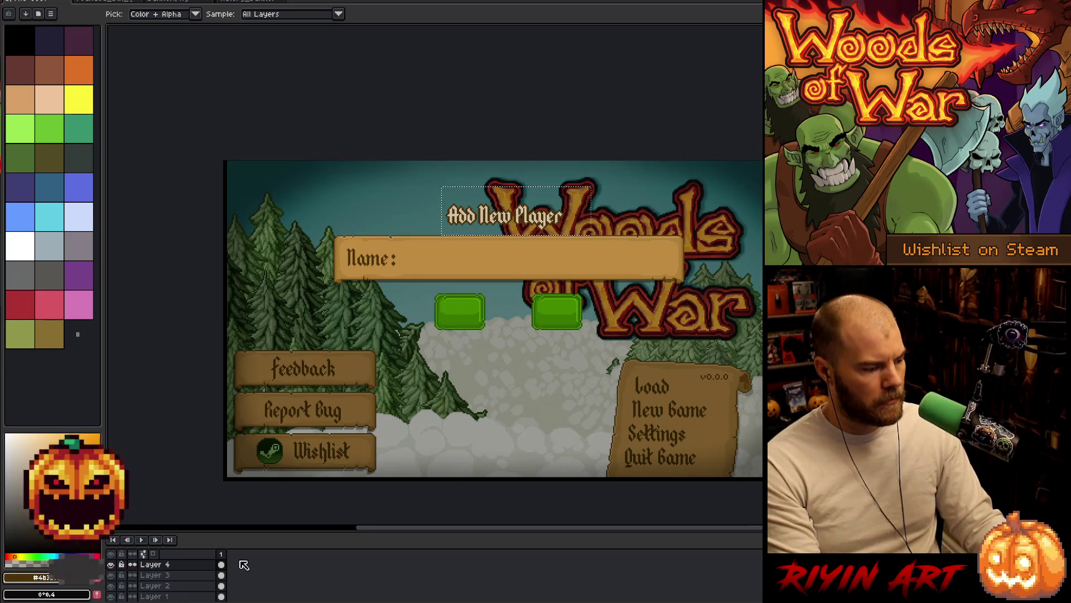
pyautogui.scroll(-1, 185, 582)
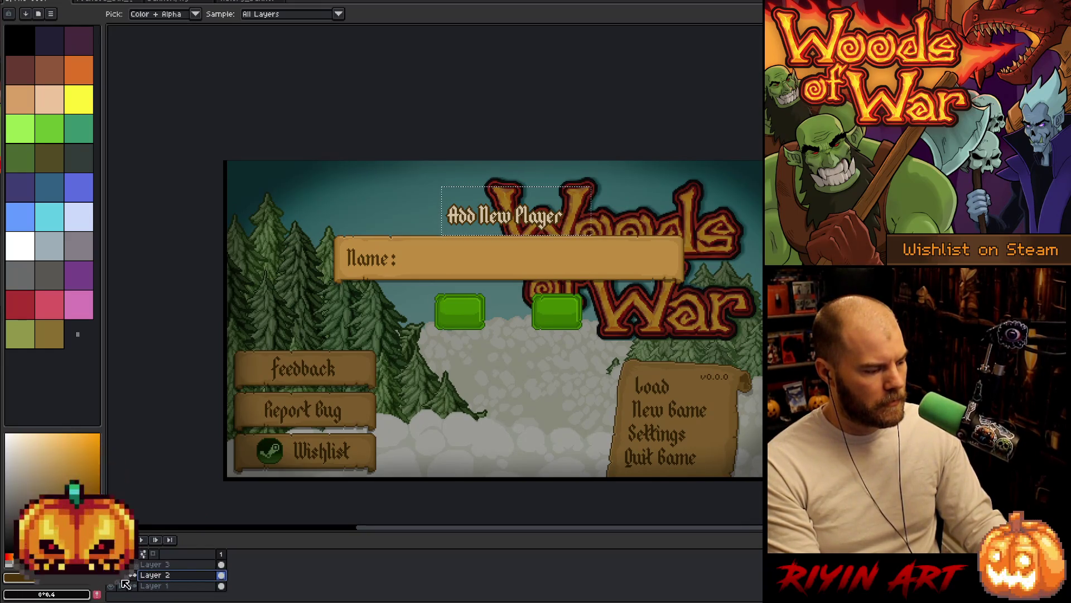
# Step: Duplicate Layer 2, then duplicate the copy again to darken the background scene
pyautogui.rightClick(184, 578)
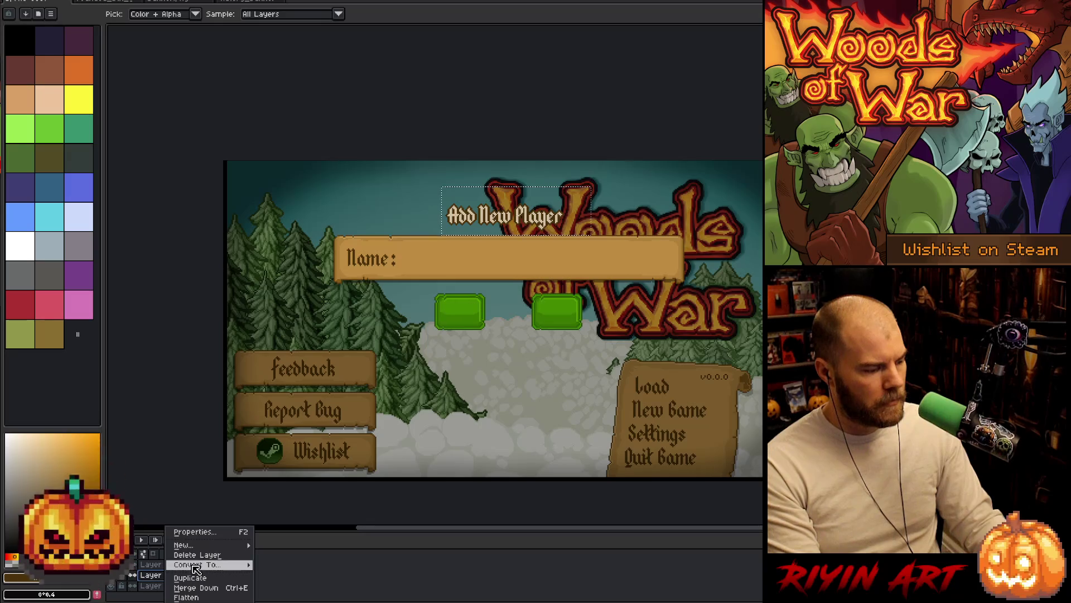
pyautogui.click(189, 578)
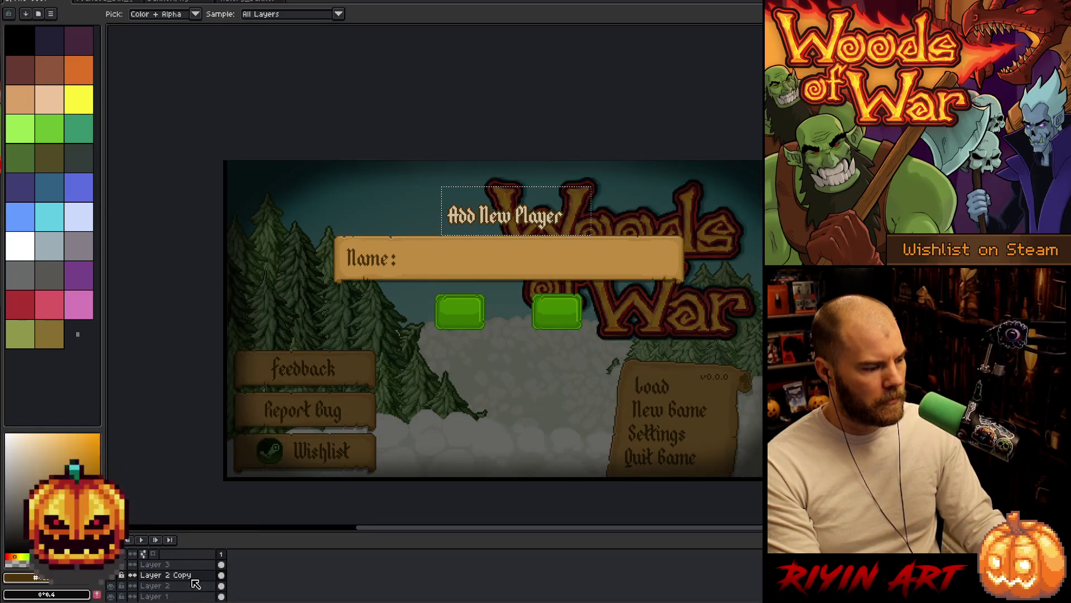
pyautogui.rightClick(194, 579)
pyautogui.click(221, 579)
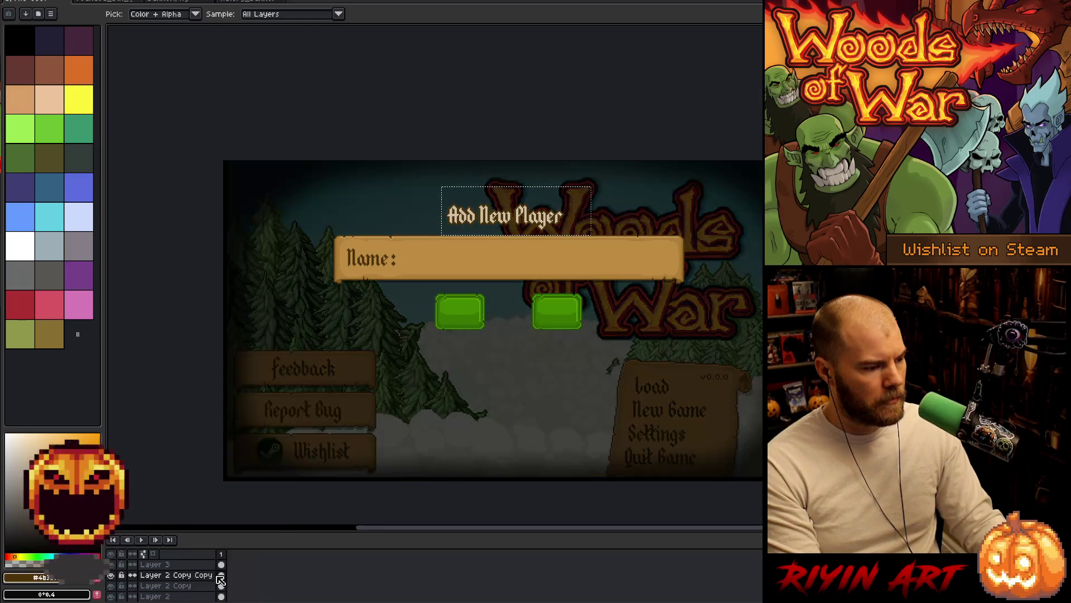
pyautogui.moveTo(439, 421); pyautogui.dragTo(497, 390)
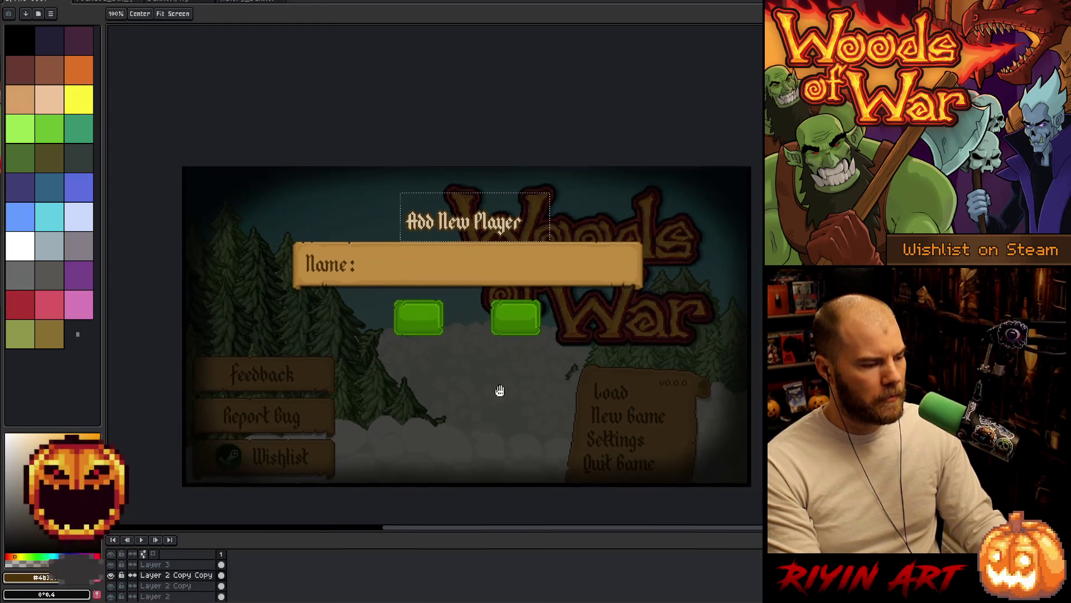
# Step: Delete the extra duplicated Layer 2 copy from the layers list
pyautogui.rightClick(194, 577)
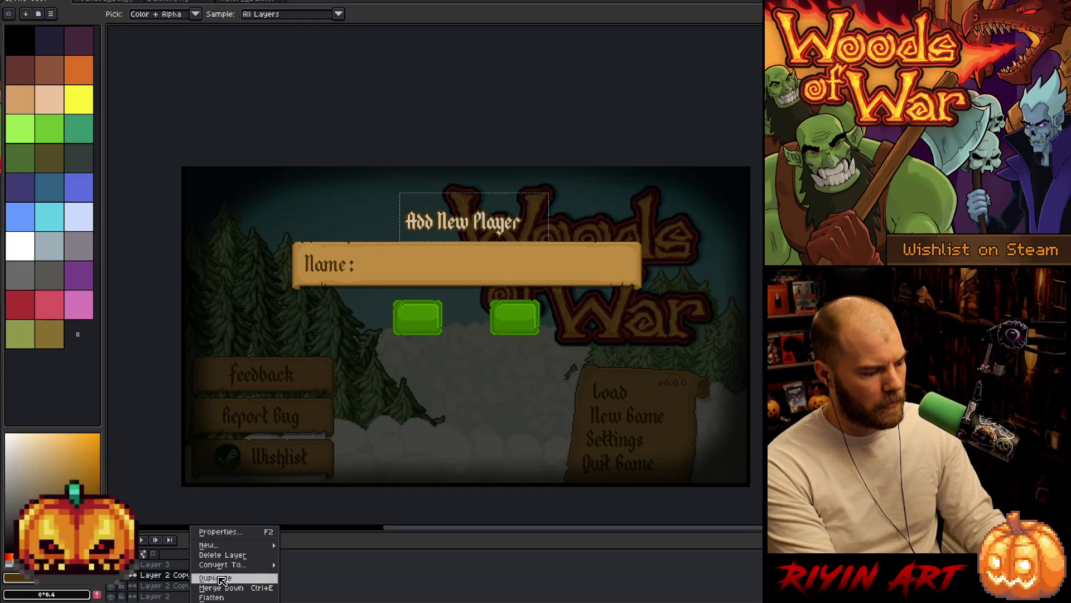
pyautogui.click(223, 555)
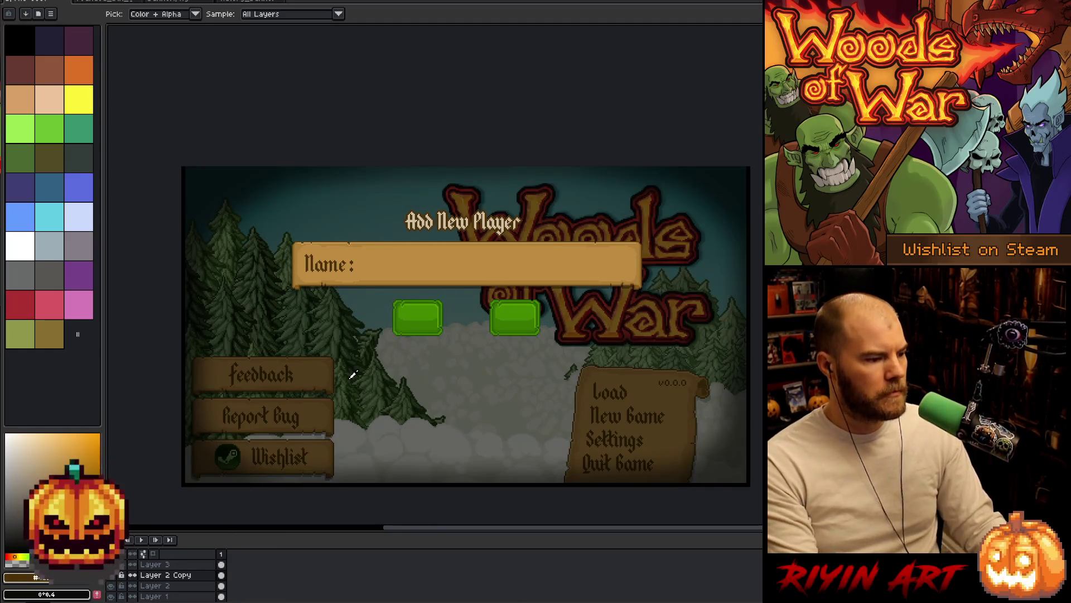
pyautogui.scroll(1, 453, 222)
pyautogui.scroll(-1, 454, 228)
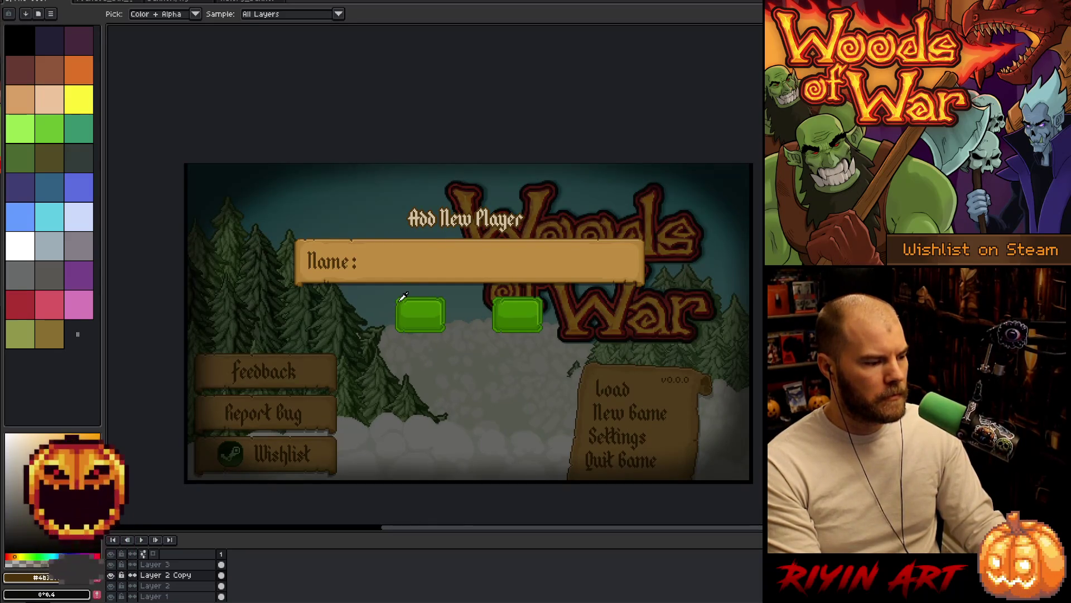
pyautogui.scroll(2, 480, 270)
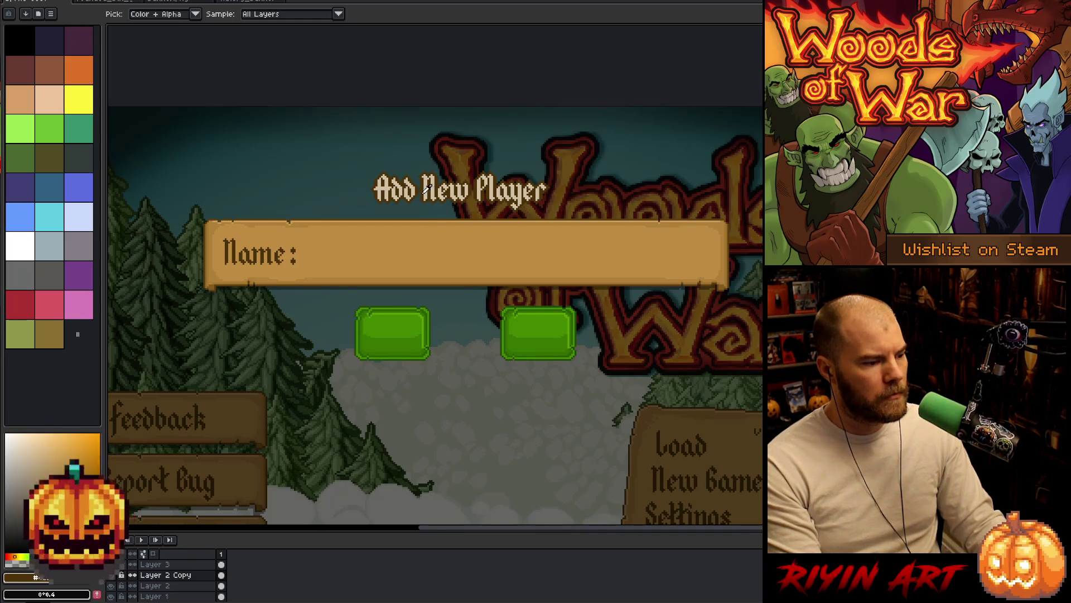
pyautogui.scroll(2, 426, 188)
pyautogui.scroll(-1, 432, 186)
# Step: Add a new empty Layer 4 above Layer 3 and make it active
pyautogui.click(168, 565)
pyautogui.hotkey('shift', 'n')
pyautogui.click(149, 575)
pyautogui.click(158, 565)
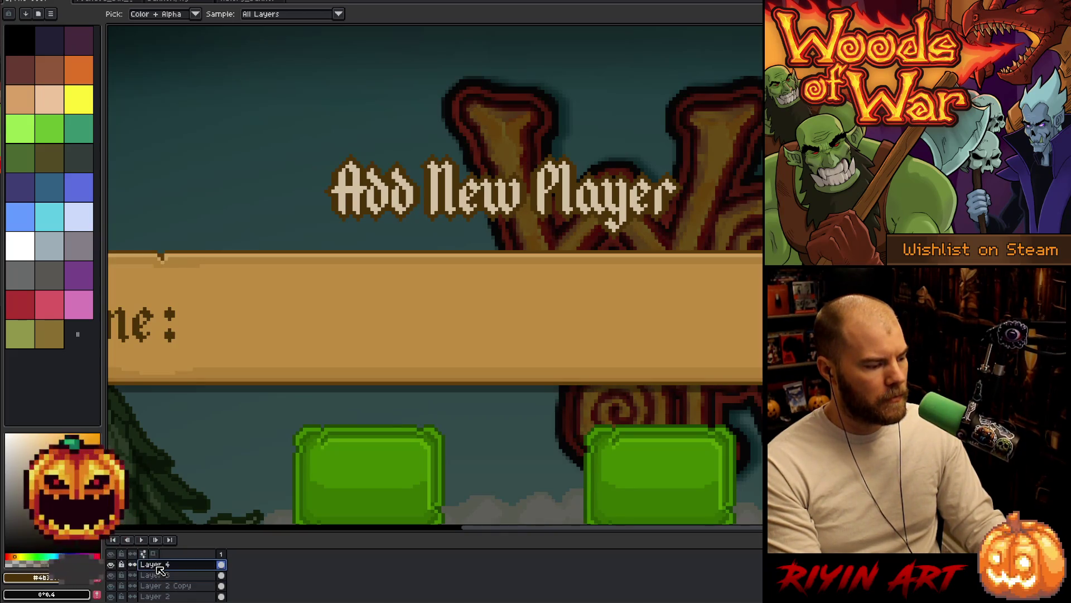
pyautogui.hotkey('shift', 'r')
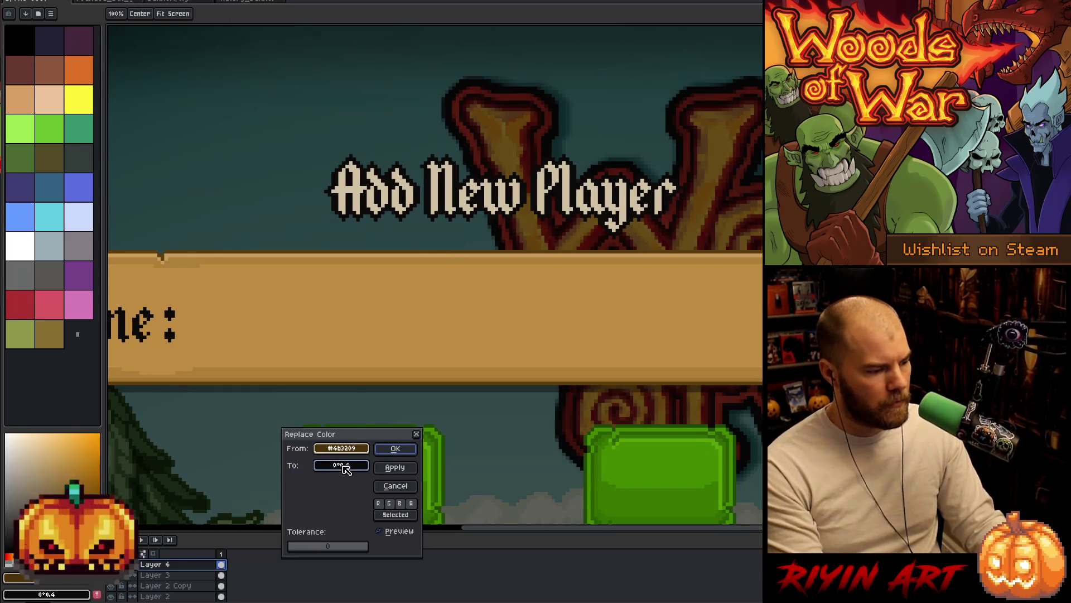
# Step: Cancel the pending colour replacement and marquee-select the Add New Player heading
pyautogui.click(390, 378)
pyautogui.click(145, 330)
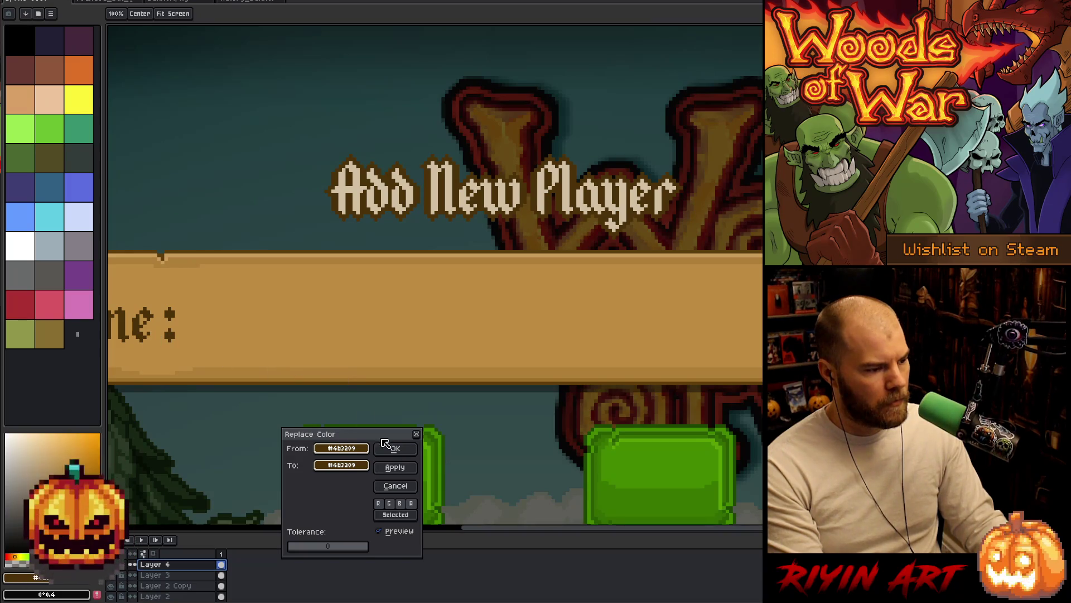
pyautogui.click(396, 485)
pyautogui.press('m')
pyautogui.moveTo(257, 120)
pyautogui.mouseDown()
pyautogui.moveTo(690, 224)
pyautogui.moveTo(702, 243)
pyautogui.mouseUp()
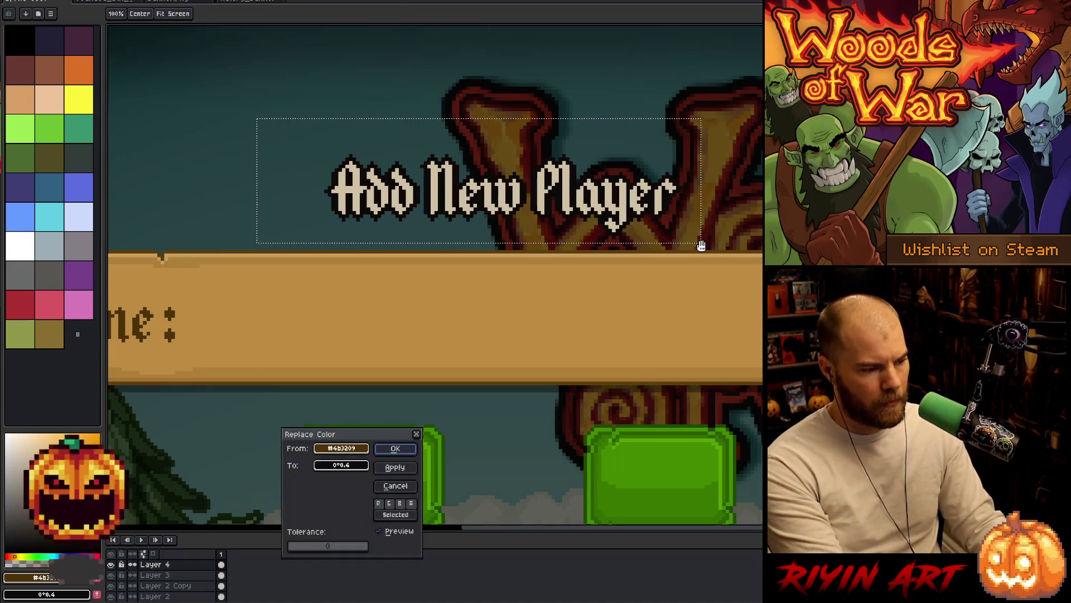
# Step: Replace the heading's outline brown with a darker brown using the HSL sliders
pyautogui.hotkey('shift', 'r')
pyautogui.click(352, 467)
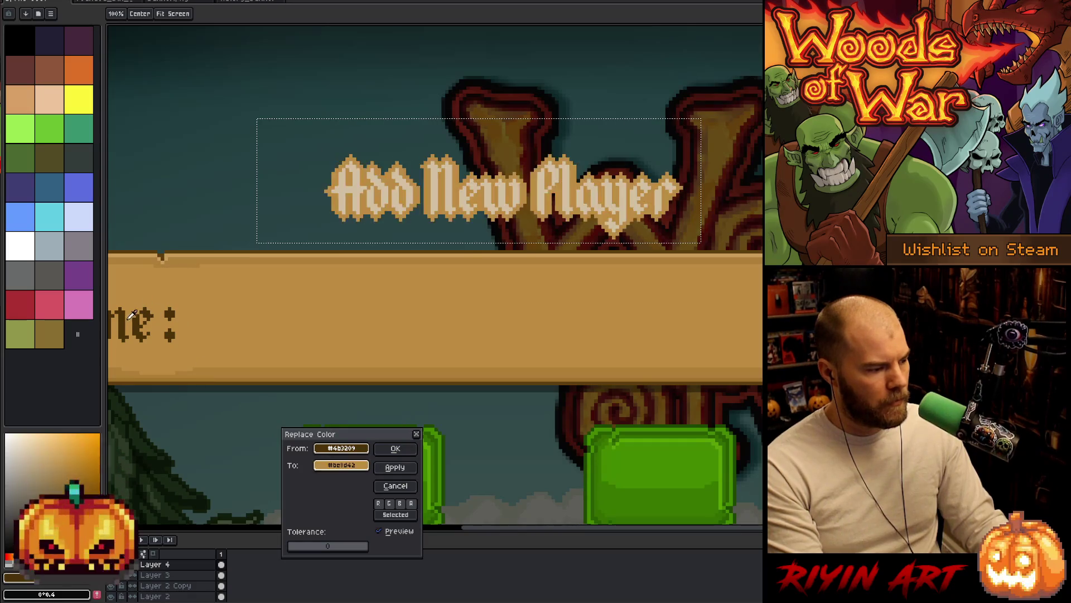
pyautogui.click(344, 466)
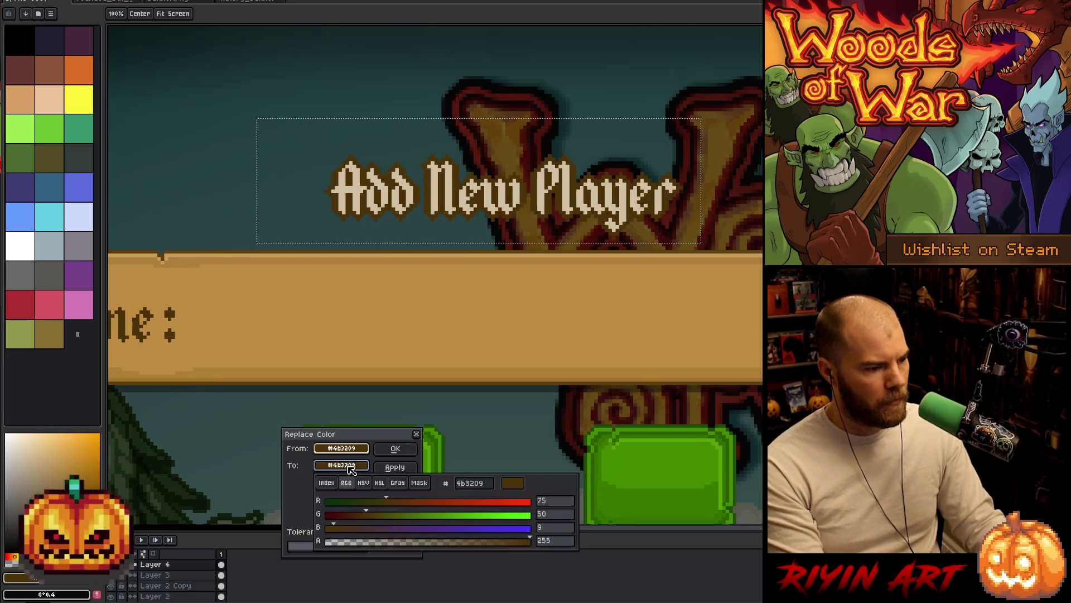
pyautogui.click(363, 483)
pyautogui.click(379, 483)
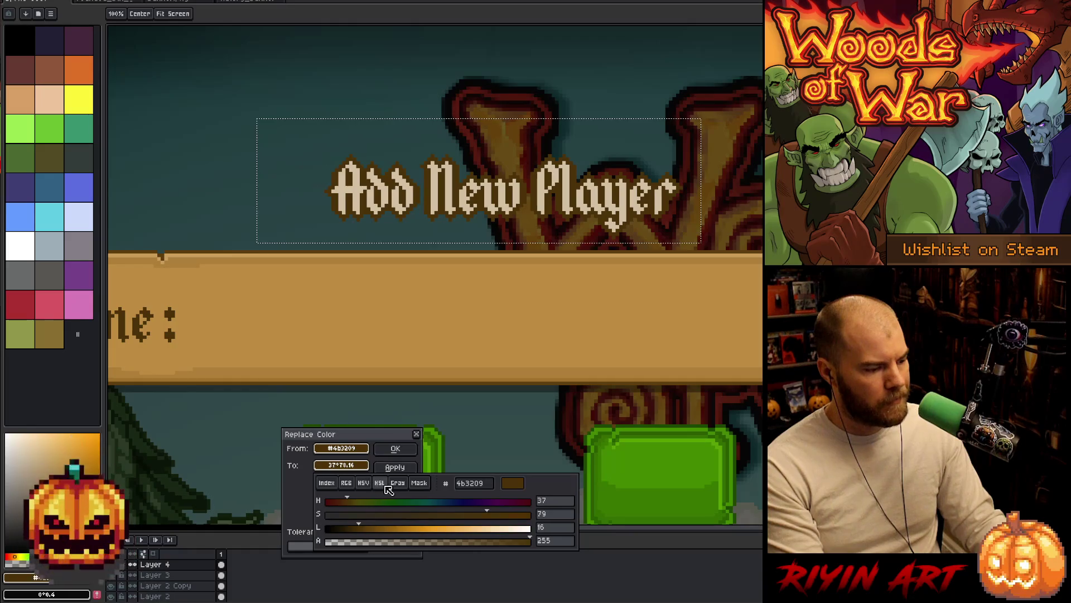
pyautogui.moveTo(361, 529)
pyautogui.mouseDown()
pyautogui.moveTo(351, 531)
pyautogui.moveTo(361, 531)
pyautogui.mouseUp()
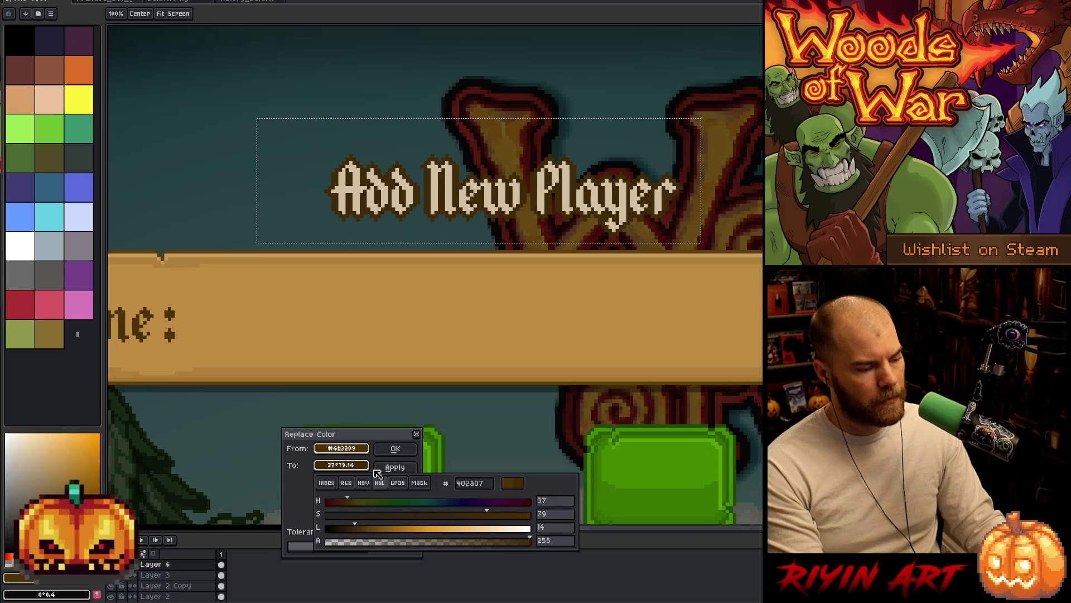
pyautogui.click(384, 449)
pyautogui.click(384, 450)
pyautogui.scroll(-2, 444, 232)
pyautogui.scroll(1, 443, 232)
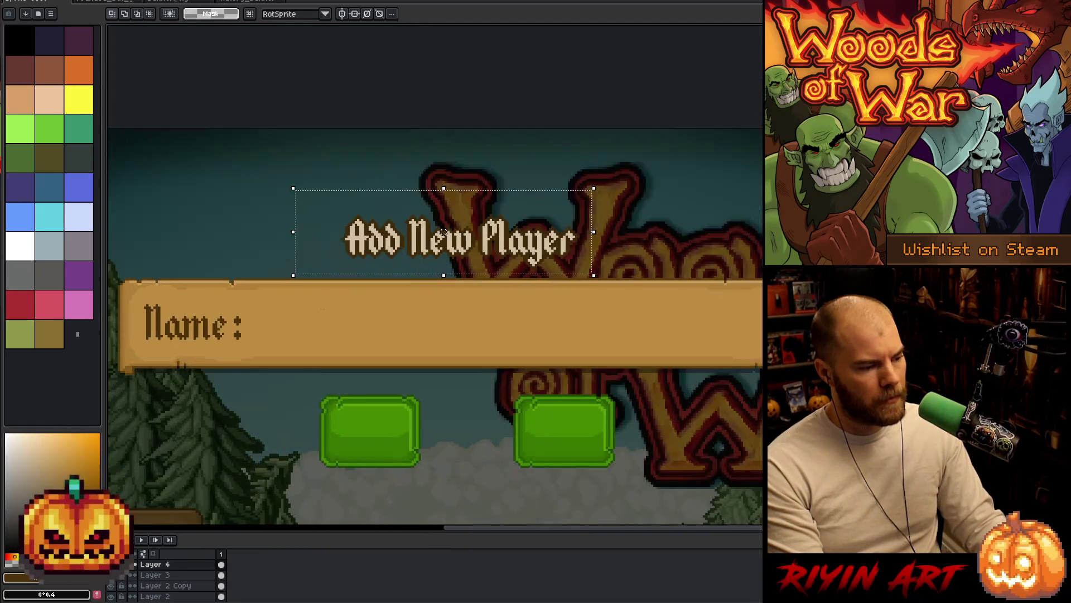
# Step: Replace the heading's outline colour with alpha 0, leaving only cream lettering
pyautogui.hotkey('shift', 'r')
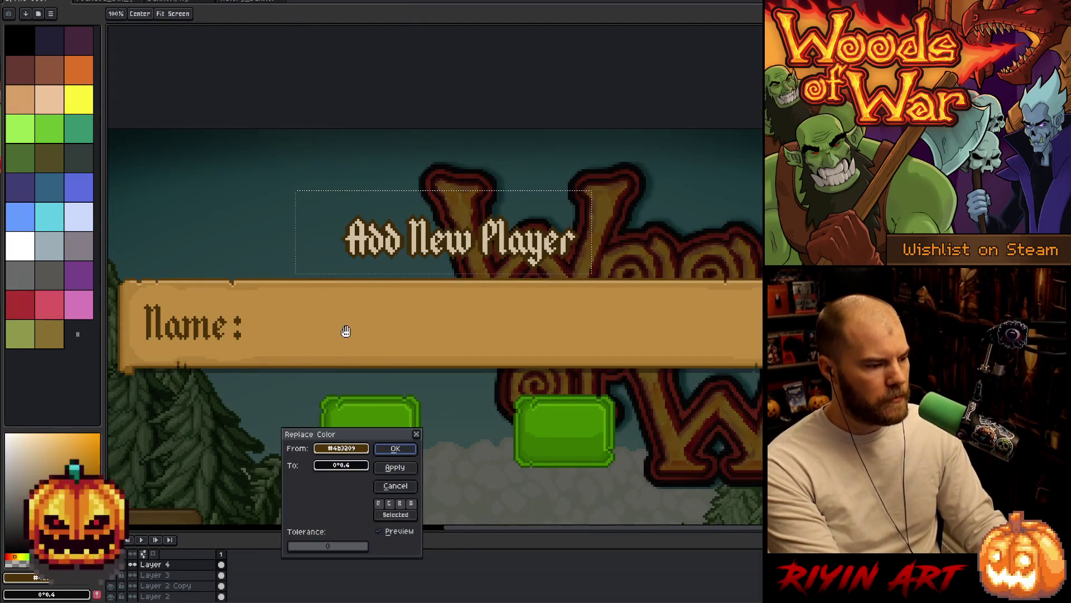
pyautogui.moveTo(342, 448); pyautogui.dragTo(350, 239)
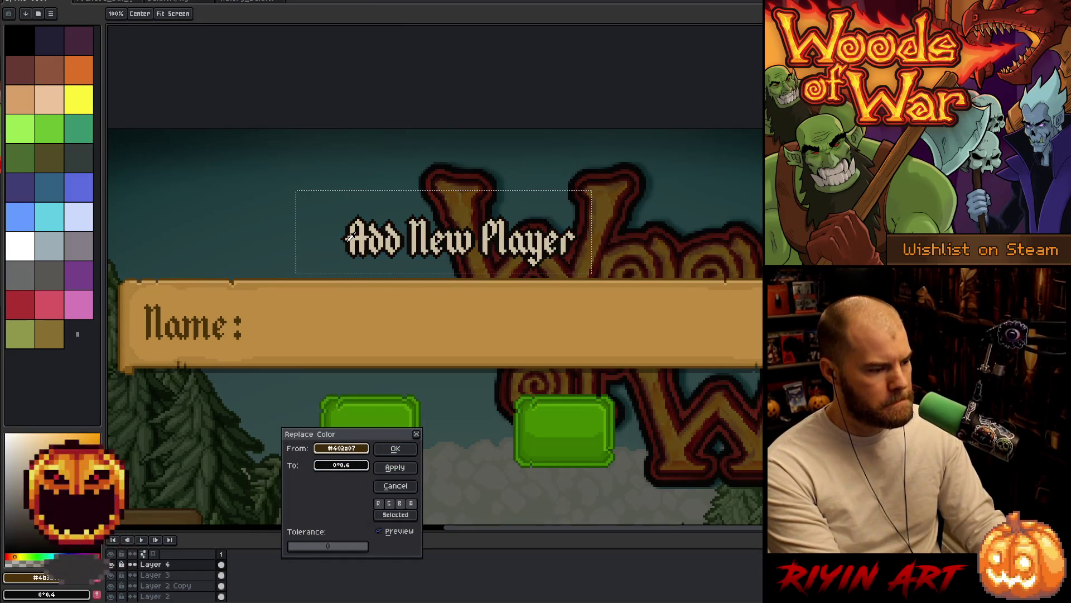
pyautogui.click(341, 465)
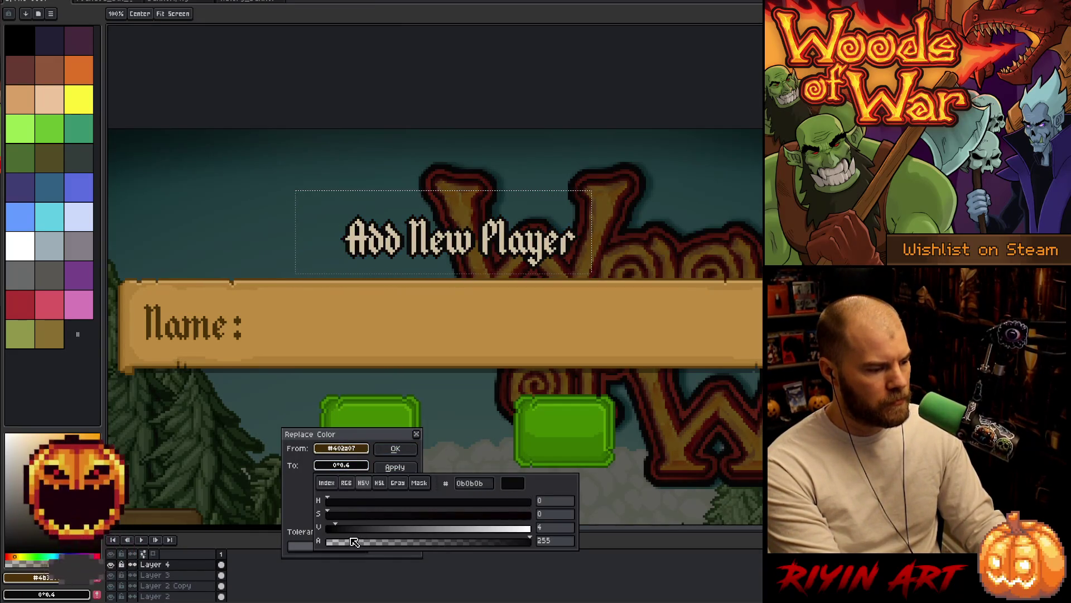
pyautogui.moveTo(352, 541); pyautogui.dragTo(313, 544)
pyautogui.click(395, 448)
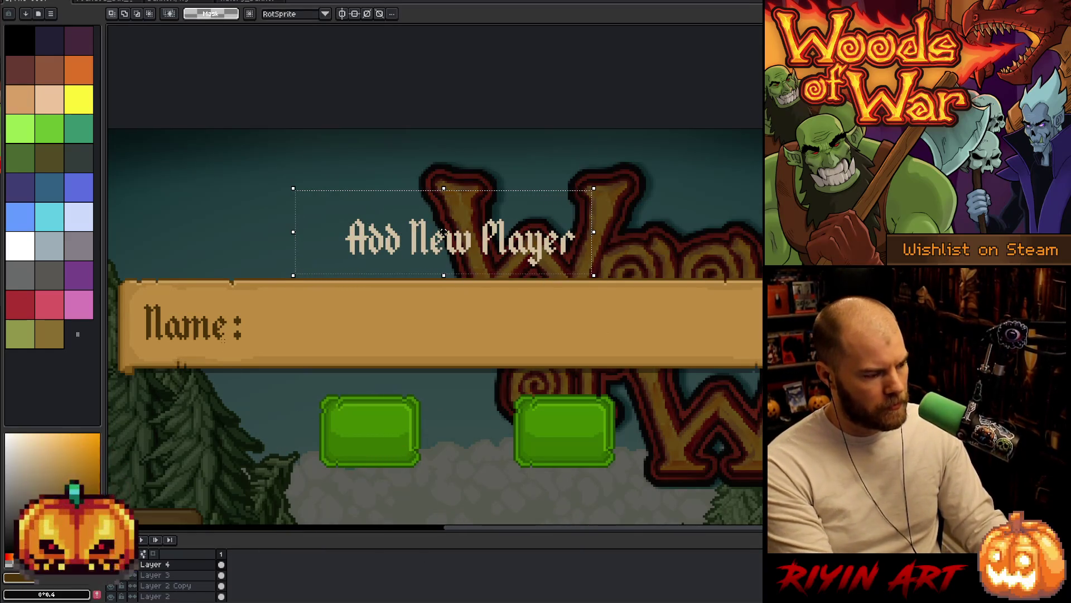
pyautogui.press('i')
pyautogui.scroll(3, 204, 323)
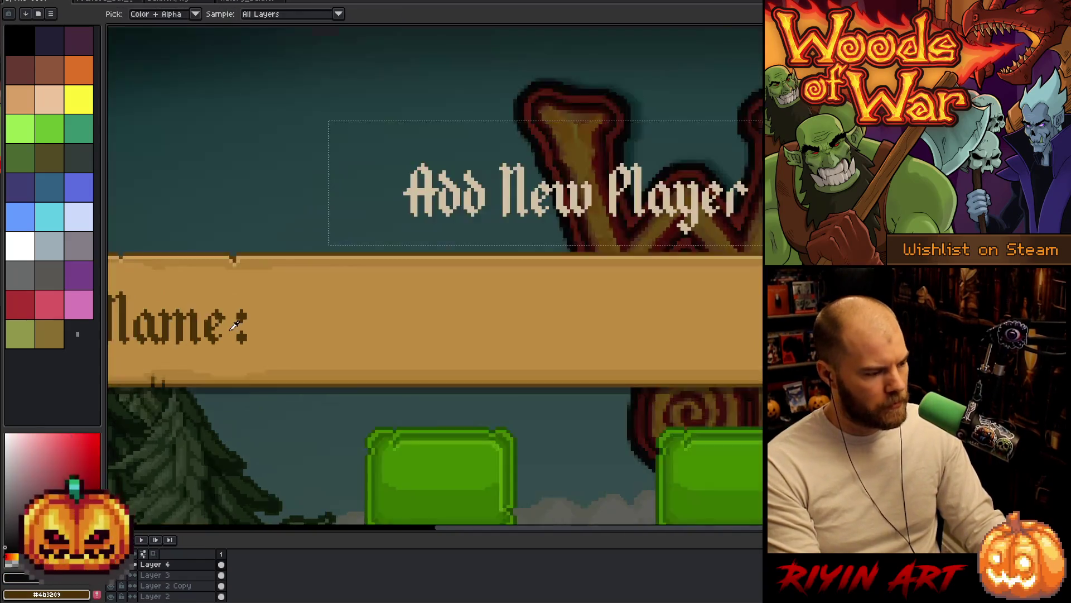
# Step: Open the Outline effect and darken its outline colour with the HSV sliders
pyautogui.scroll(-3, 204, 324)
pyautogui.press('h')
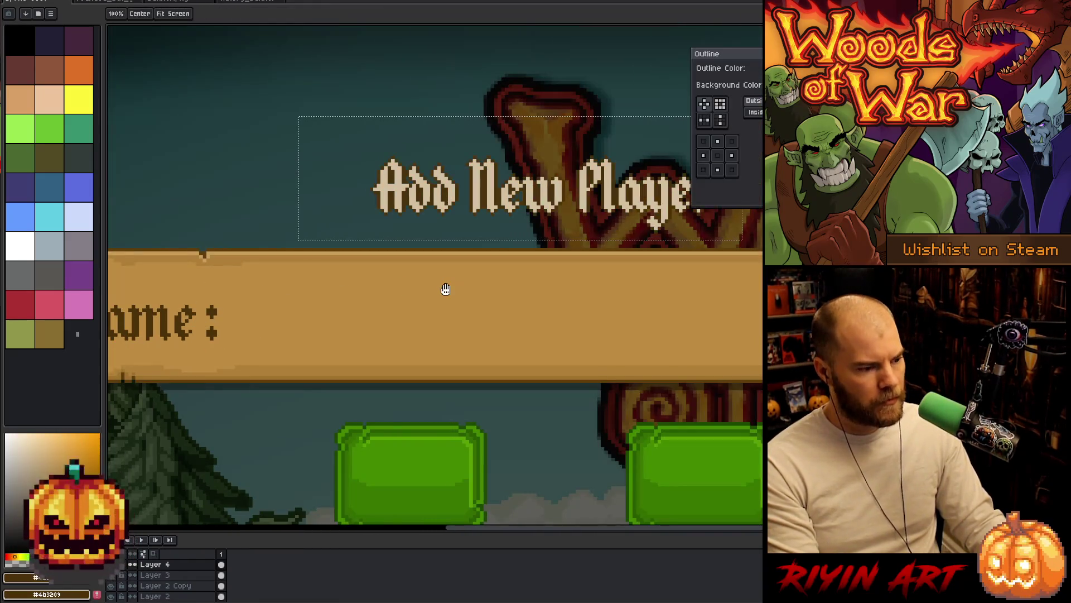
pyautogui.press('i')
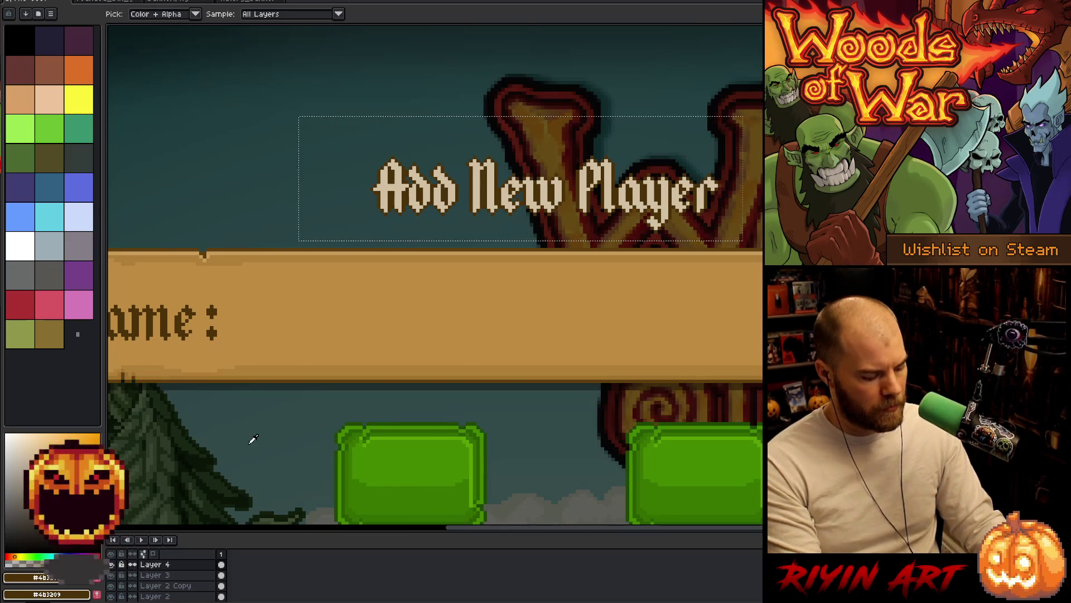
pyautogui.press('h')
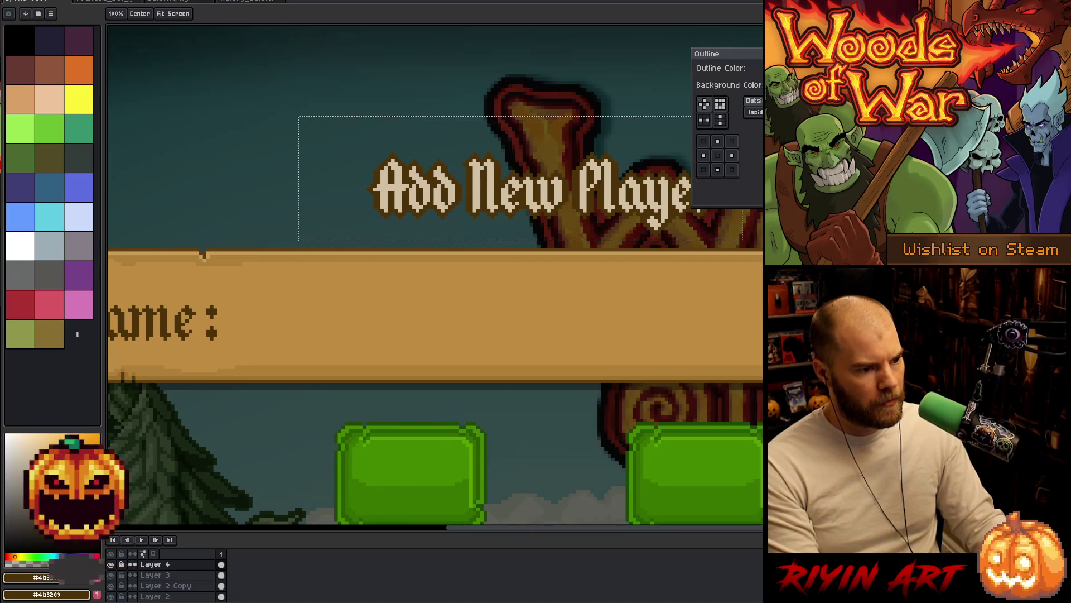
pyautogui.moveTo(720, 53); pyautogui.dragTo(494, 311)
pyautogui.click(566, 327)
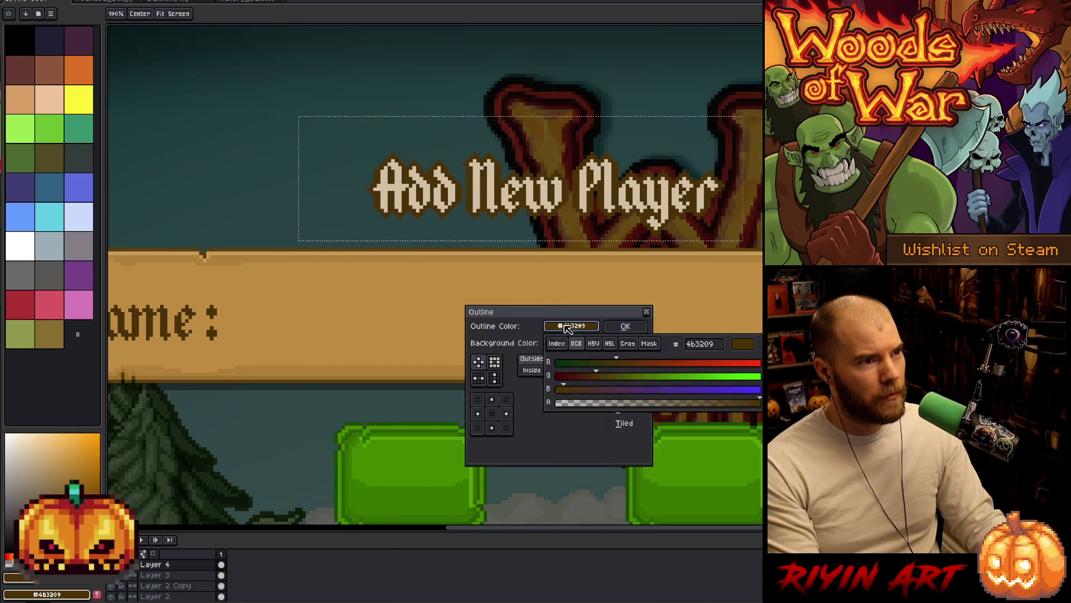
pyautogui.click(593, 343)
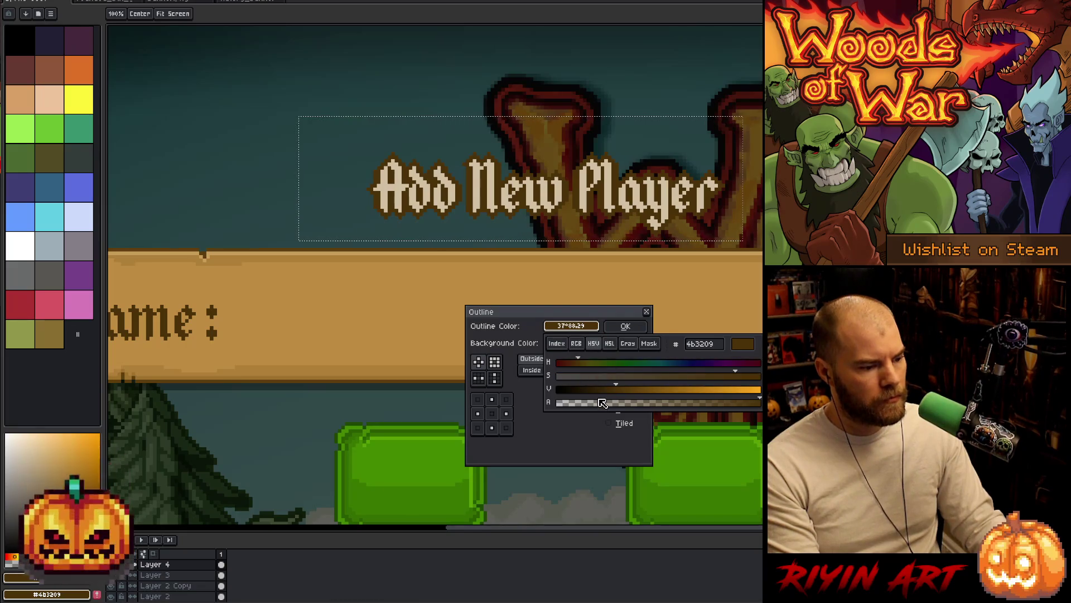
pyautogui.moveTo(603, 389); pyautogui.dragTo(593, 391)
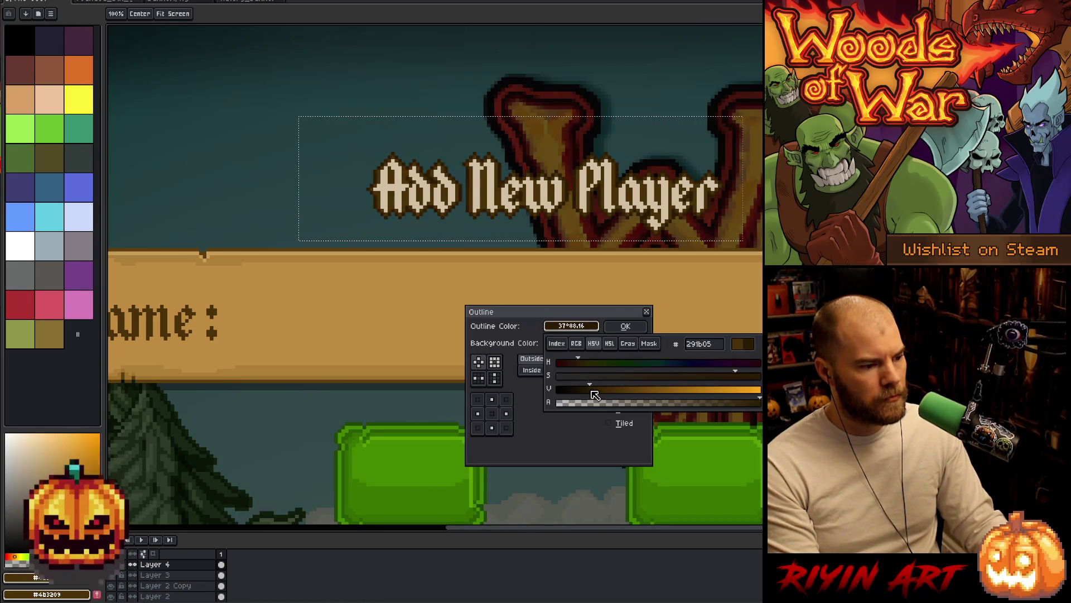
pyautogui.press('Escape')
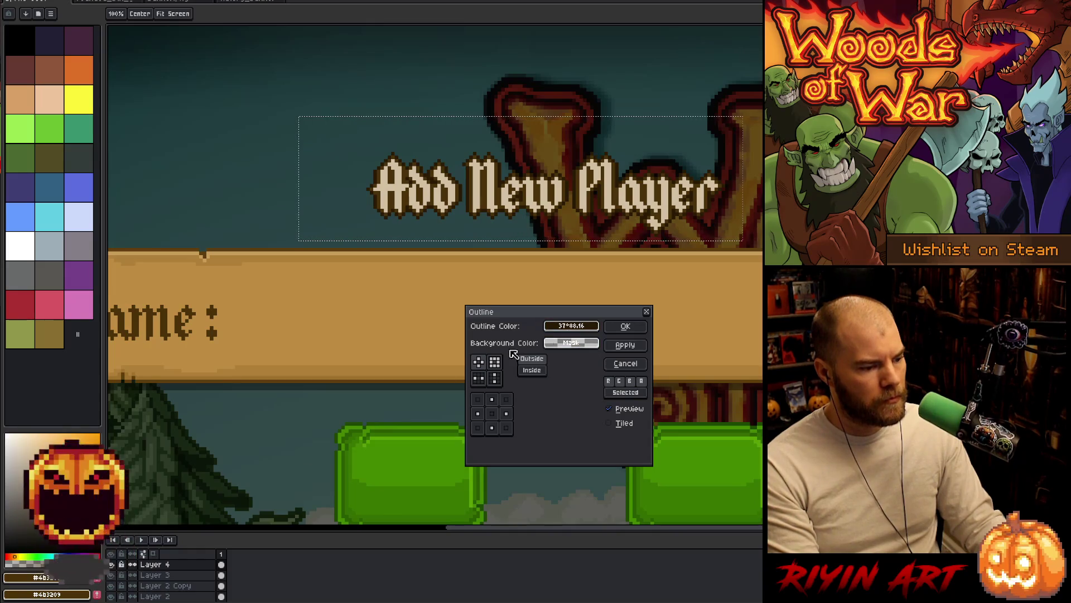
# Step: Confirm the outline colour as hex 291b05 and apply the outline to the heading
pyautogui.click(559, 327)
pyautogui.click(709, 345)
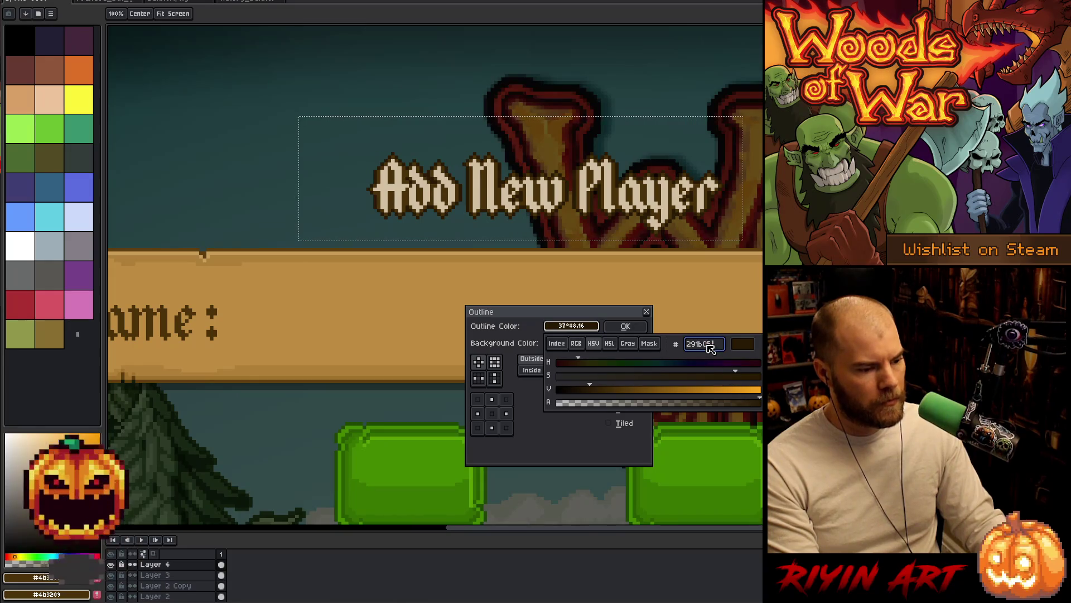
pyautogui.click(626, 330)
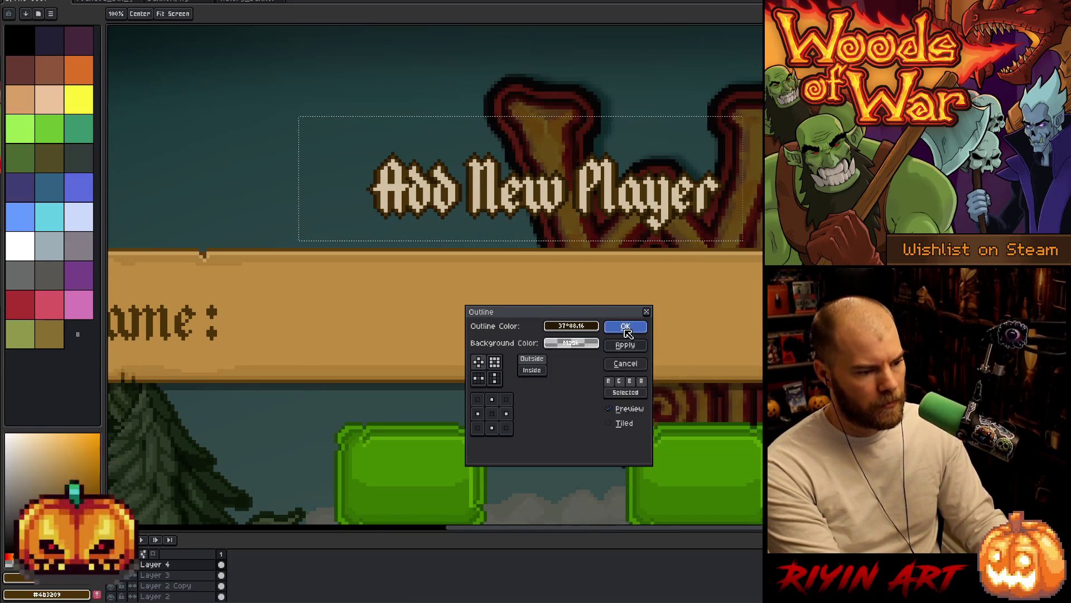
pyautogui.click(626, 327)
pyautogui.click(69, 580)
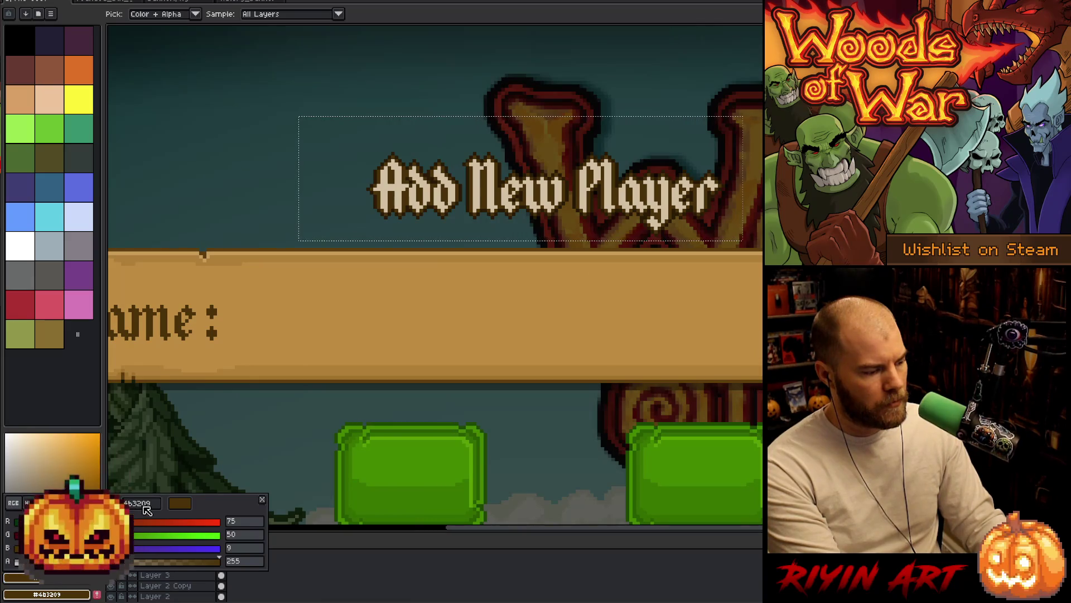
pyautogui.press('Escape')
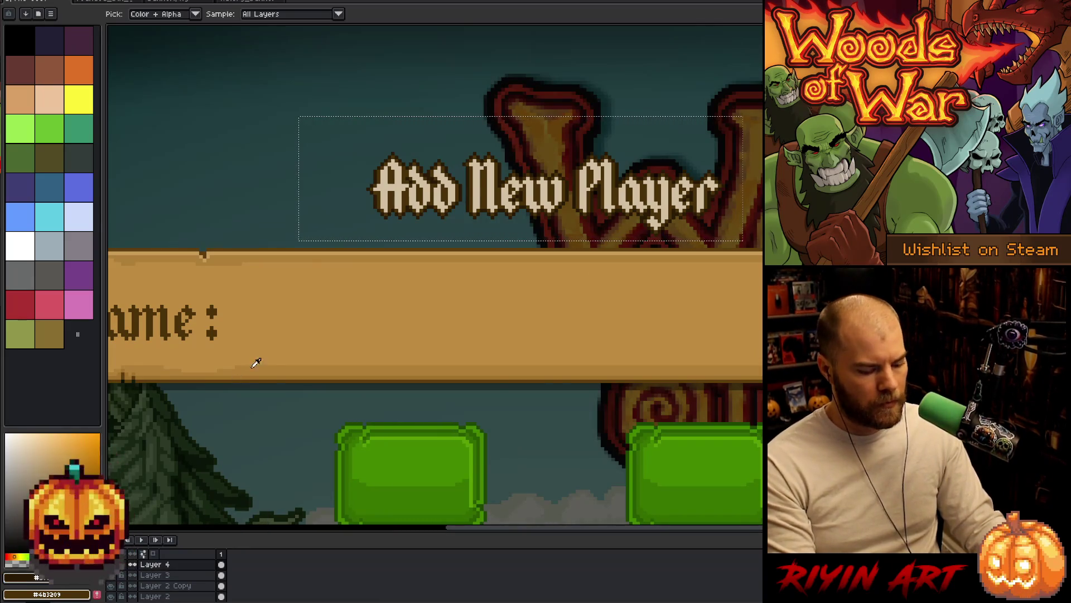
# Step: Clear the selection and drag a horizontal guide just below the heading
pyautogui.hotkey('shift', 'o')
pyautogui.press('Escape')
pyautogui.scroll(-2, 311, 347)
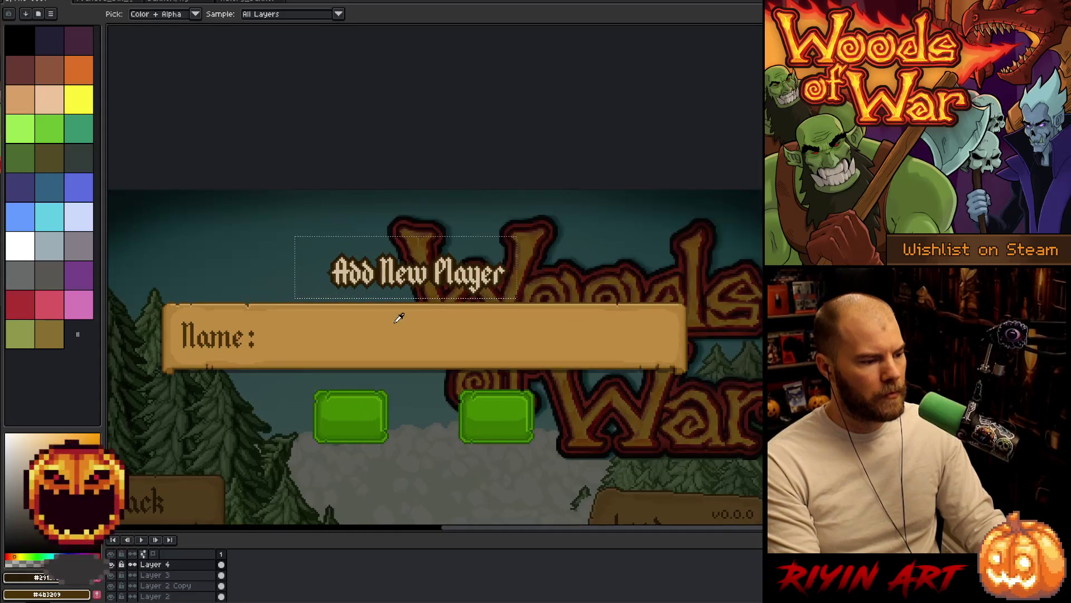
pyautogui.scroll(-1, 418, 390)
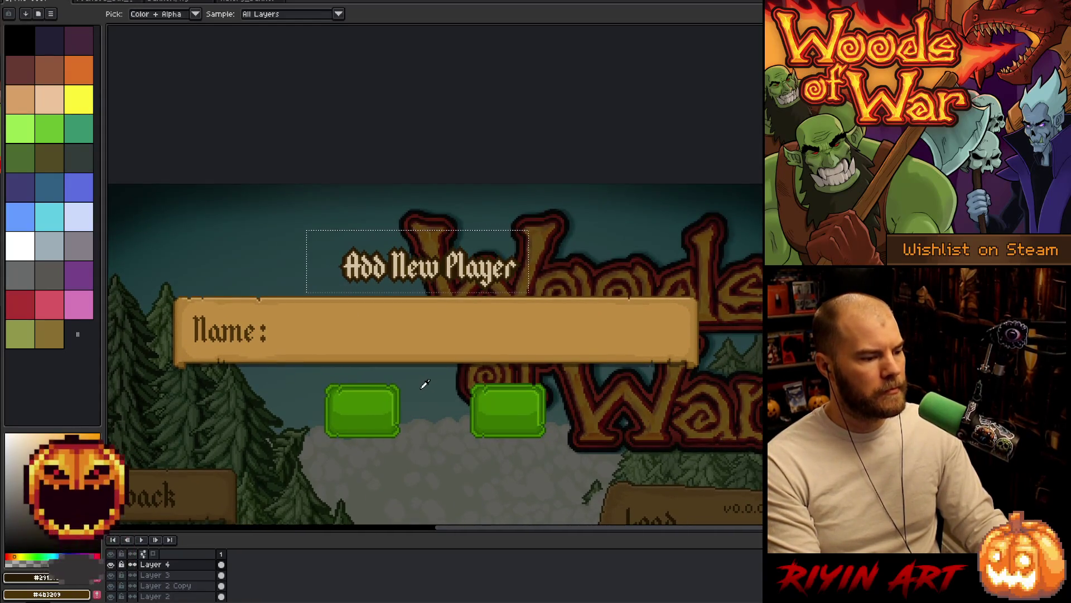
pyautogui.hotkey('ctrl', 'd')
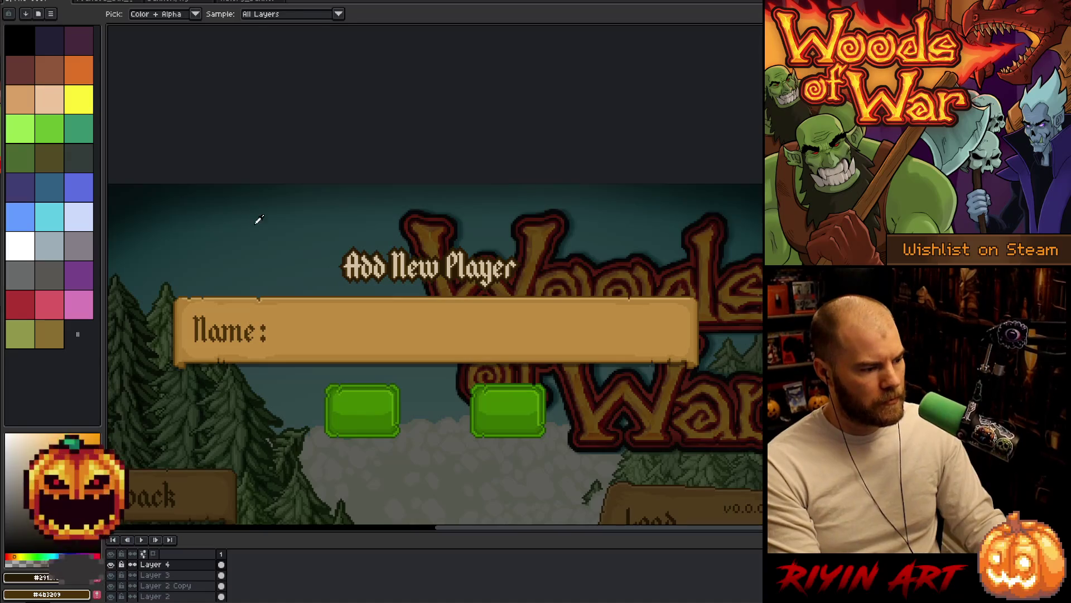
pyautogui.scroll(-1, 259, 219)
pyautogui.hscroll(-3, 447, 212)
pyautogui.moveTo(142, 262); pyautogui.dragTo(142, 268)
# Step: Centre the heading horizontally with Edit > Center, then deselect it
pyautogui.scroll(4, 553, 258)
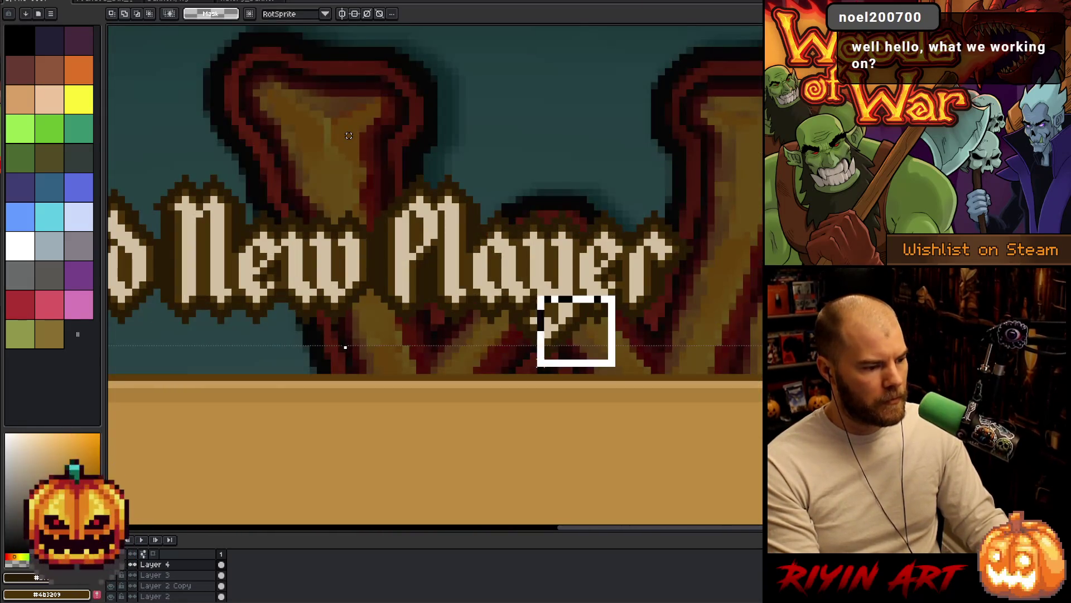
pyautogui.scroll(-4, 426, 246)
pyautogui.moveTo(510, 342); pyautogui.dragTo(538, 294)
pyautogui.click(34, 2)
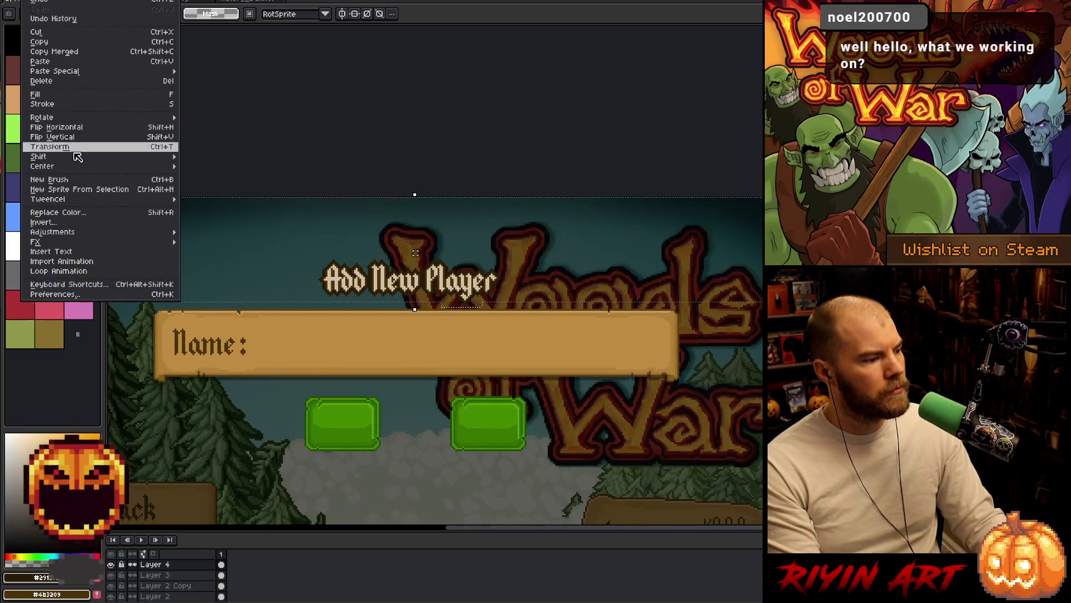
pyautogui.moveTo(156, 157)
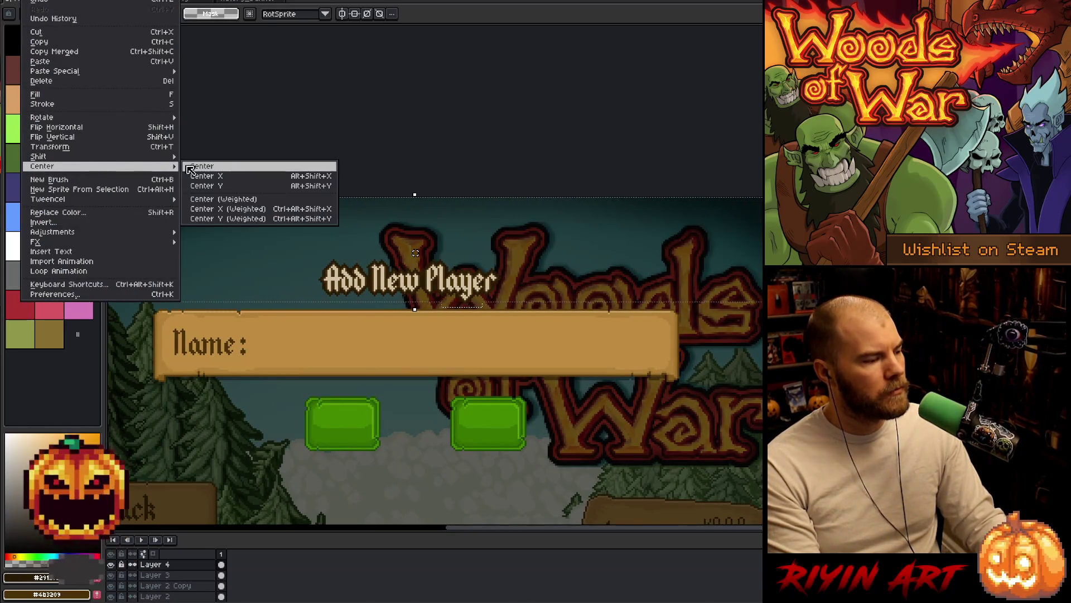
pyautogui.click(229, 175)
pyautogui.click(426, 405)
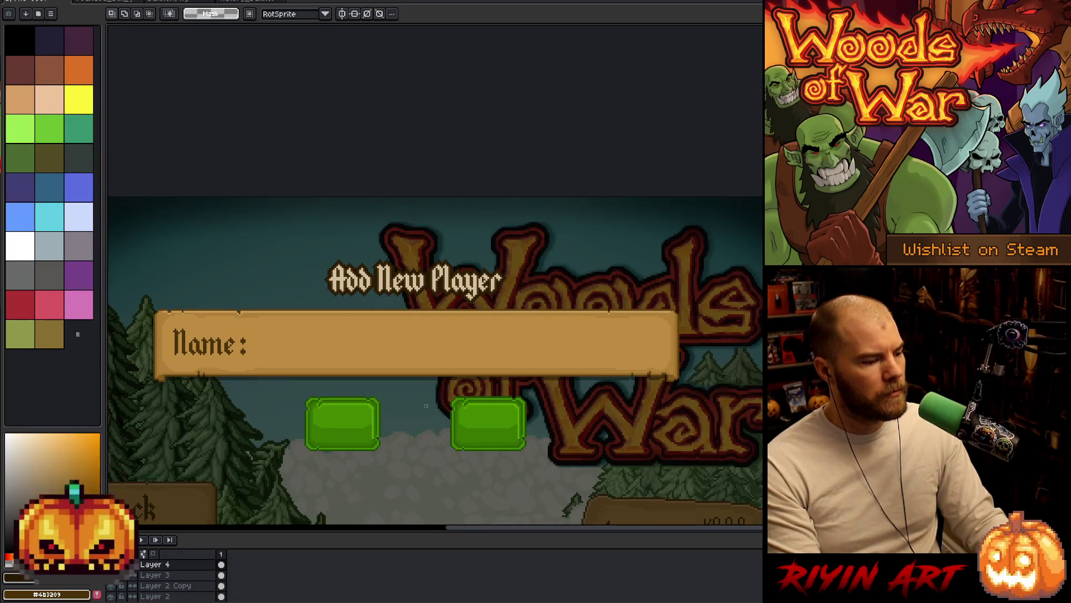
pyautogui.scroll(-1, 421, 379)
pyautogui.moveTo(435, 409)
pyautogui.mouseDown()
pyautogui.moveTo(454, 339)
pyautogui.moveTo(426, 290)
pyautogui.mouseUp()
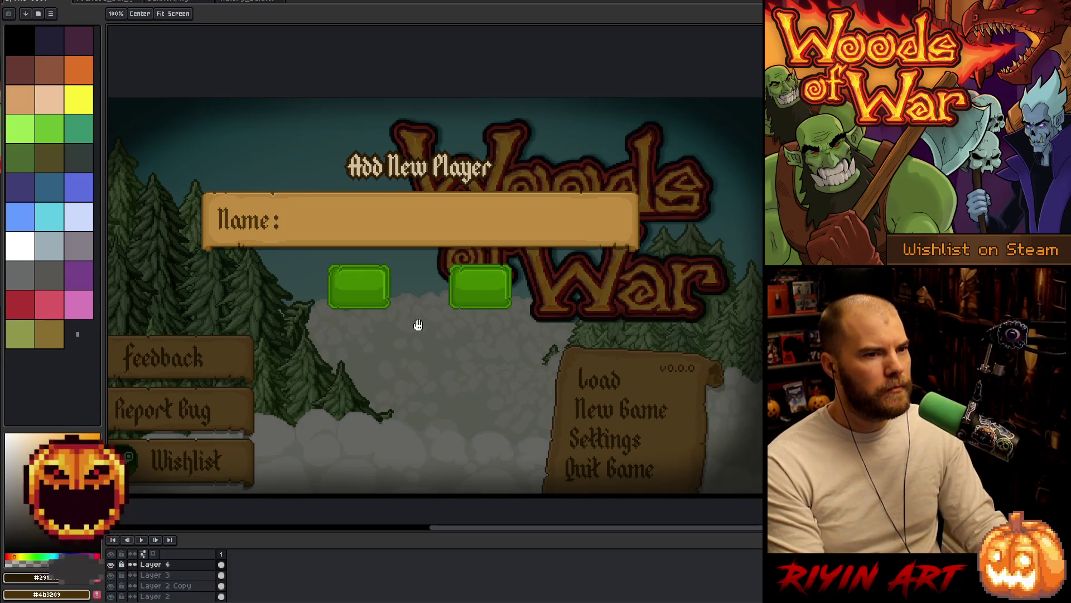
pyautogui.press('m')
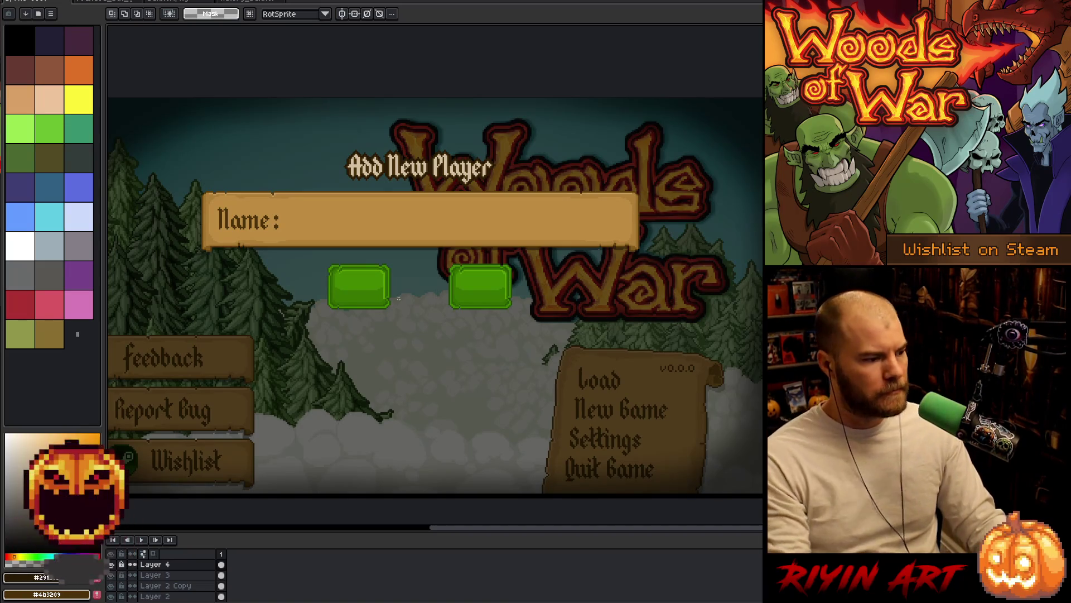
pyautogui.moveTo(444, 272)
pyautogui.mouseDown()
pyautogui.moveTo(445, 326)
pyautogui.moveTo(450, 304)
pyautogui.moveTo(502, 301)
pyautogui.moveTo(490, 302)
pyautogui.mouseUp()
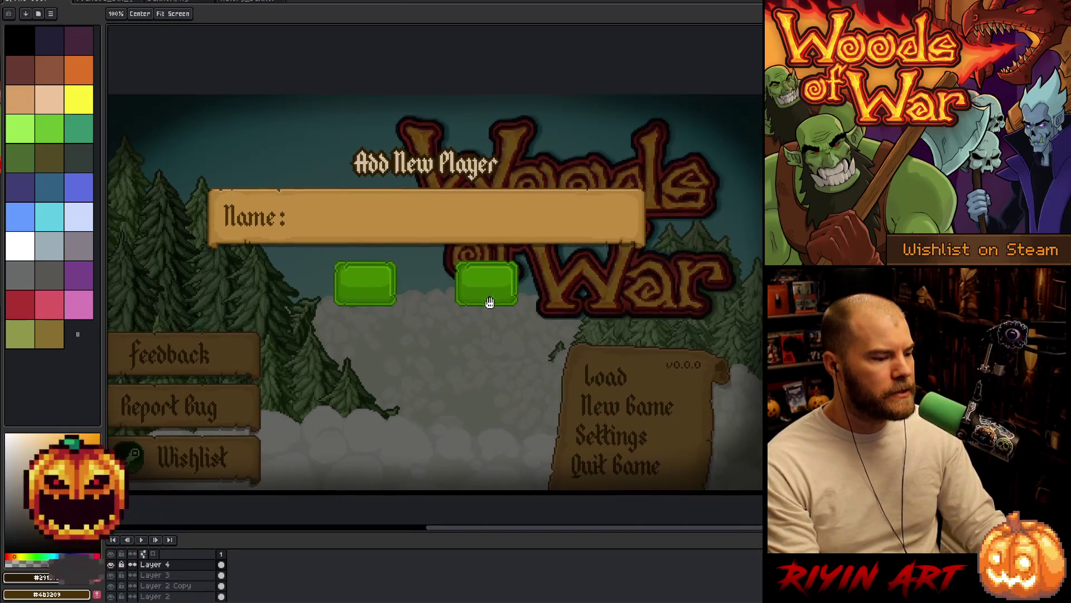
pyautogui.scroll(-1, 456, 306)
pyautogui.scroll(1, 456, 305)
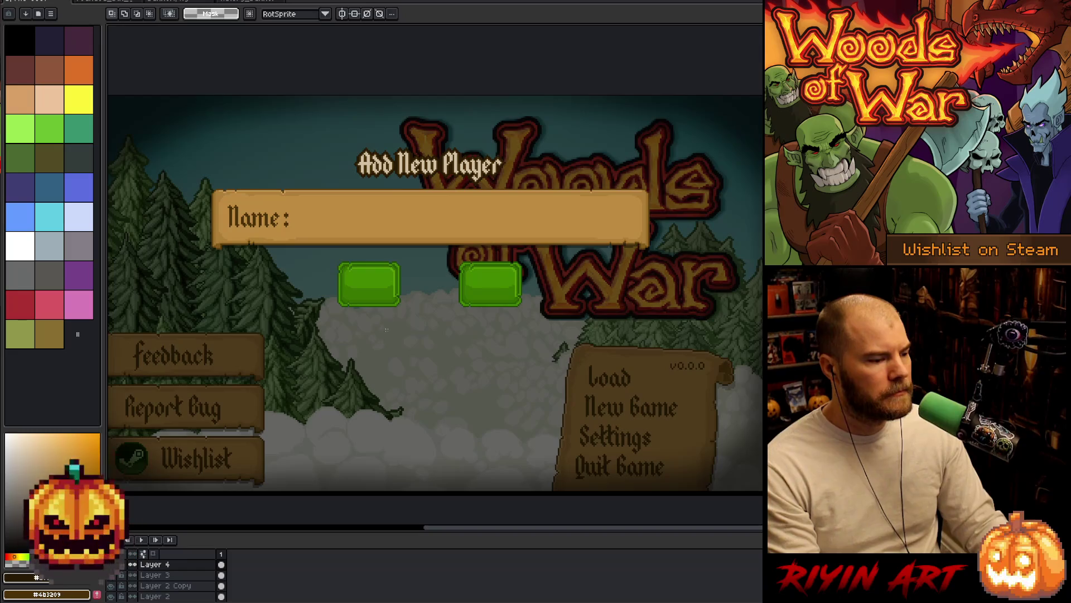
pyautogui.scroll(-1, 386, 330)
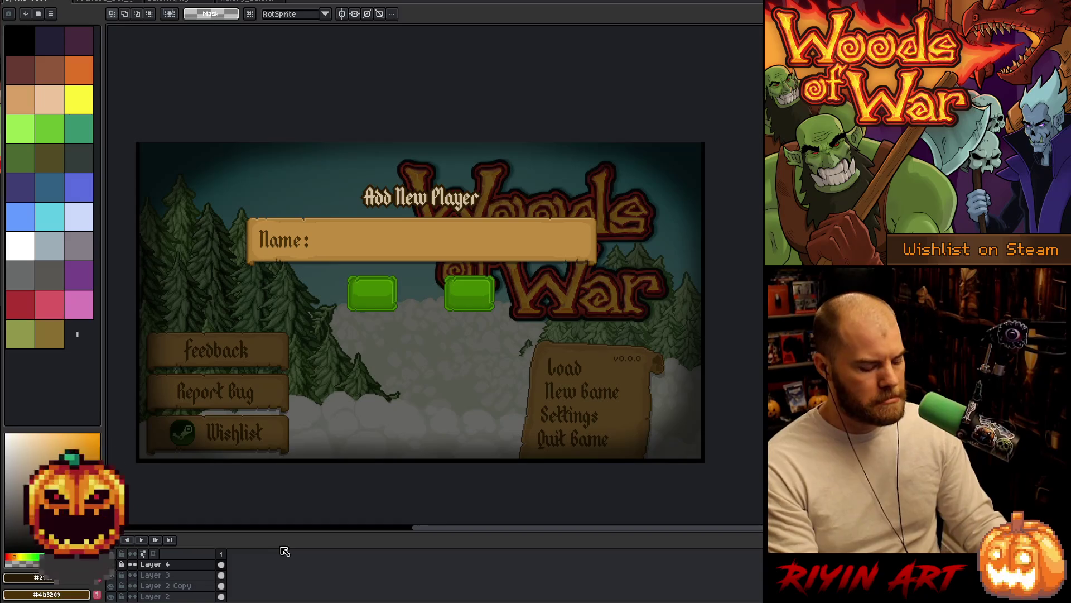
# Step: Add frame 2 with Alt+N, enlarge the timeline, and select Layer 4's cel in frame 2
pyautogui.hotkey('alt', 'n')
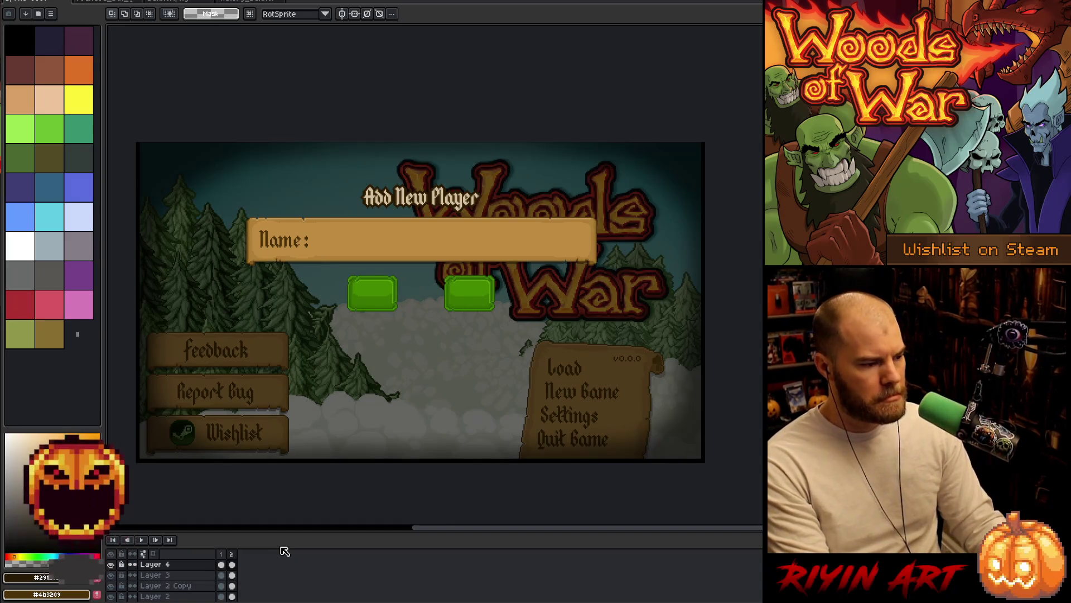
pyautogui.moveTo(328, 533); pyautogui.dragTo(309, 495)
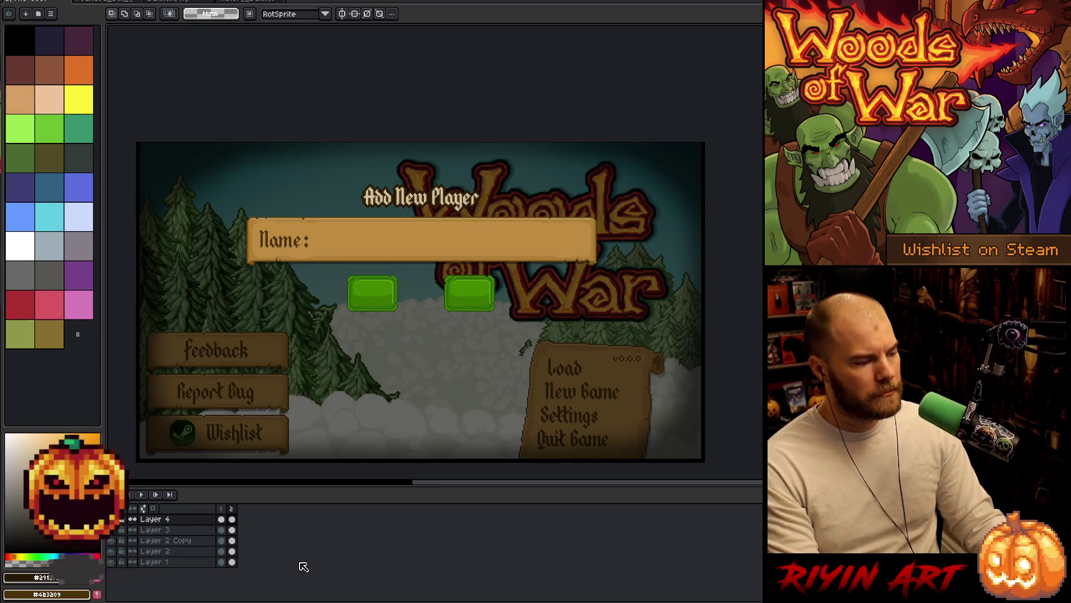
pyautogui.click(232, 520)
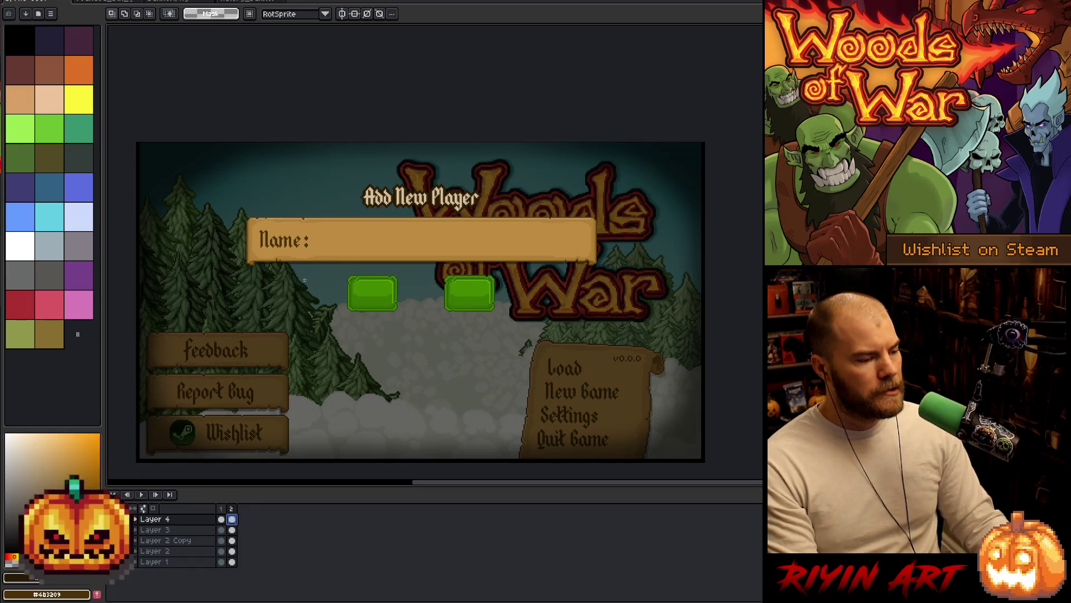
pyautogui.scroll(1, 399, 251)
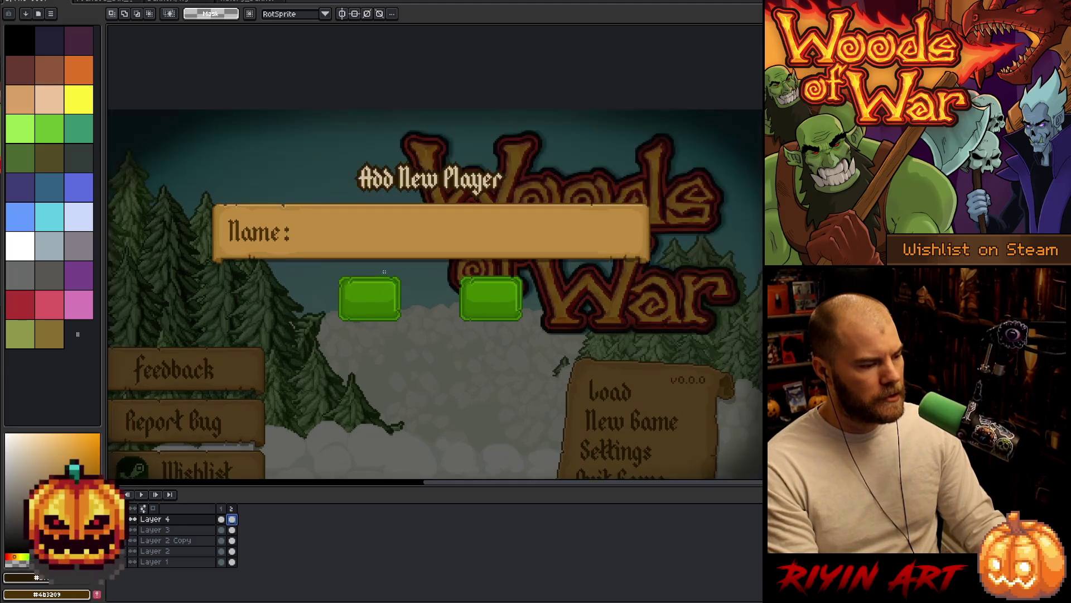
pyautogui.moveTo(412, 242); pyautogui.dragTo(416, 311)
pyautogui.scroll(1, 416, 309)
pyautogui.moveTo(415, 354); pyautogui.dragTo(392, 300)
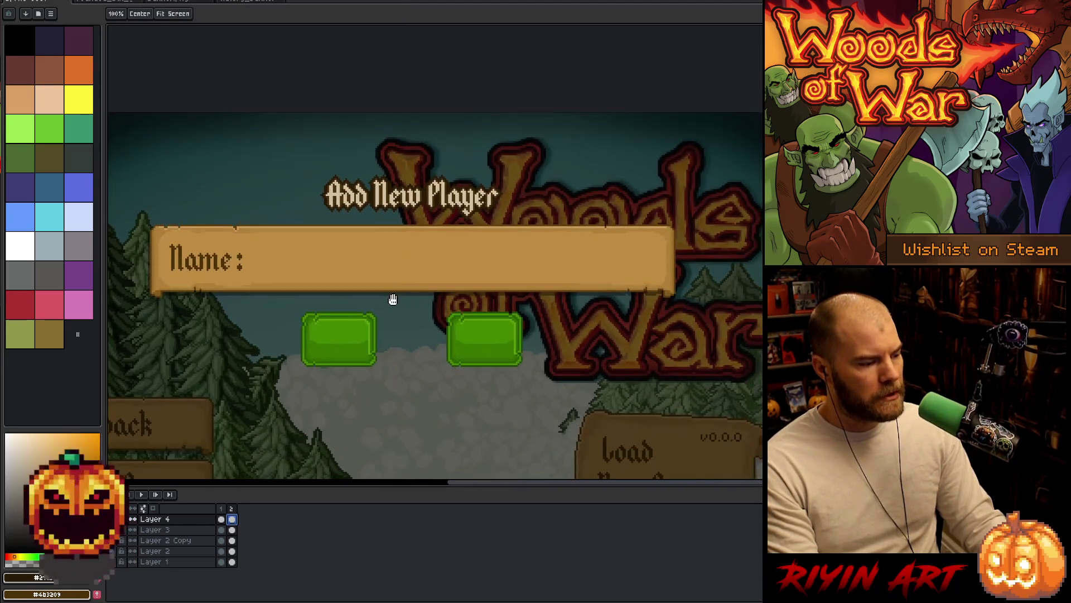
# Step: Select both green buttons and move them up to the top-left
pyautogui.scroll(-2, 392, 299)
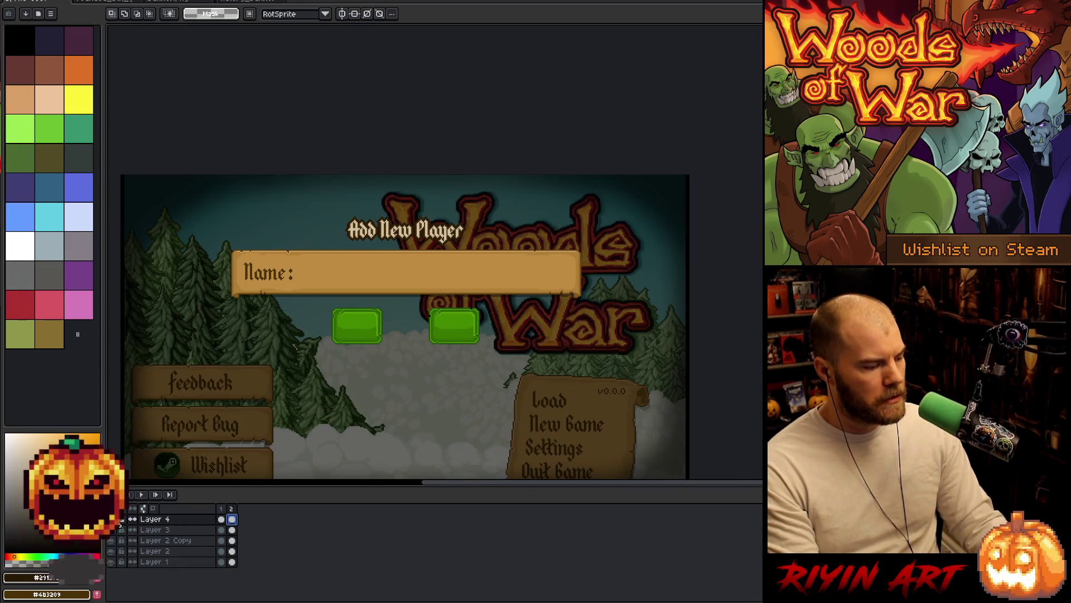
pyautogui.moveTo(312, 301)
pyautogui.mouseDown()
pyautogui.moveTo(521, 362)
pyautogui.moveTo(459, 337)
pyautogui.moveTo(292, 206)
pyautogui.moveTo(272, 213)
pyautogui.mouseUp()
pyautogui.click(478, 210)
pyautogui.scroll(5, 477, 210)
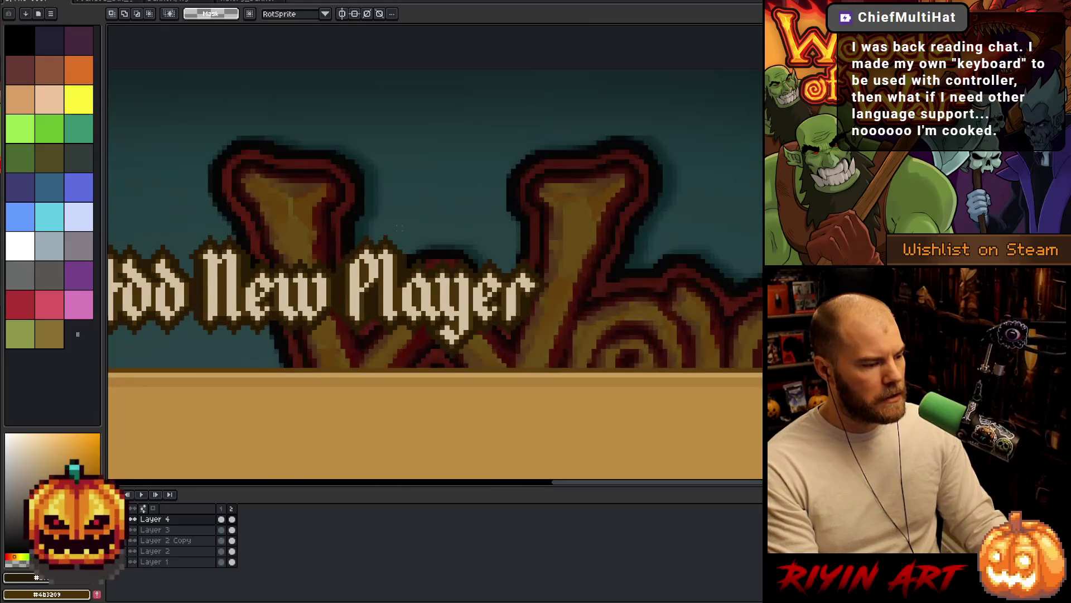
pyautogui.scroll(-1, 471, 328)
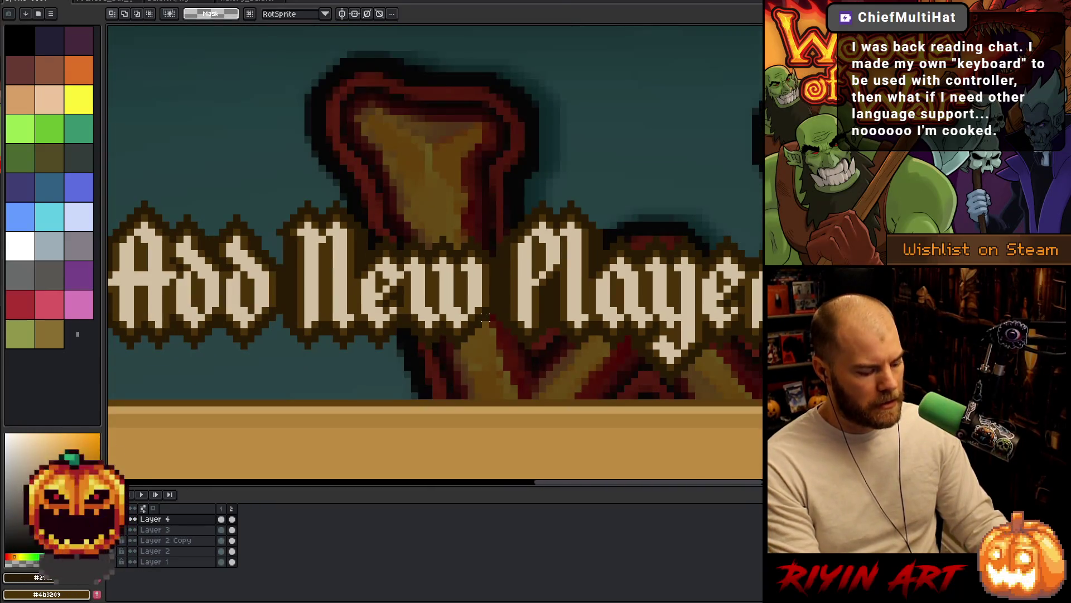
# Step: Swap the foreground and background colours and then swap them back
pyautogui.press('x')
pyautogui.press('i')
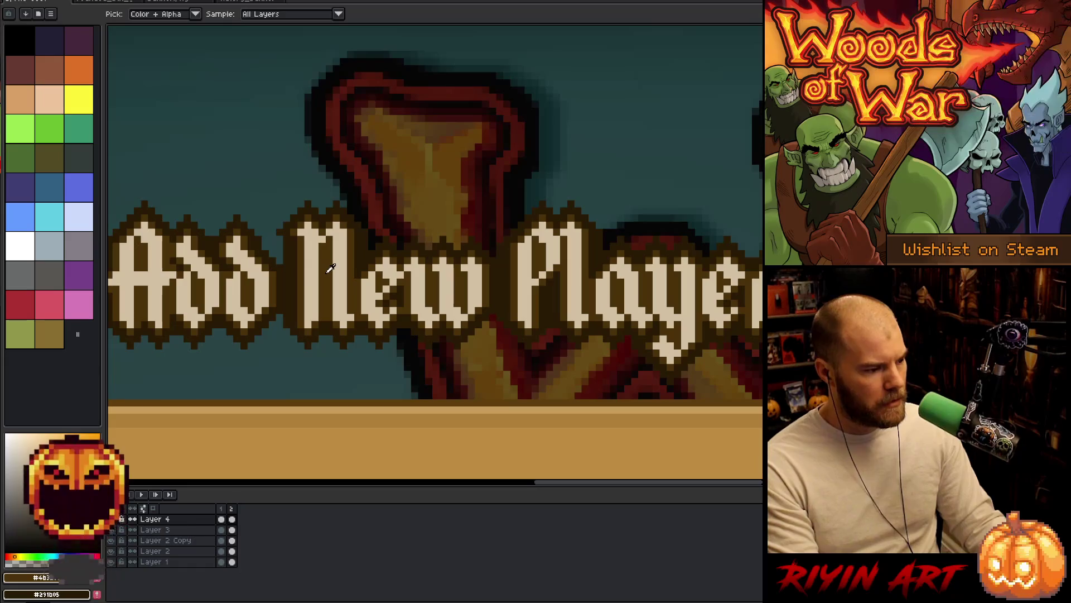
pyautogui.scroll(-3, 330, 268)
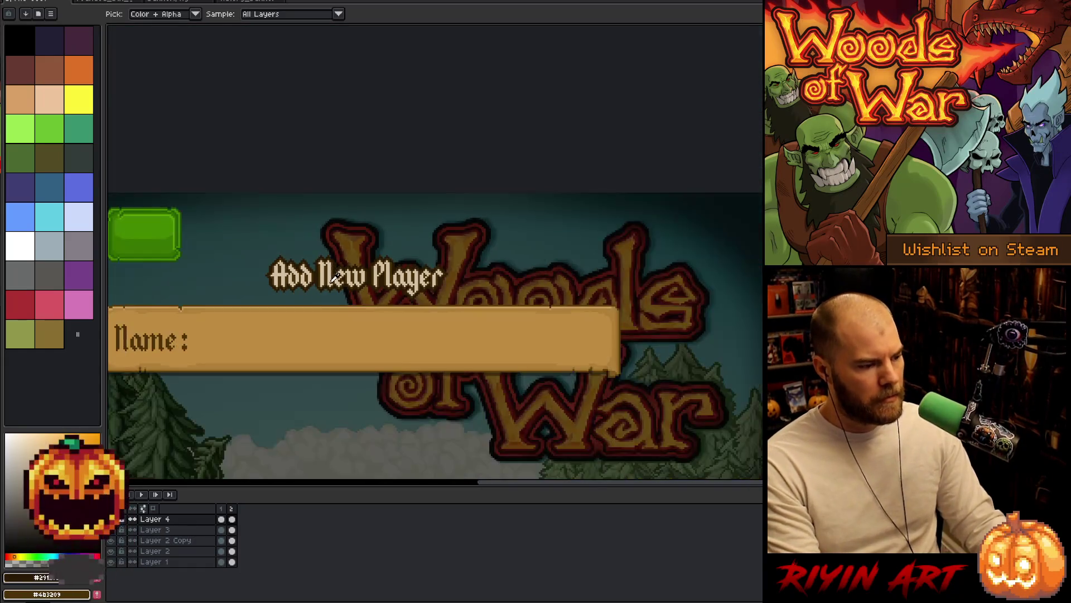
pyautogui.scroll(2, 316, 299)
pyautogui.press('x')
pyautogui.moveTo(315, 298); pyautogui.dragTo(445, 306)
pyautogui.scroll(-2, 445, 313)
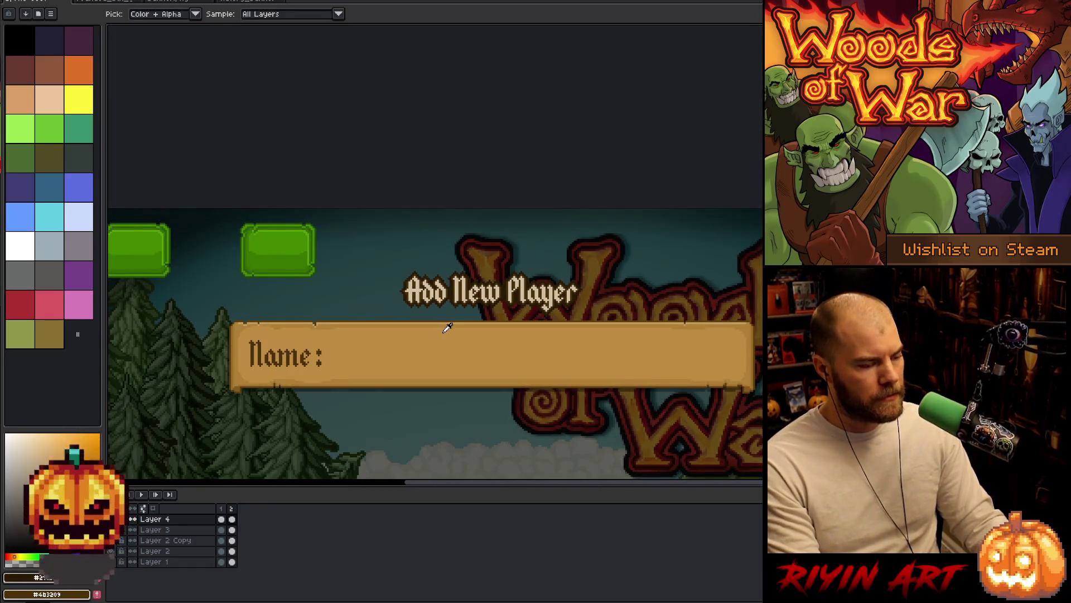
# Step: Marquee-select the Add New Player heading and delete it
pyautogui.press('m')
pyautogui.moveTo(599, 262); pyautogui.dragTo(372, 317)
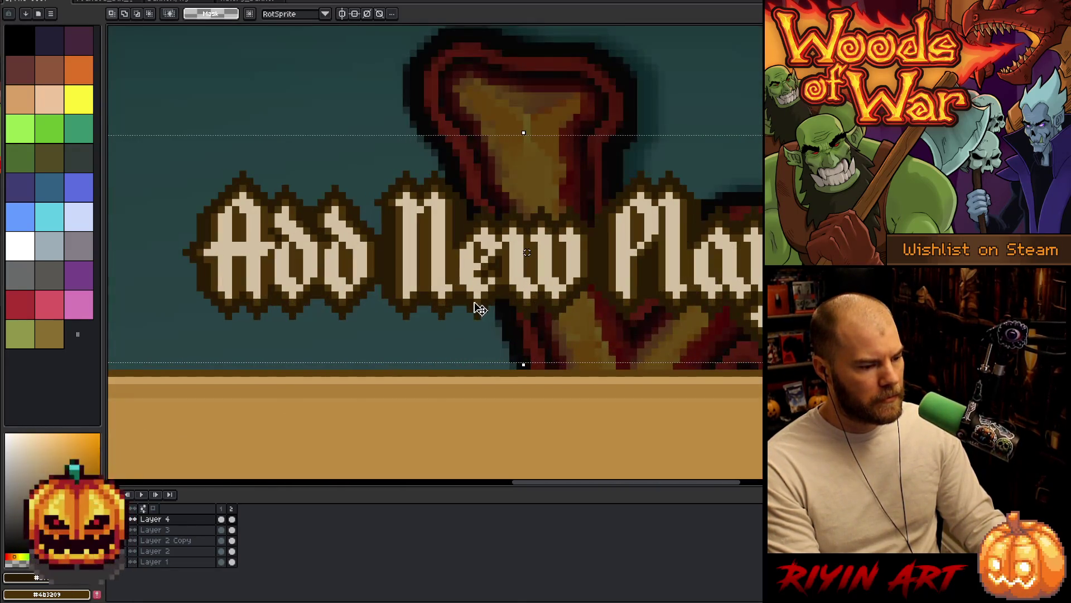
pyautogui.scroll(-2, 479, 309)
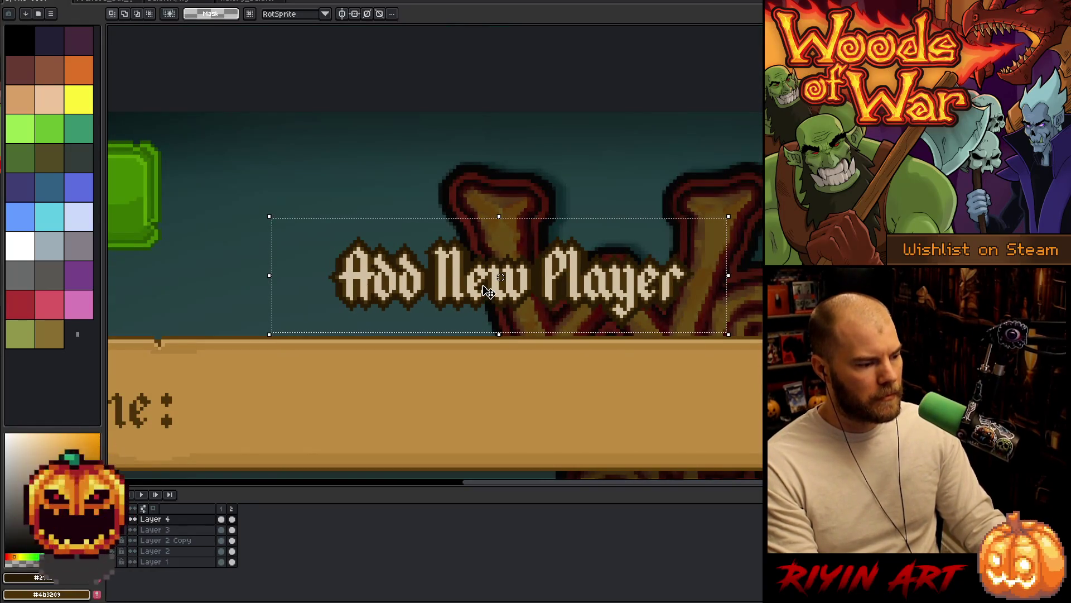
pyautogui.scroll(-2, 487, 291)
pyautogui.scroll(2, 481, 273)
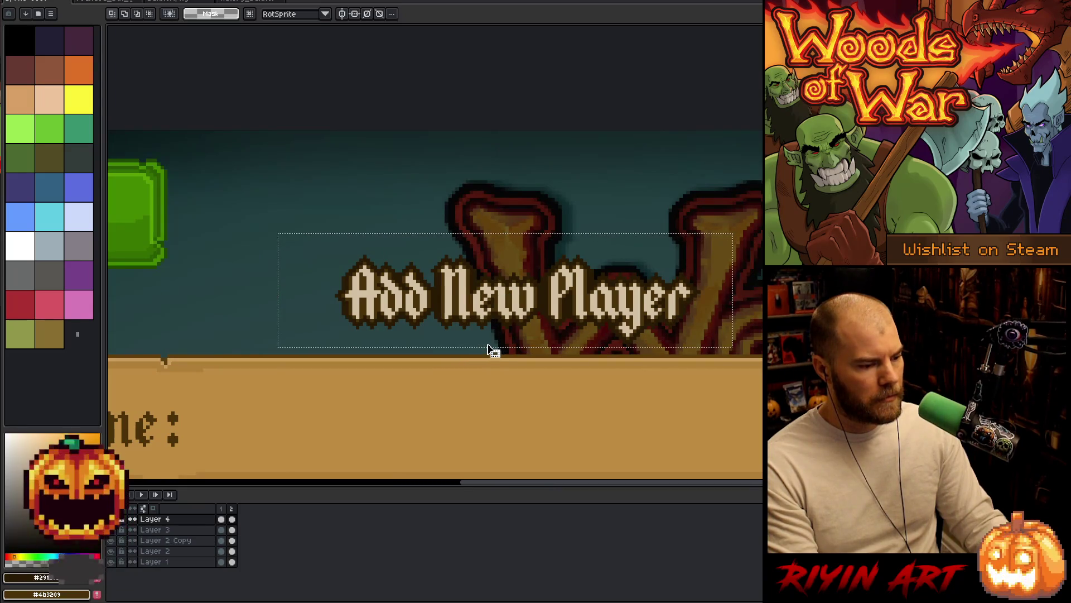
pyautogui.press('Delete')
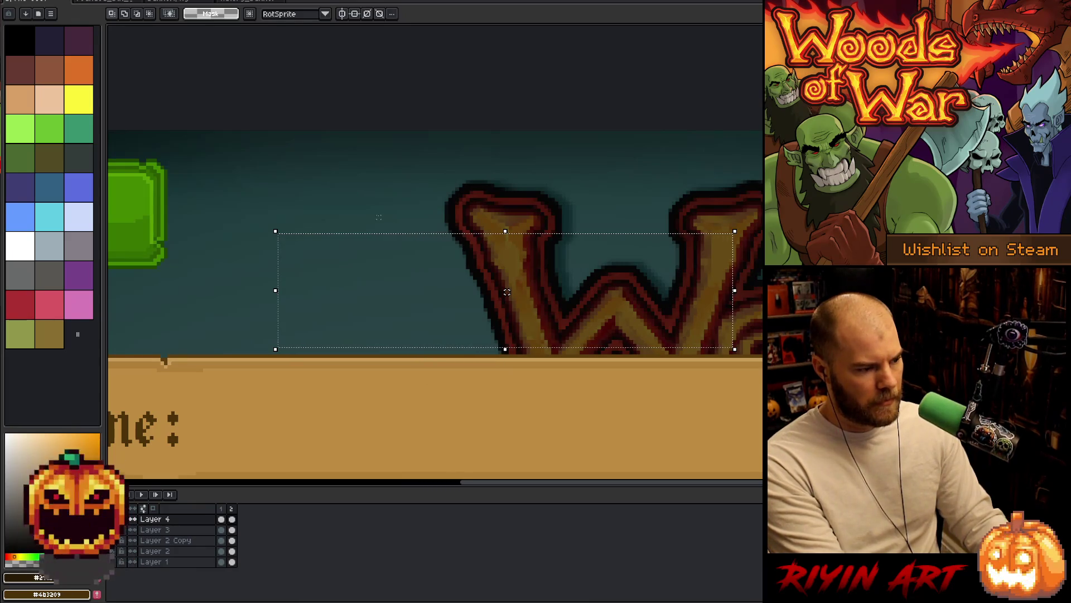
# Step: Add a 'Load Game' text heading where the old heading was, then open Replace Color
pyautogui.hotkey('ctrl', 'd')
pyautogui.press('t')
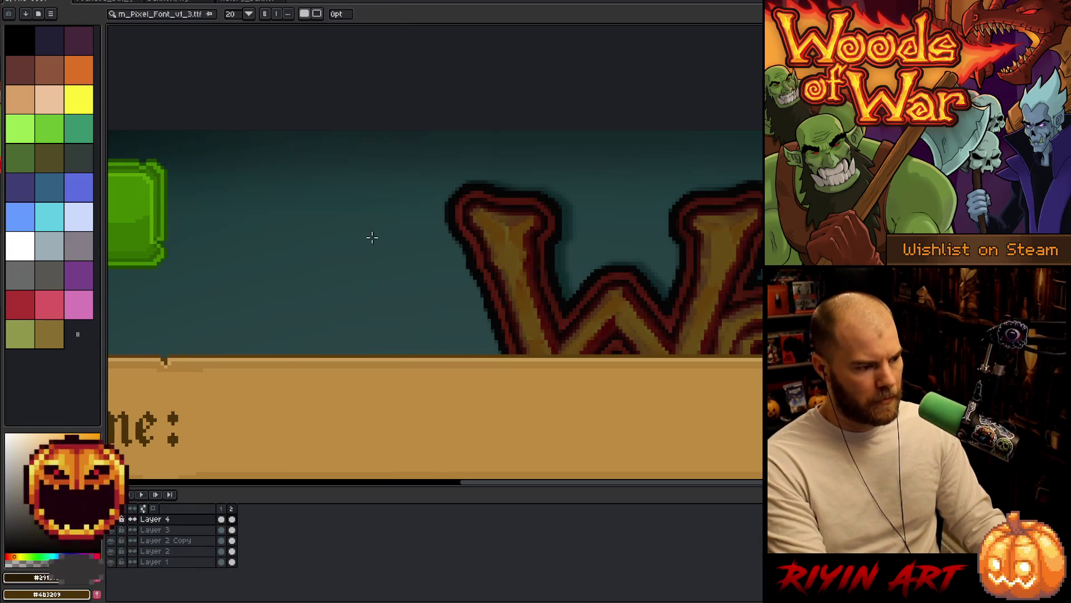
pyautogui.click(364, 255)
pyautogui.write('boad')
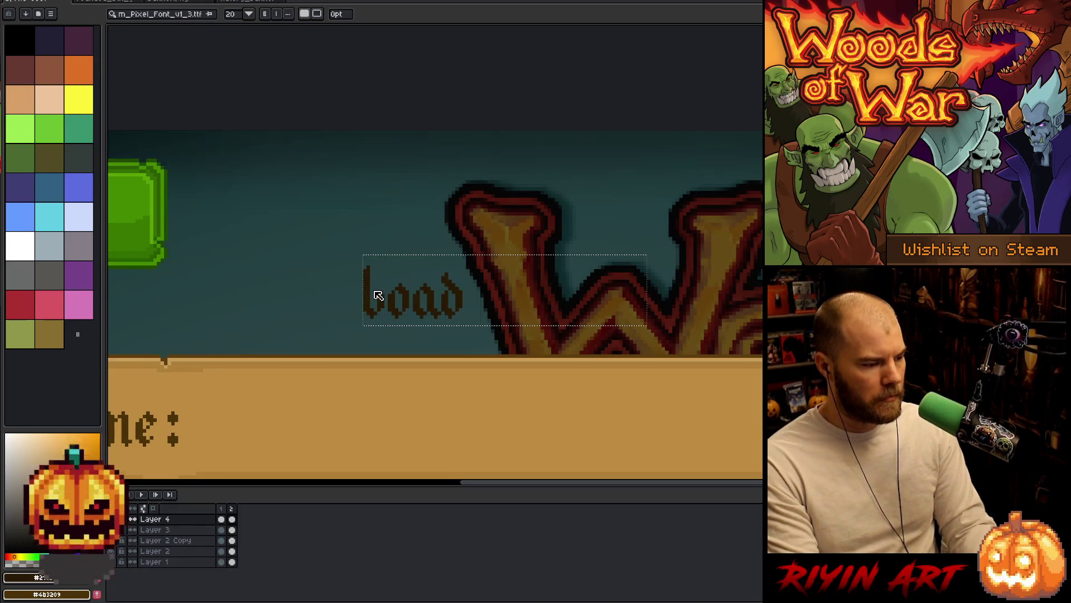
pyautogui.write(' Game')
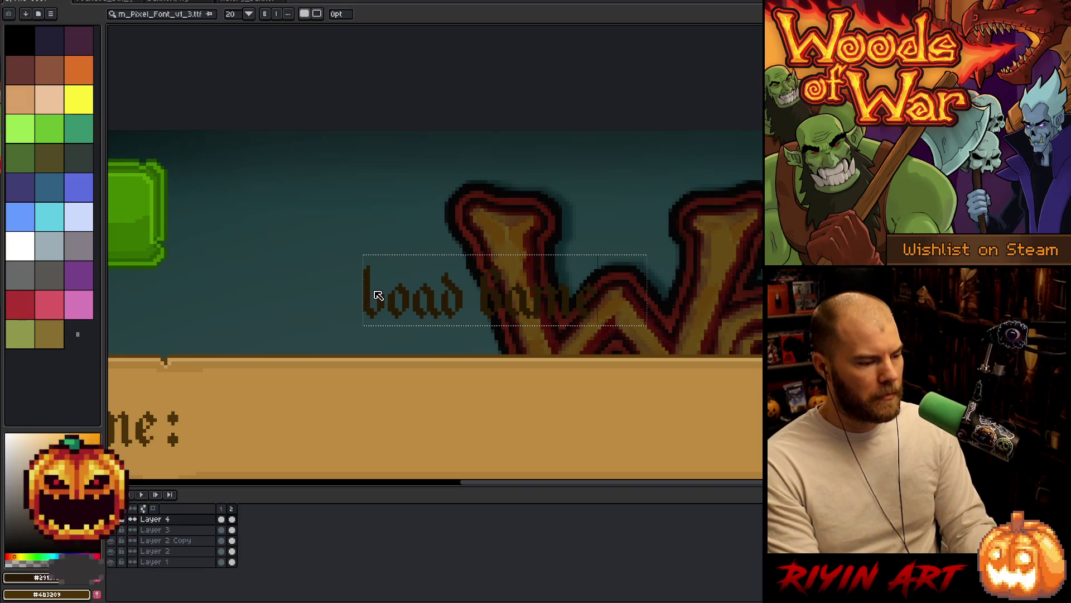
pyautogui.hotkey('ctrl', 'a')
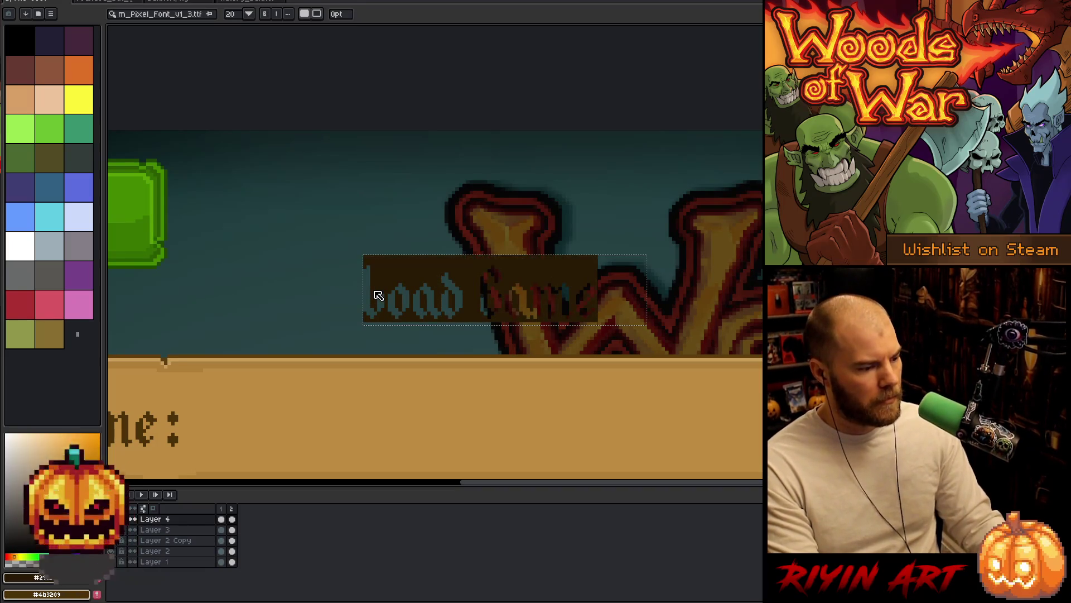
pyautogui.press('Escape')
pyautogui.hotkey('ctrl', 'r')
pyautogui.click(372, 299)
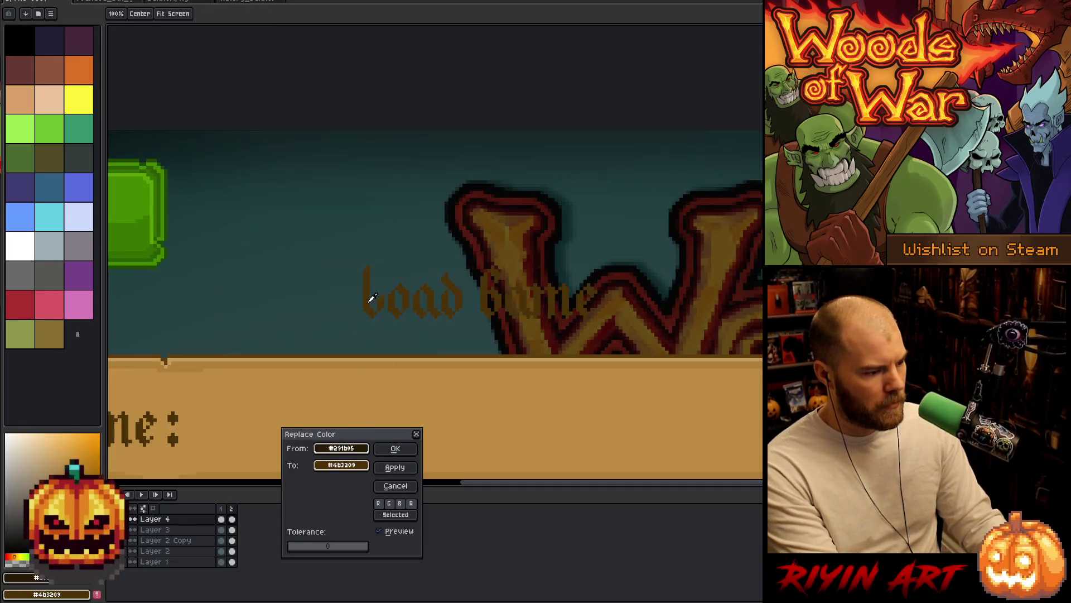
# Step: Eyedrop the cream from the Add New Player frame and replace #291b05 with #d2c1a4
pyautogui.click(357, 467)
pyautogui.click(19, 448)
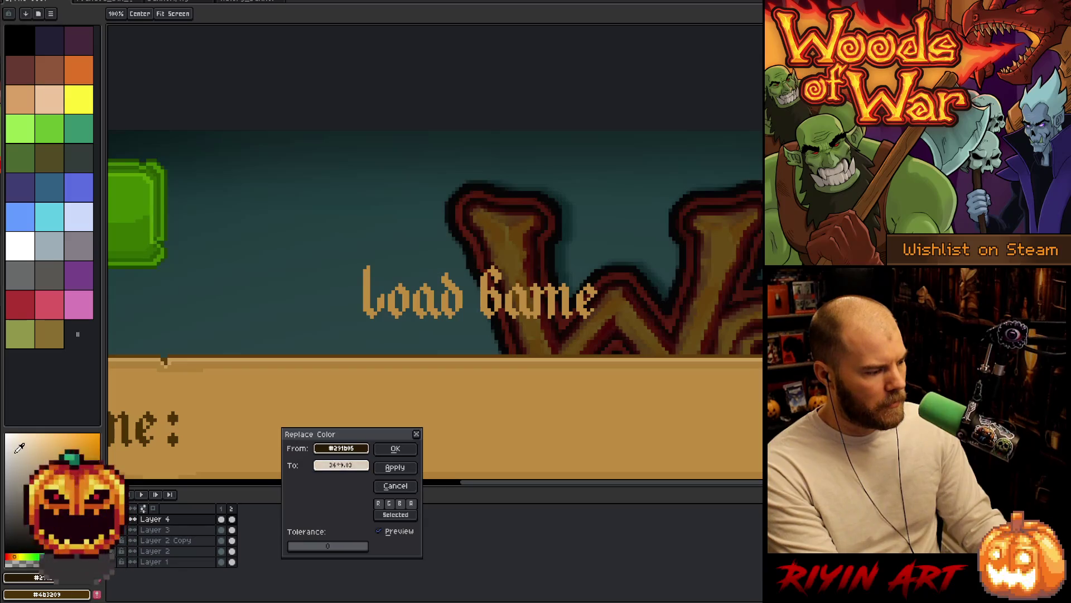
pyautogui.click(395, 486)
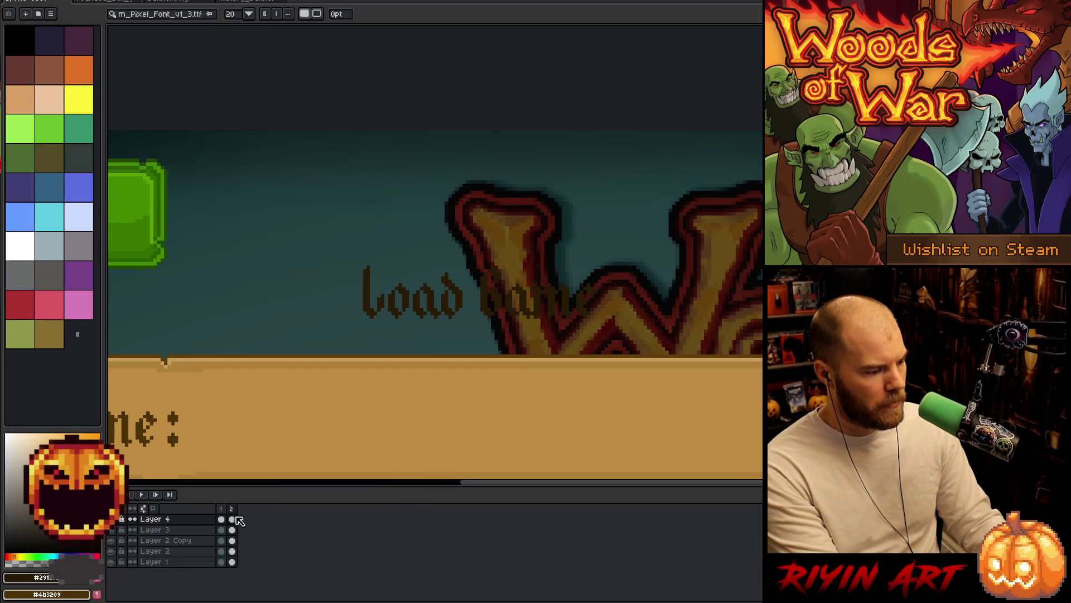
pyautogui.click(223, 509)
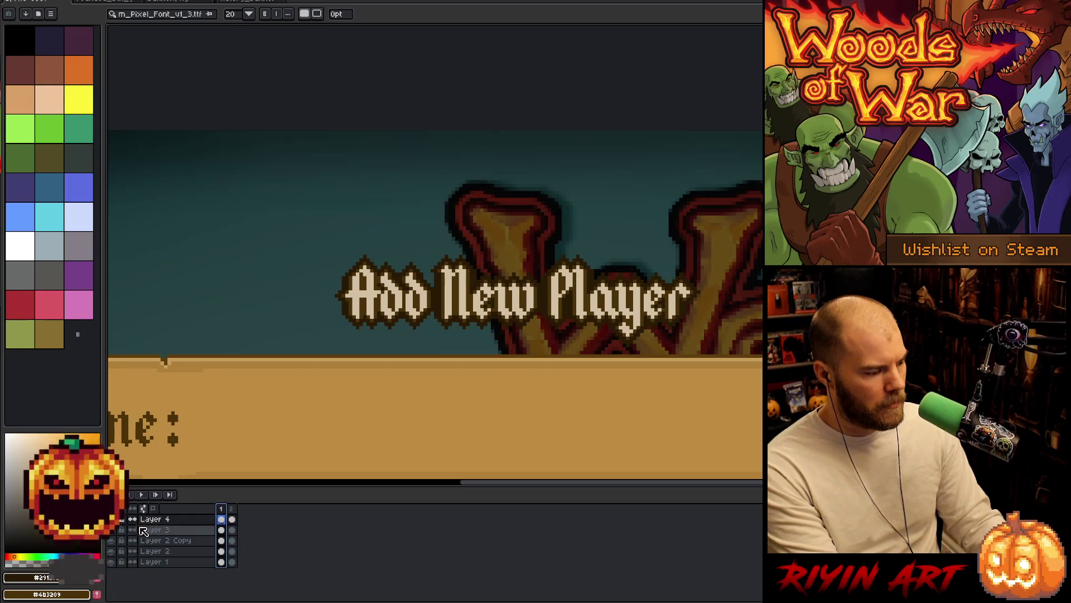
pyautogui.press('x')
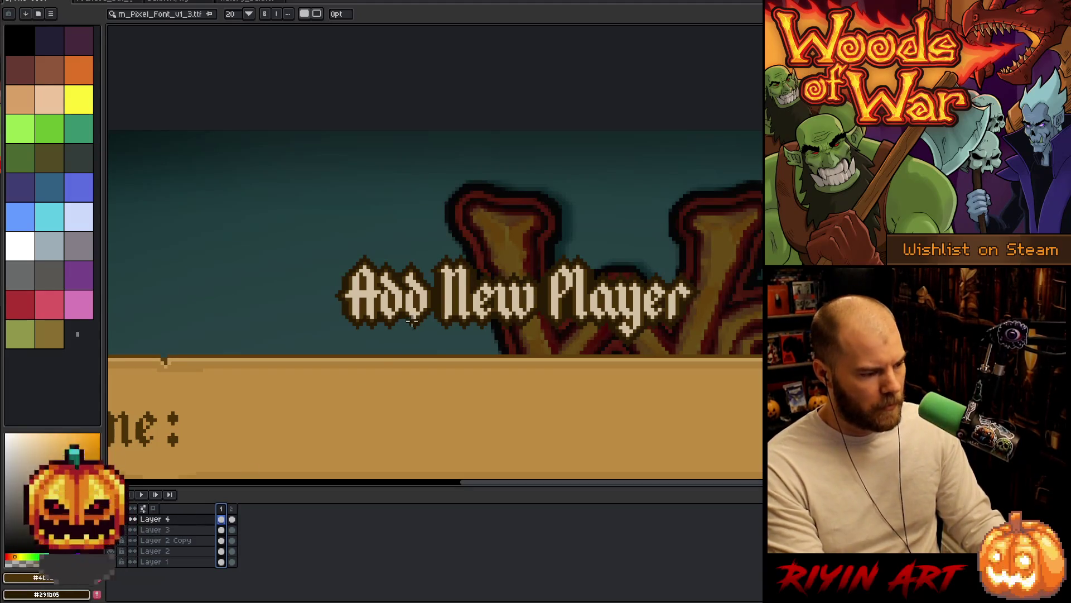
pyautogui.press('i')
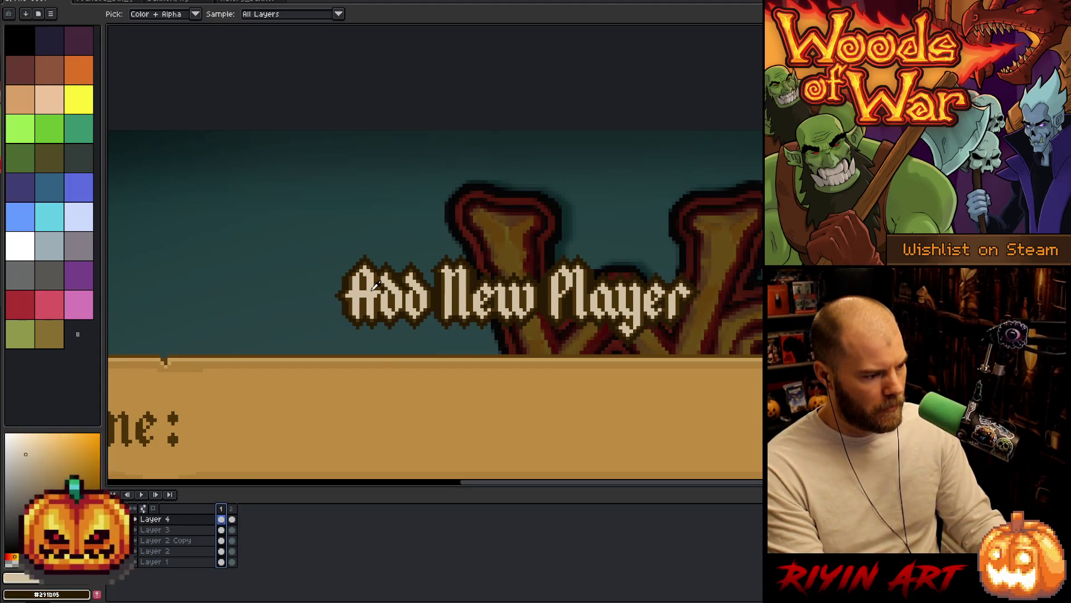
pyautogui.click(231, 519)
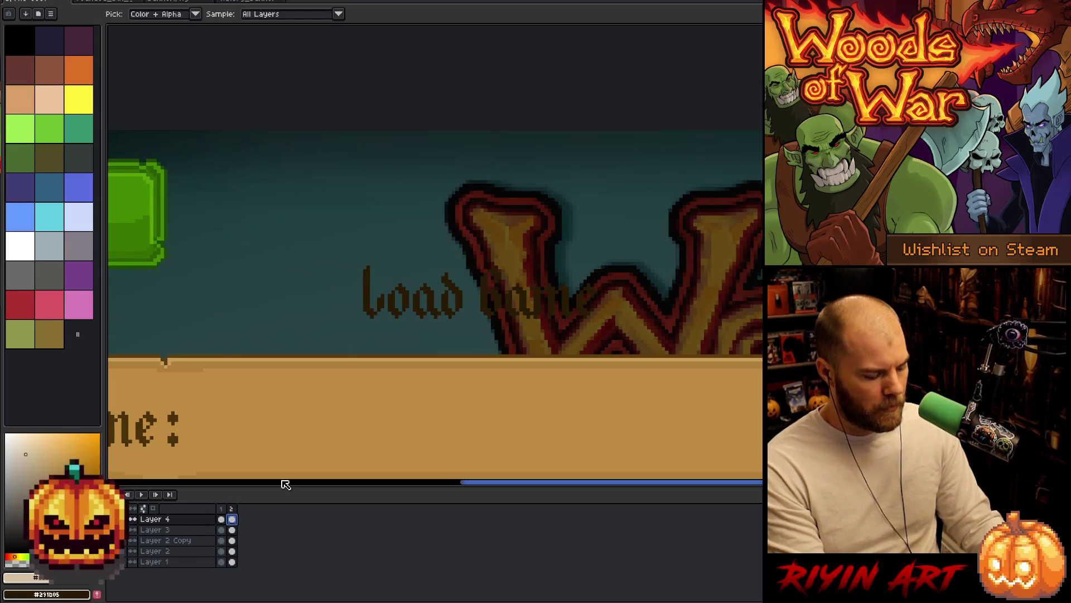
pyautogui.hotkey('shift', 'r')
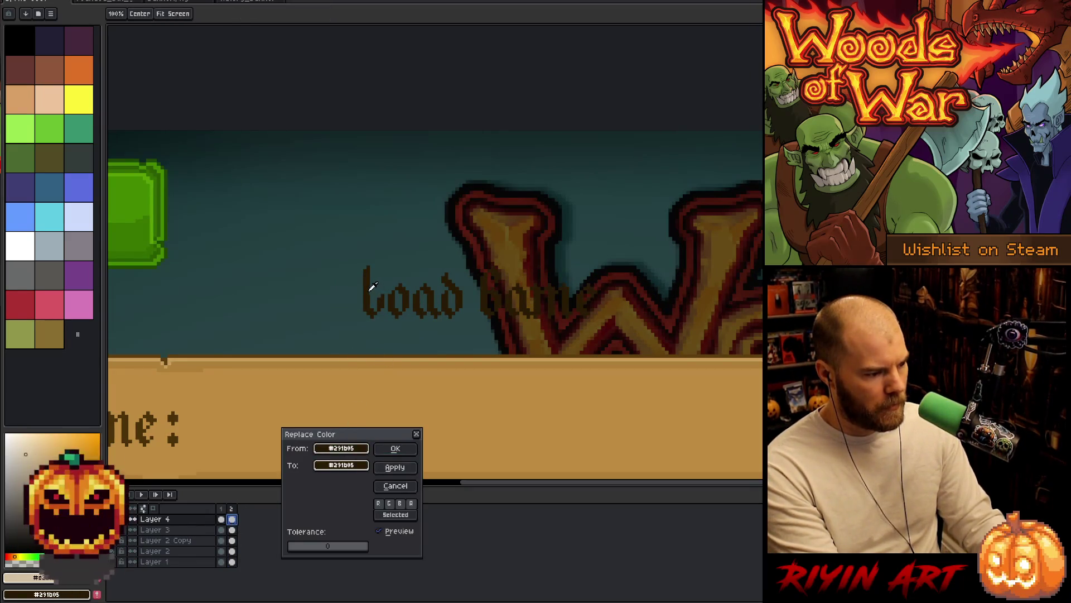
pyautogui.click(351, 467)
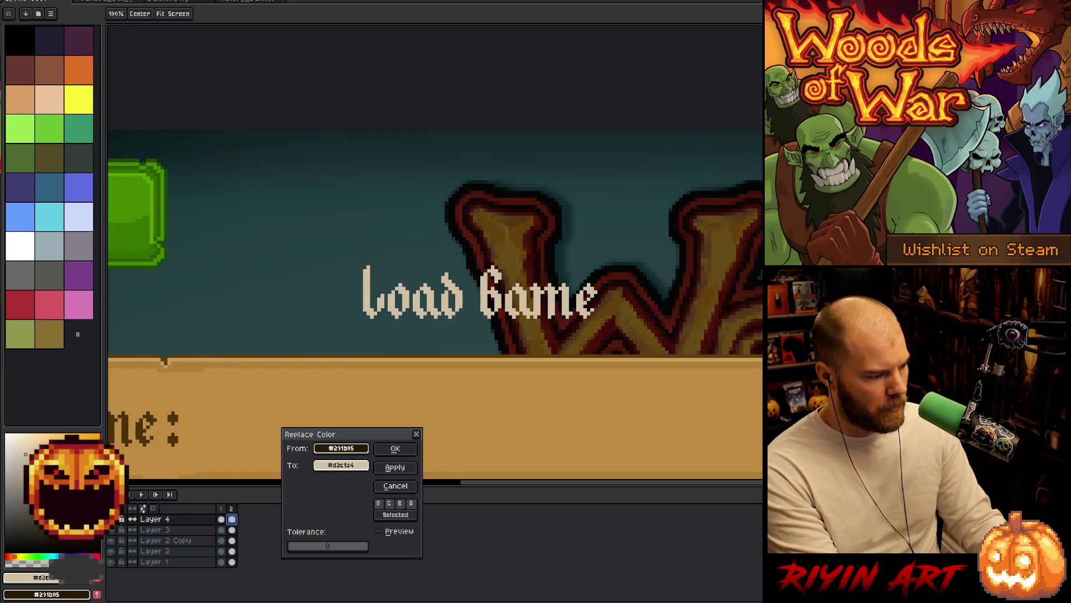
pyautogui.click(395, 448)
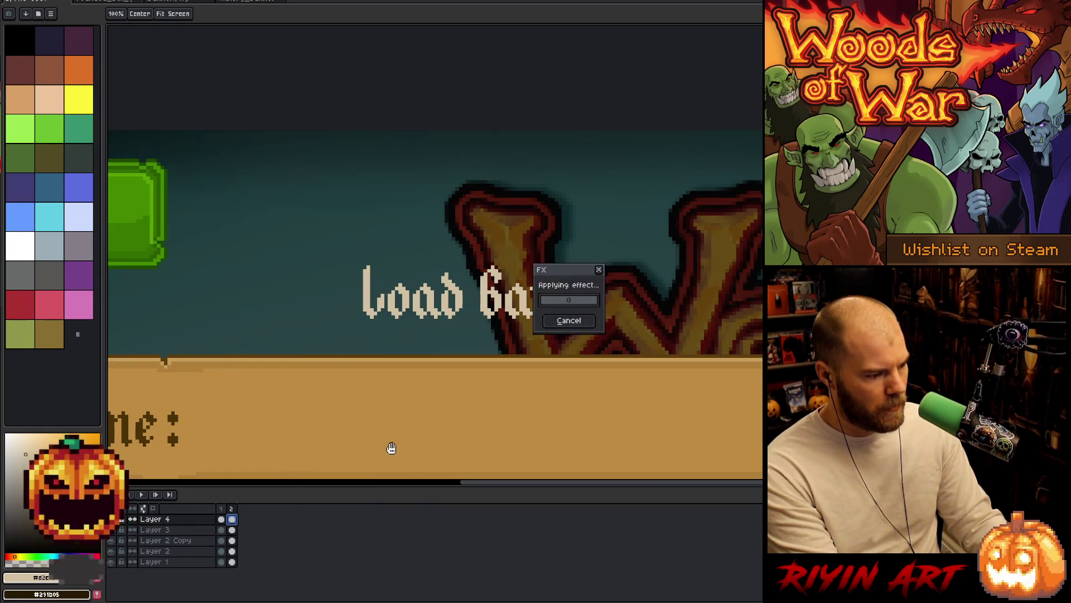
# Step: Select the heading and apply an Outline eyedropped dark brown from the Name label
pyautogui.hotkey('shift', 'o')
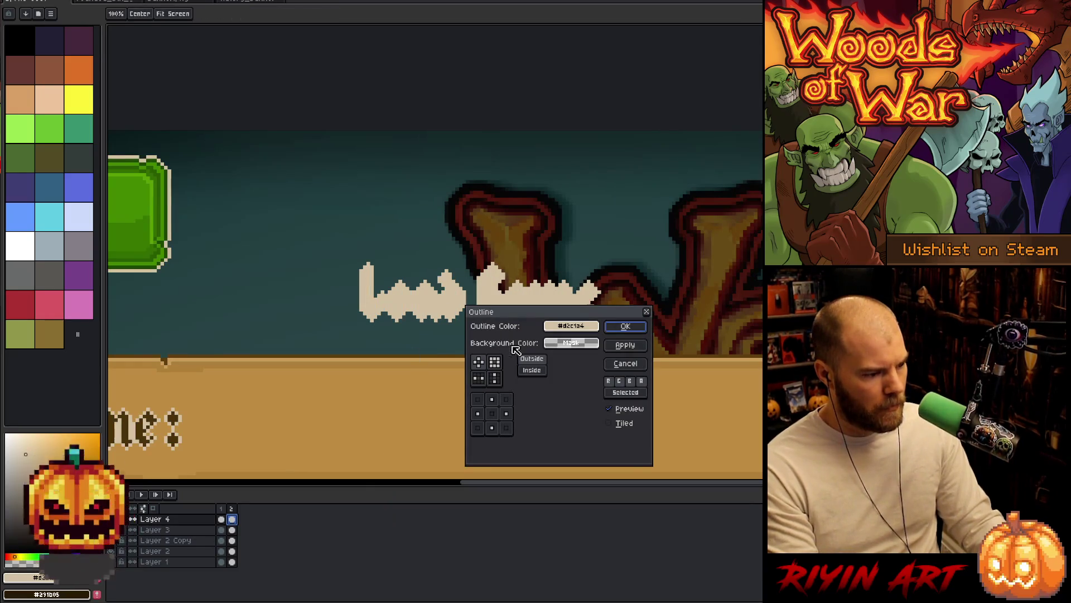
pyautogui.click(625, 345)
pyautogui.click(625, 363)
pyautogui.moveTo(658, 260); pyautogui.dragTo(300, 337)
pyautogui.hotkey('shift', 'o')
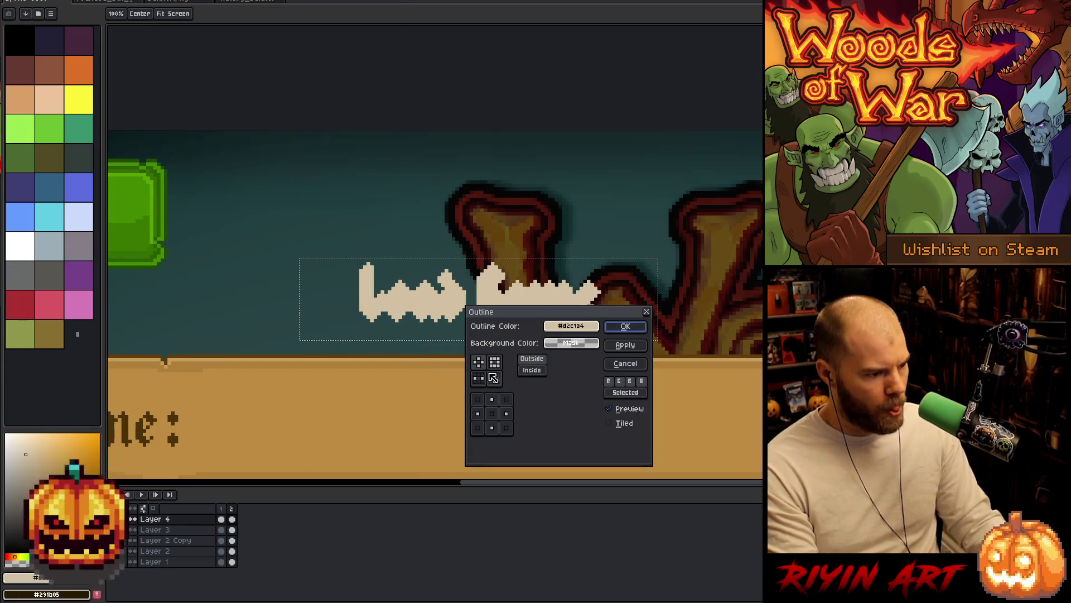
pyautogui.moveTo(571, 326)
pyautogui.mouseDown()
pyautogui.moveTo(266, 423)
pyautogui.moveTo(143, 427)
pyautogui.mouseUp()
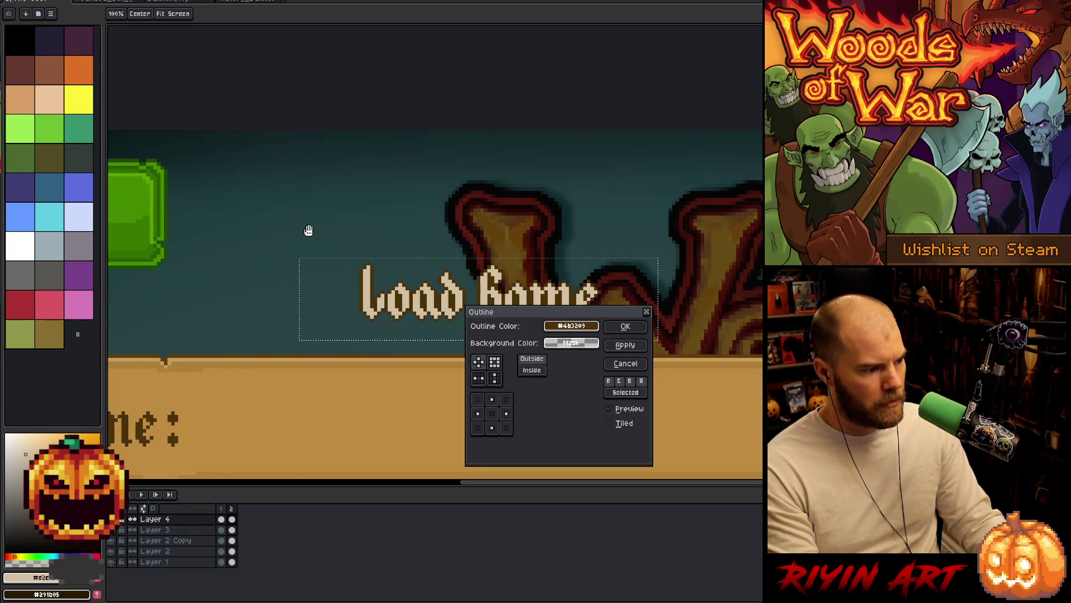
pyautogui.click(635, 325)
# Step: Select a larger area around the heading and apply the dark outline again
pyautogui.moveTo(263, 183)
pyautogui.mouseDown()
pyautogui.moveTo(611, 355)
pyautogui.moveTo(645, 357)
pyautogui.mouseUp()
pyautogui.press('i')
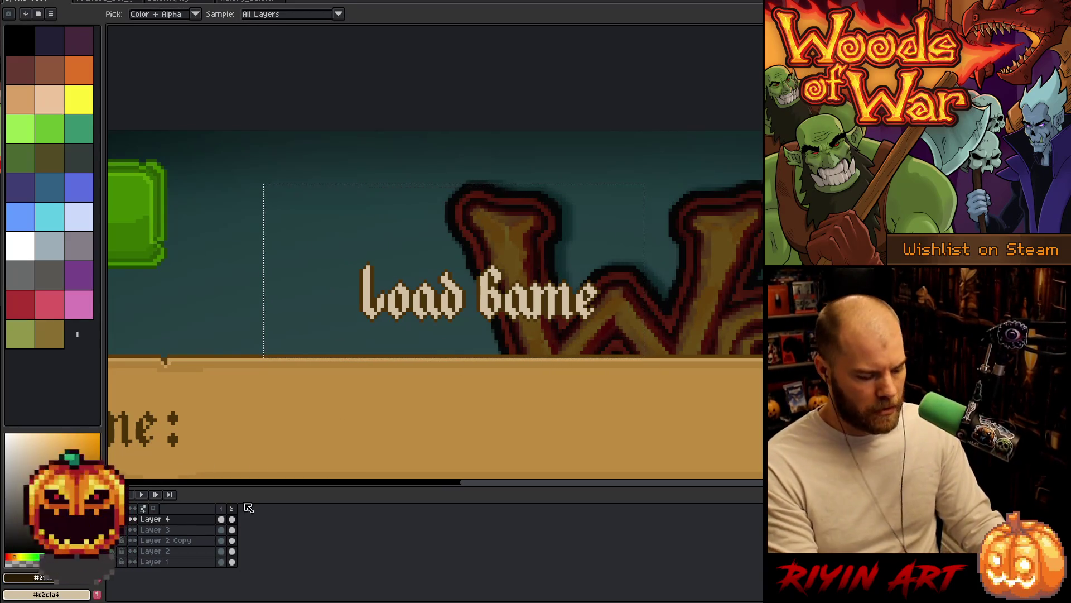
pyautogui.hotkey('shift', 'o')
pyautogui.press('Escape')
pyautogui.hotkey('shift', 'o')
pyautogui.press('Return')
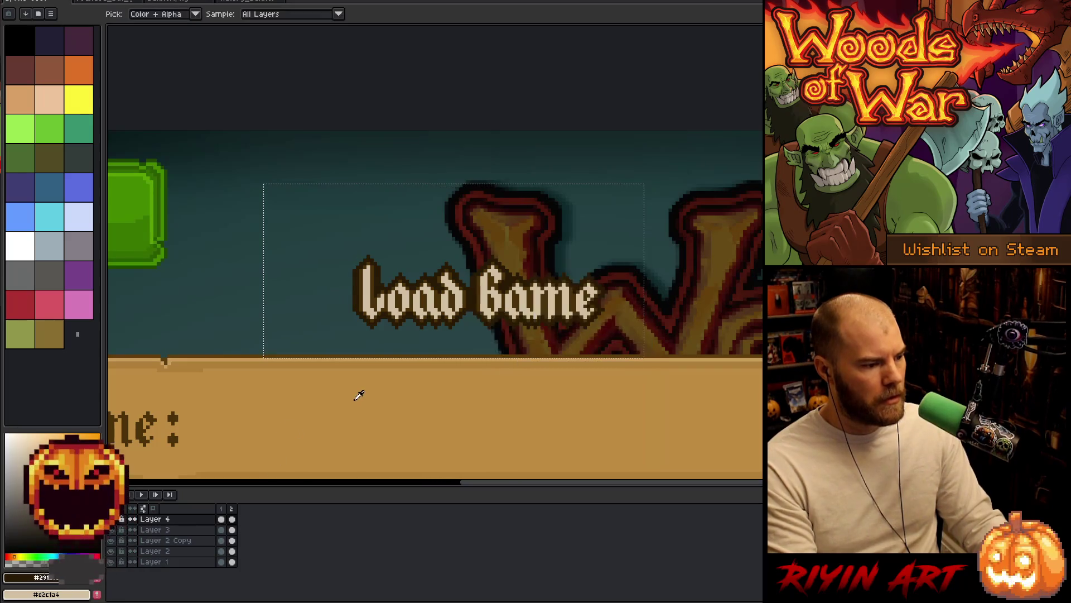
pyautogui.scroll(-3, 390, 390)
pyautogui.scroll(1, 396, 393)
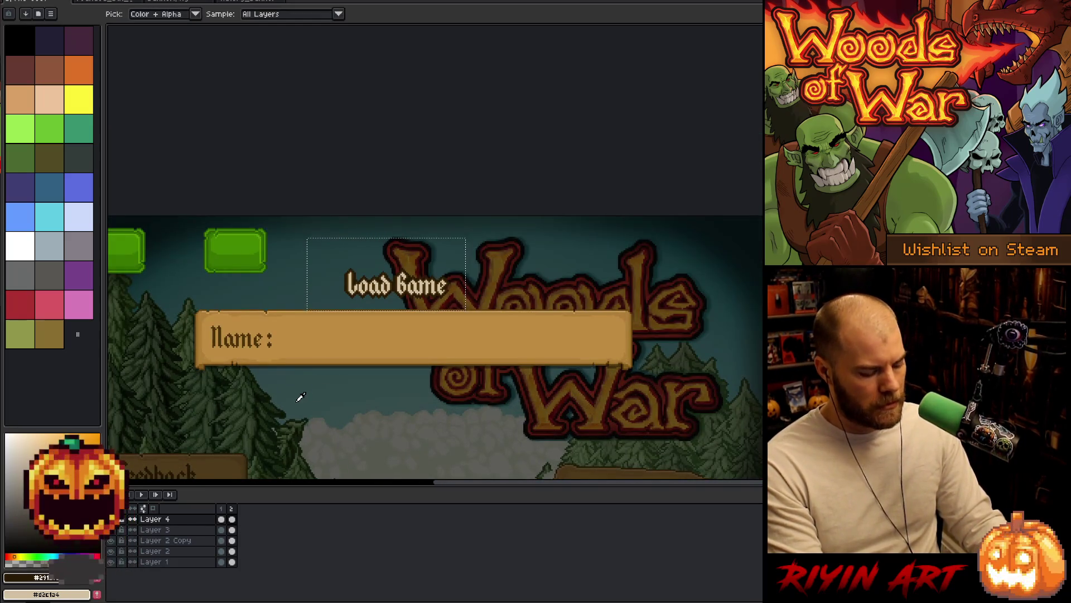
pyautogui.press('v')
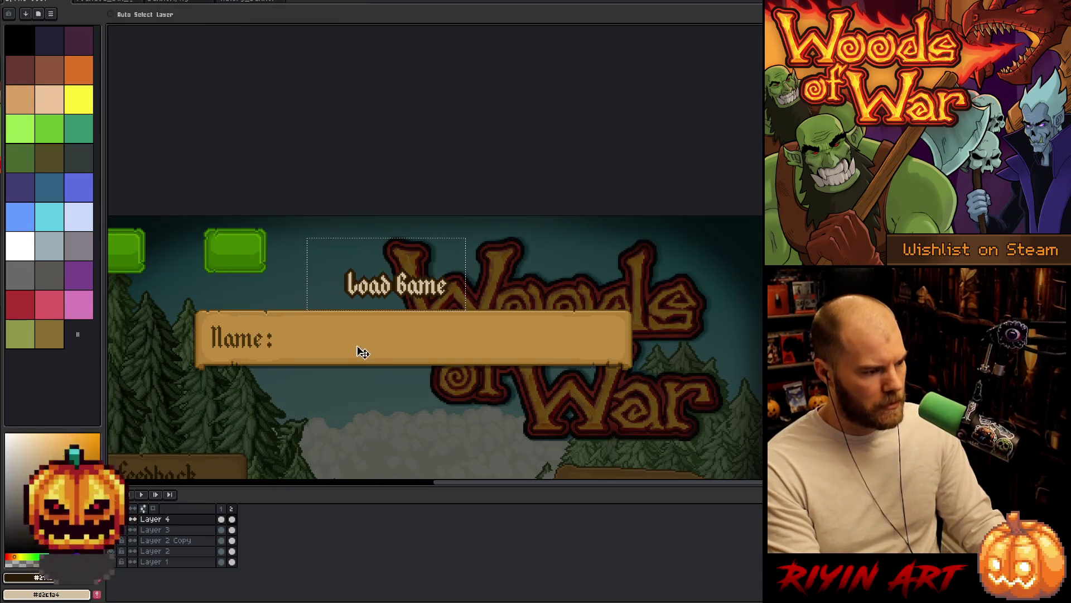
pyautogui.click(144, 16)
pyautogui.click(345, 340)
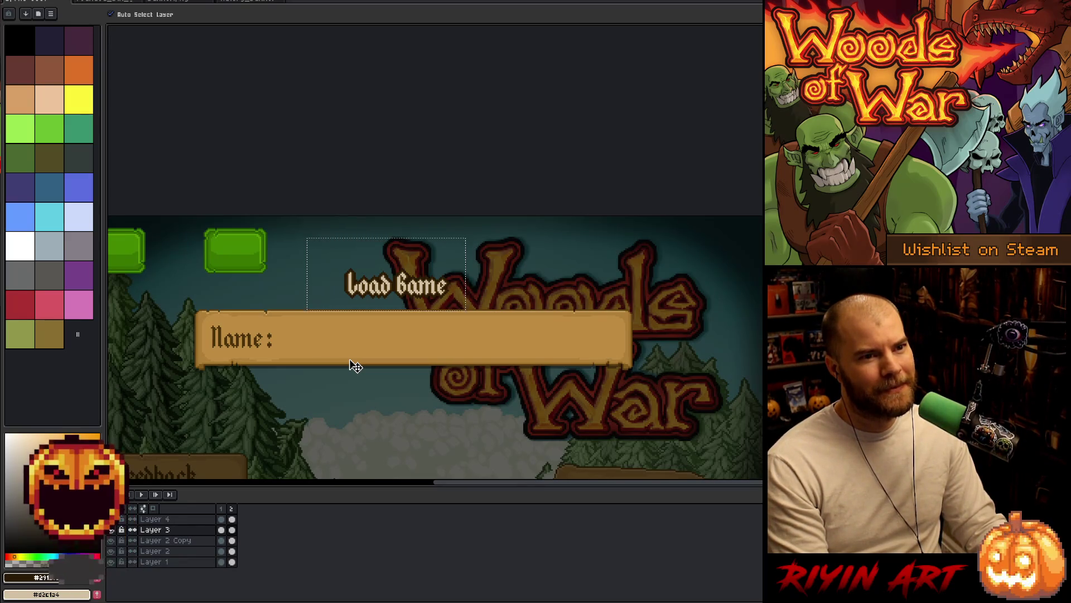
pyautogui.scroll(-1, 371, 378)
pyautogui.press('space')
pyautogui.moveTo(330, 397); pyautogui.dragTo(371, 335)
pyautogui.scroll(1, 376, 342)
pyautogui.scroll(-2, 378, 327)
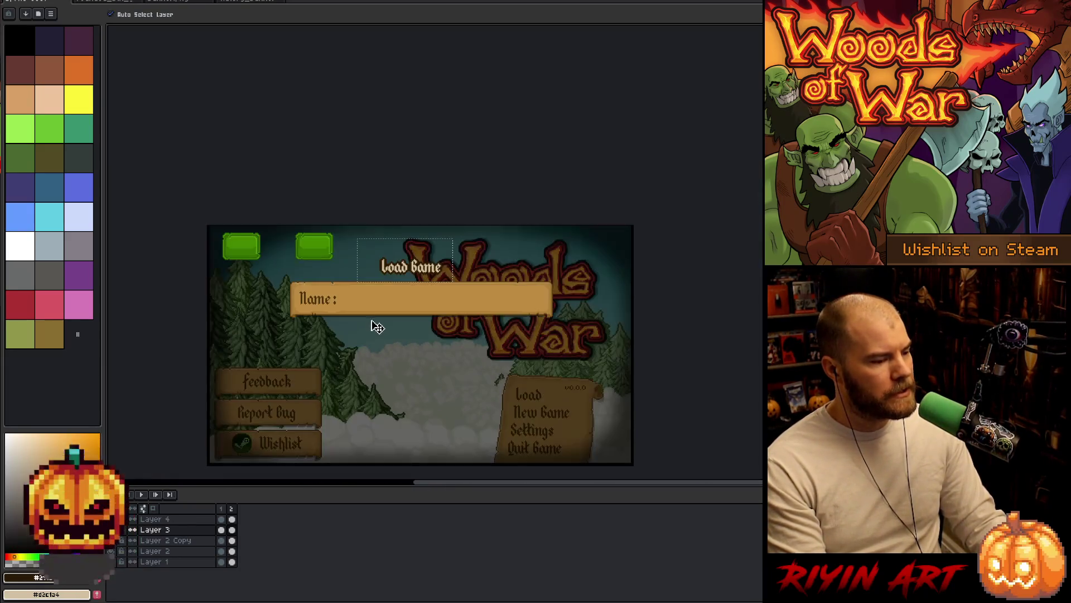
pyautogui.scroll(1, 348, 265)
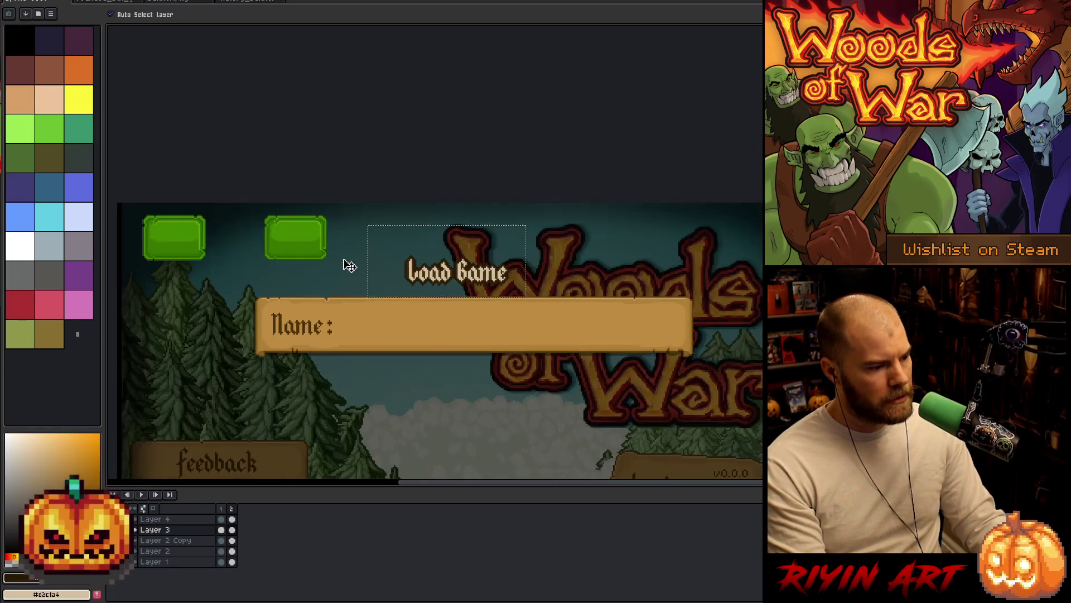
pyautogui.press('space')
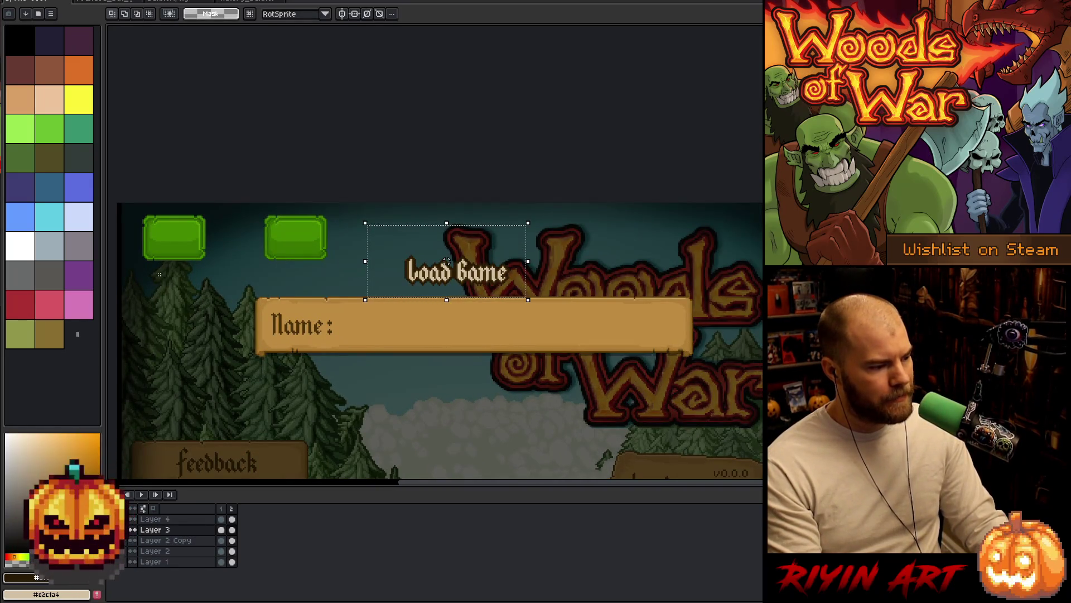
pyautogui.scroll(-1, 506, 322)
pyautogui.moveTo(174, 286); pyautogui.dragTo(762, 279)
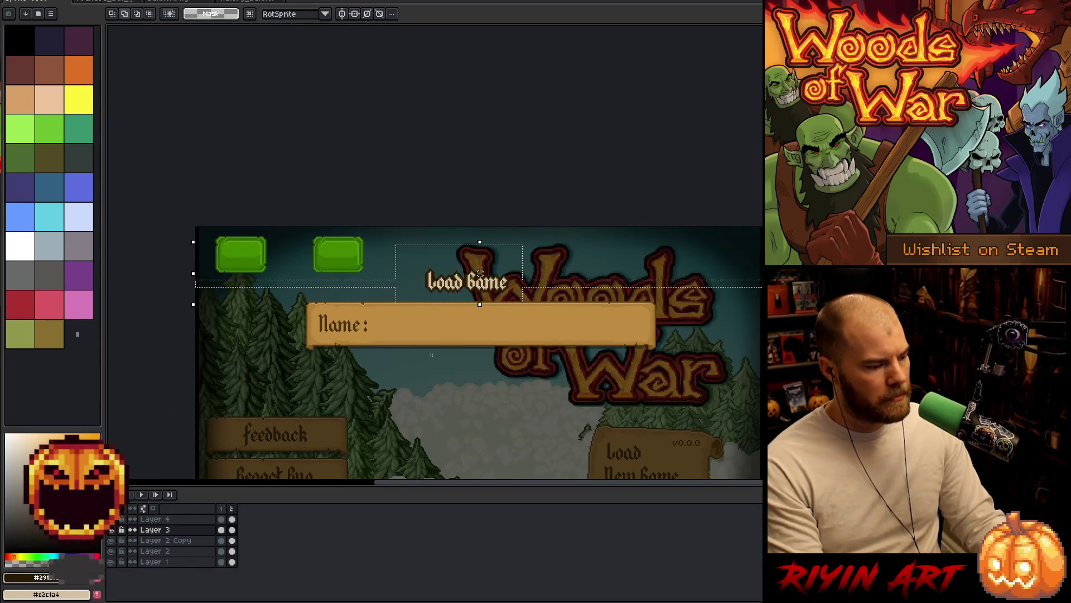
pyautogui.click(167, 518)
pyautogui.click(232, 518)
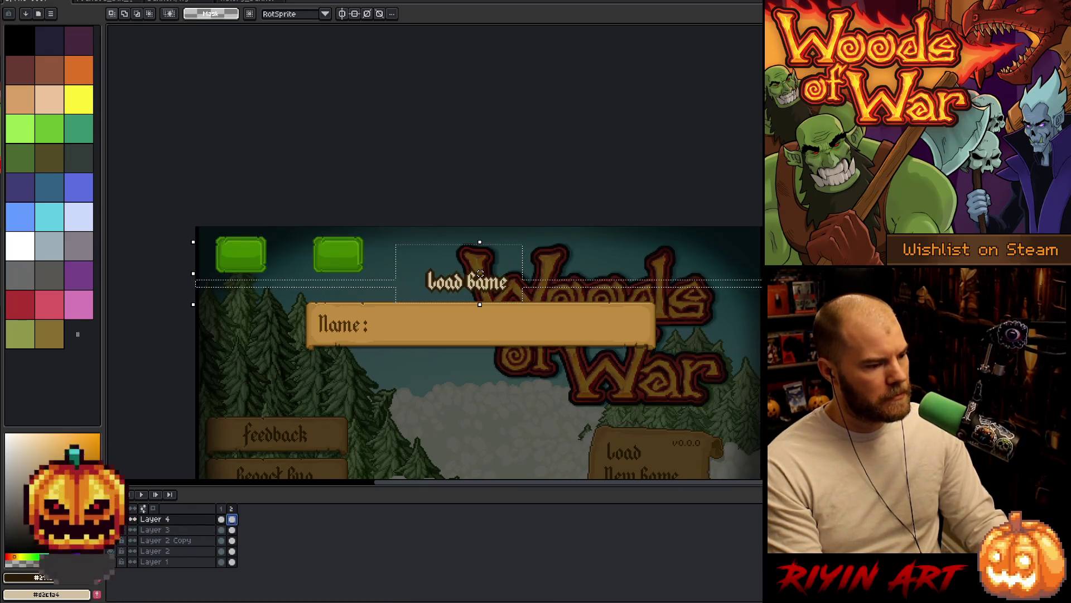
pyautogui.click(34, 1)
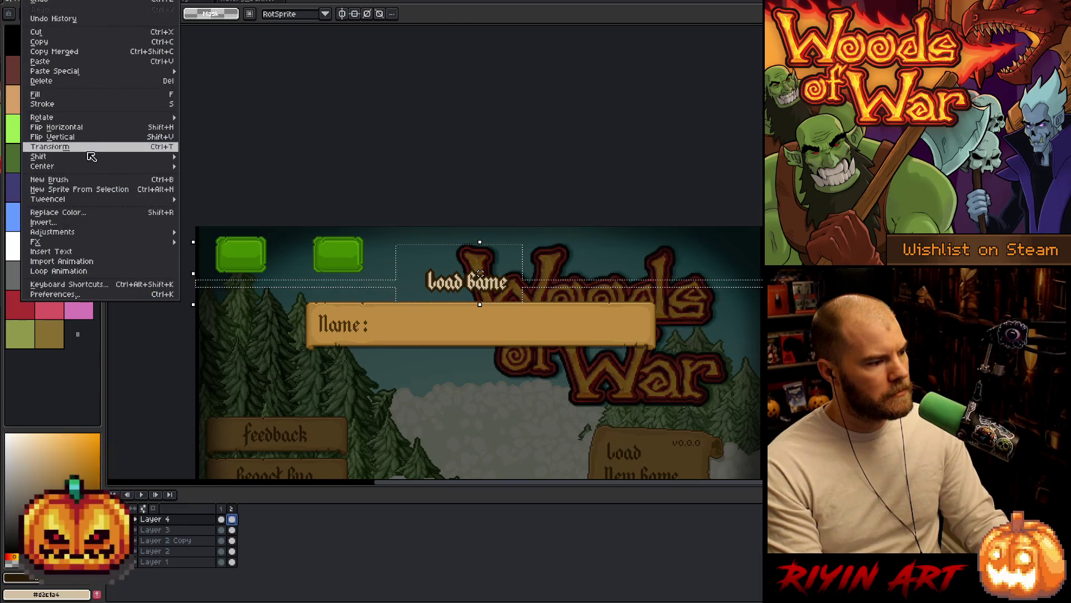
pyautogui.moveTo(111, 167)
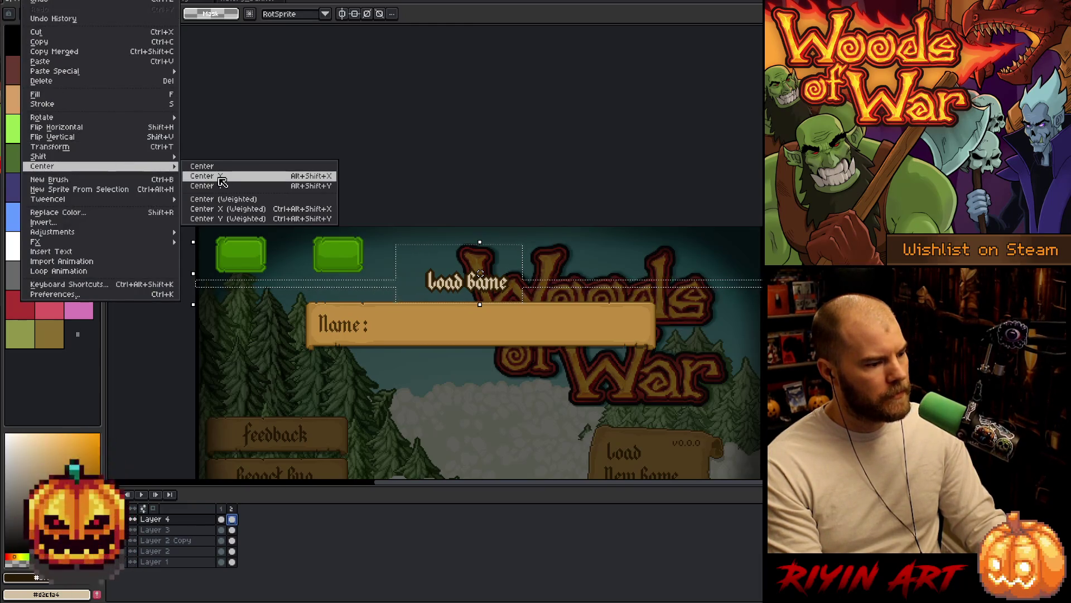
pyautogui.click(217, 176)
pyautogui.hotkey('ctrl', 'z')
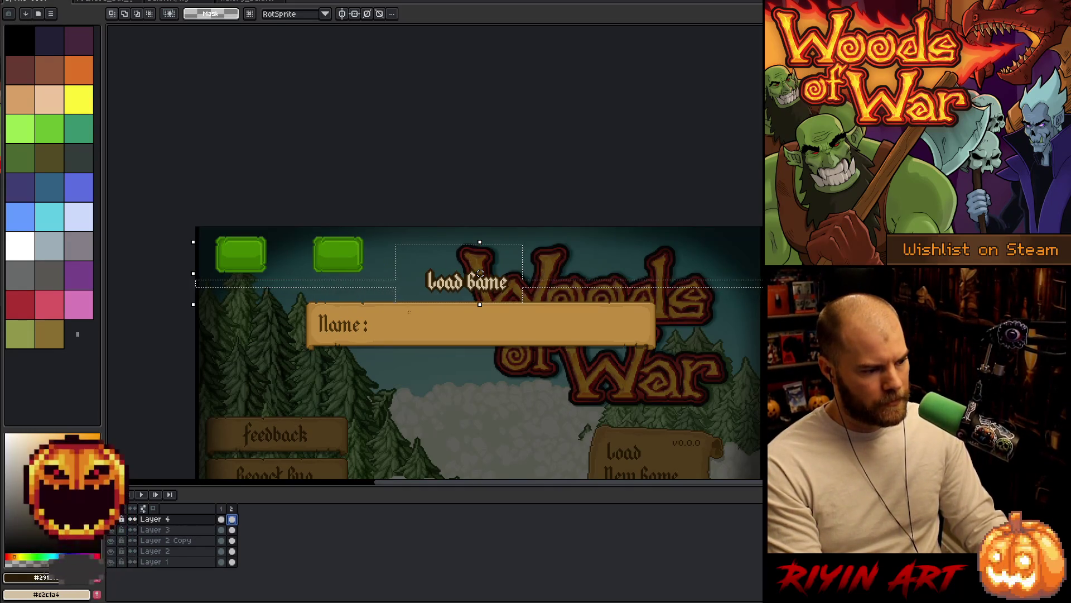
pyautogui.scroll(1, 465, 305)
pyautogui.scroll(-1, 464, 304)
pyautogui.moveTo(463, 199)
pyautogui.mouseDown()
pyautogui.moveTo(370, 292)
pyautogui.moveTo(373, 279)
pyautogui.mouseUp()
pyautogui.scroll(3, 407, 239)
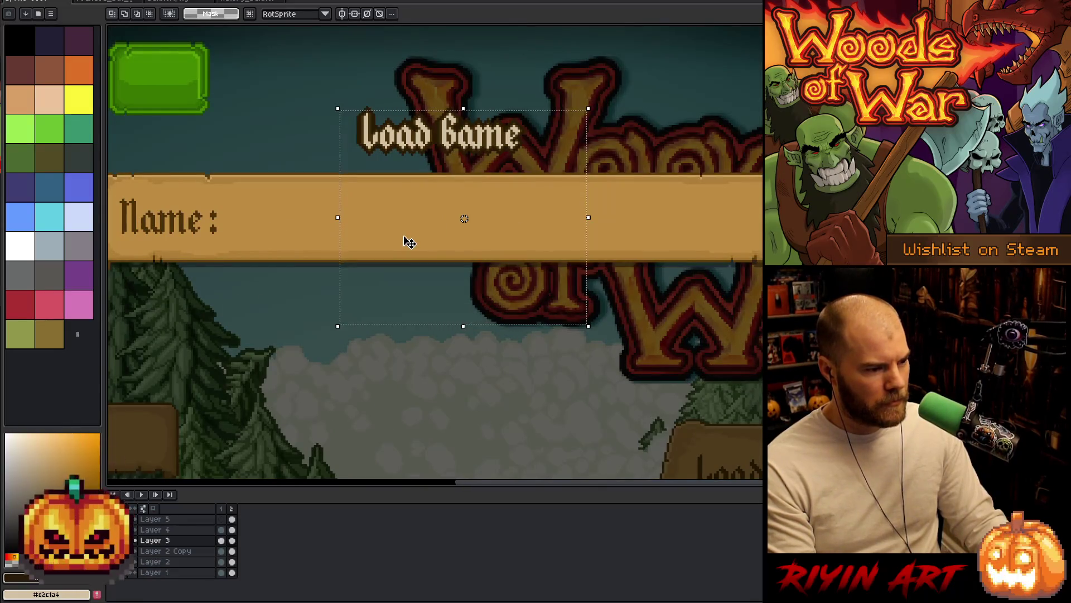
pyautogui.scroll(-2, 434, 241)
# Step: Delete the Name bar from the mockup
pyautogui.click(447, 238)
pyautogui.press('Return')
pyautogui.moveTo(474, 169); pyautogui.dragTo(384, 294)
pyautogui.press('Delete')
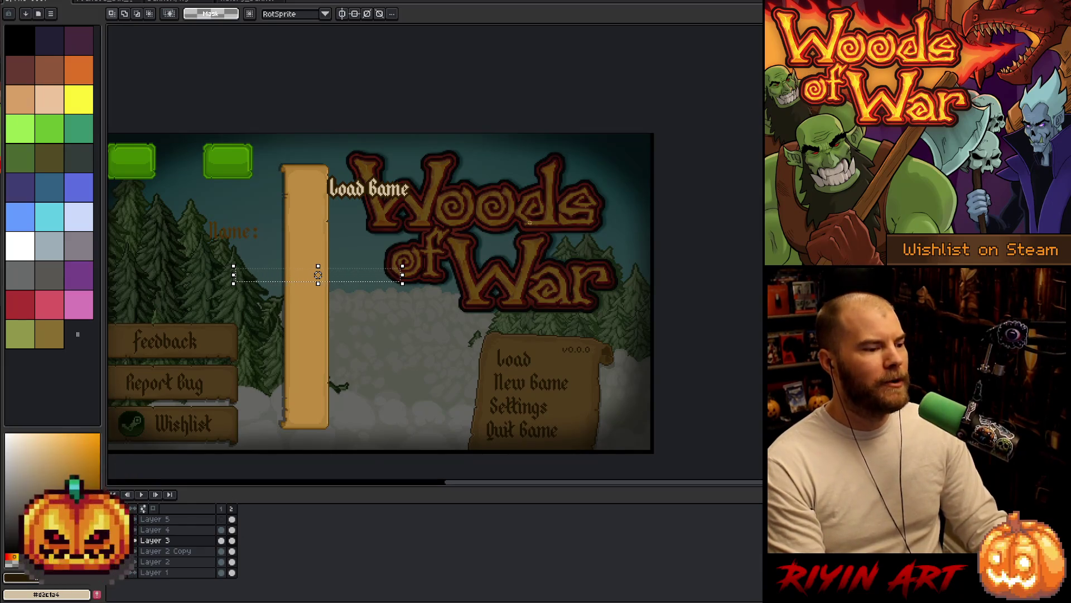
# Step: Reposition the two upright posts to the right and nudge them slightly down
pyautogui.moveTo(485, 135)
pyautogui.mouseDown()
pyautogui.moveTo(304, 439)
pyautogui.moveTo(308, 453)
pyautogui.mouseUp()
pyautogui.moveTo(321, 274)
pyautogui.mouseDown()
pyautogui.moveTo(523, 273)
pyautogui.moveTo(497, 271)
pyautogui.moveTo(521, 257)
pyautogui.mouseUp()
pyautogui.press('Return')
pyautogui.moveTo(609, 134)
pyautogui.mouseDown()
pyautogui.moveTo(364, 318)
pyautogui.moveTo(167, 419)
pyautogui.moveTo(162, 439)
pyautogui.mouseUp()
pyautogui.moveTo(385, 286); pyautogui.dragTo(349, 286)
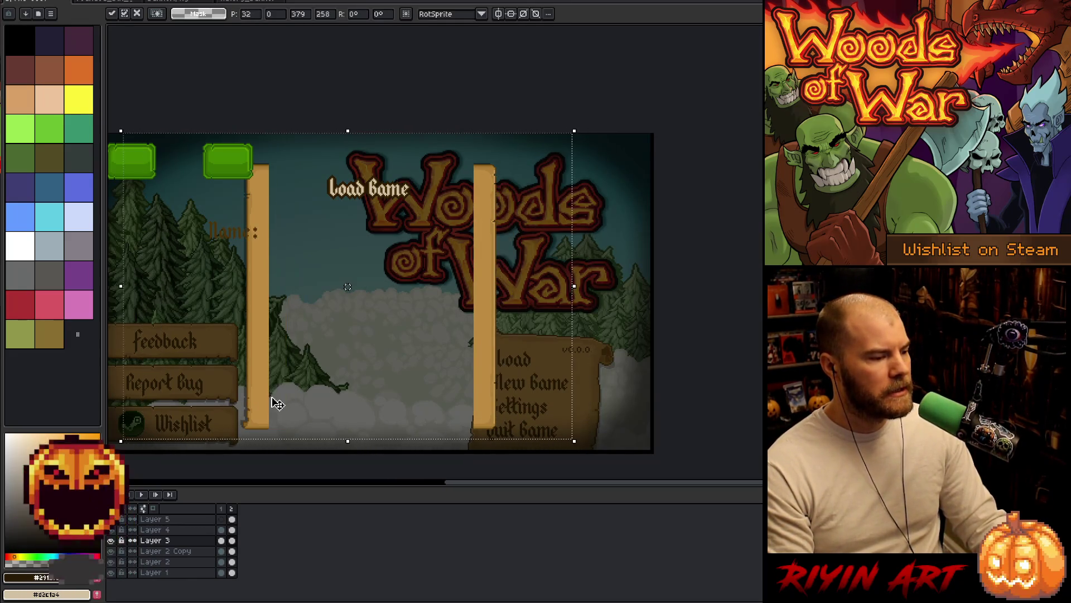
pyautogui.press('Right')
pyautogui.press('Right')
pyautogui.press('Right')
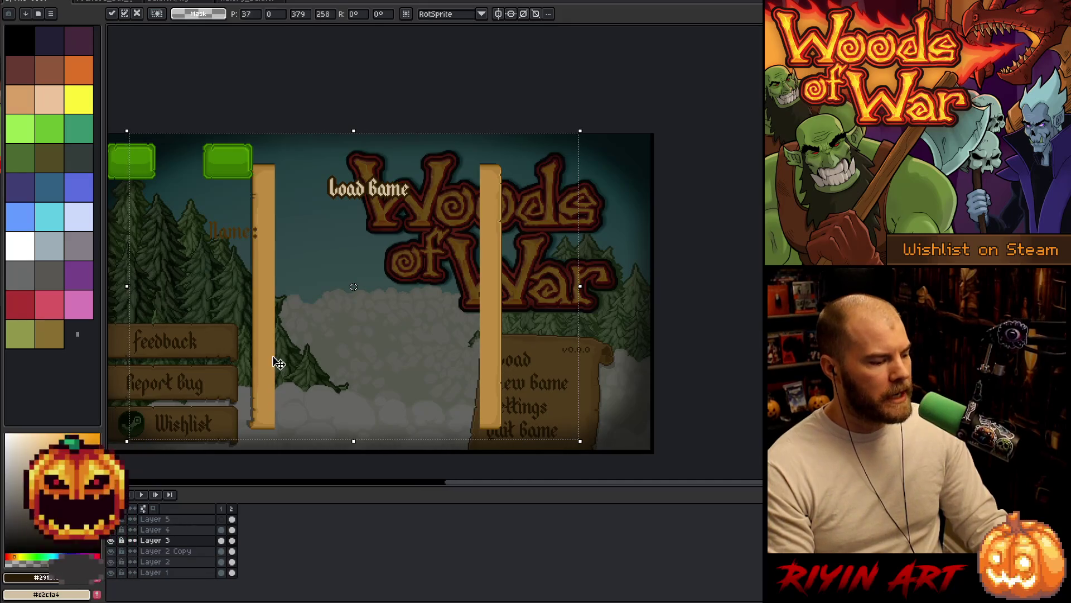
pyautogui.click(643, 176)
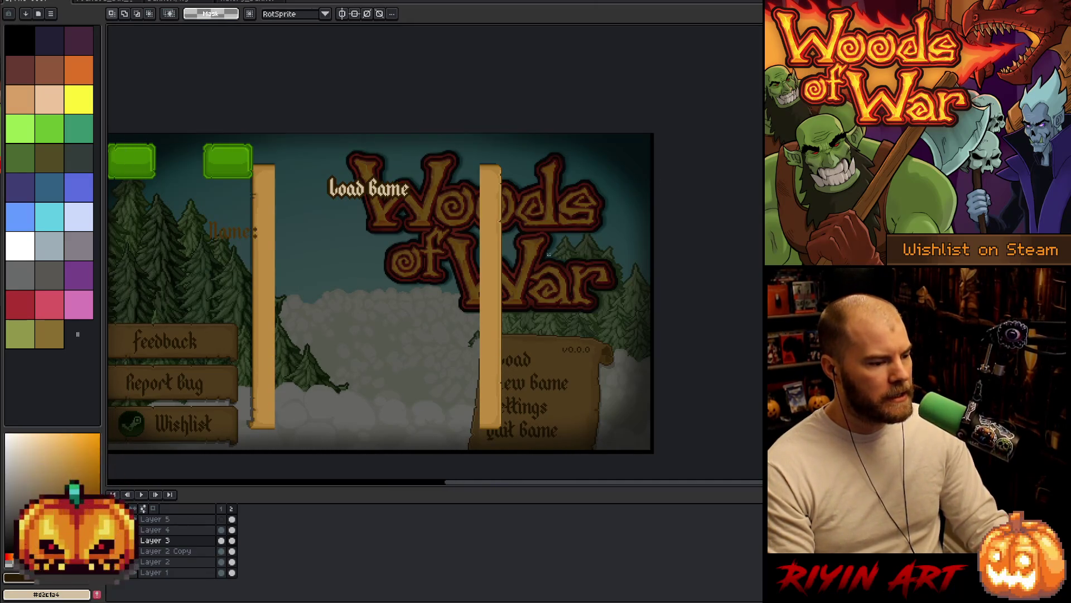
pyautogui.moveTo(559, 133)
pyautogui.mouseDown()
pyautogui.moveTo(325, 335)
pyautogui.moveTo(168, 444)
pyautogui.mouseUp()
pyautogui.press('Down')
pyautogui.press('Down')
pyautogui.press('Down')
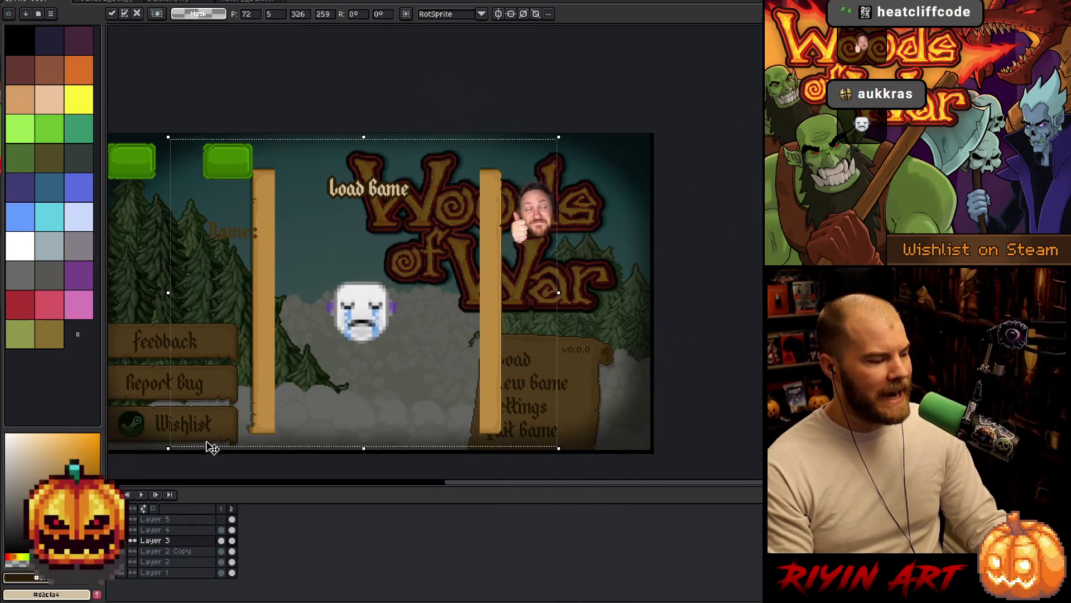
pyautogui.hotkey('ctrl', 'd')
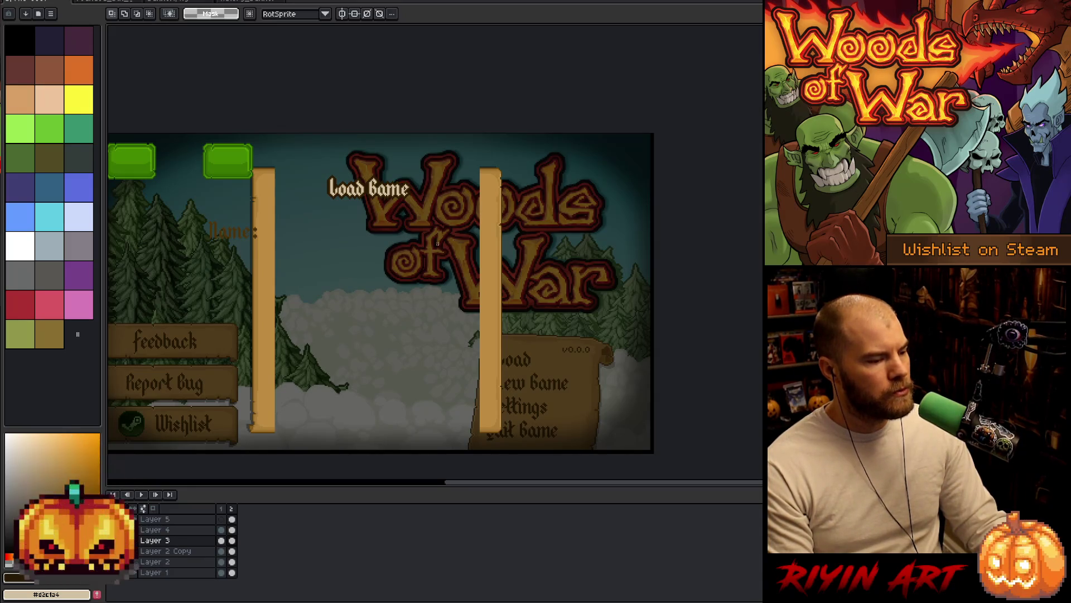
# Step: Stretch the tan bar's edge strip rightward into a wide parchment panel
pyautogui.scroll(4, 264, 165)
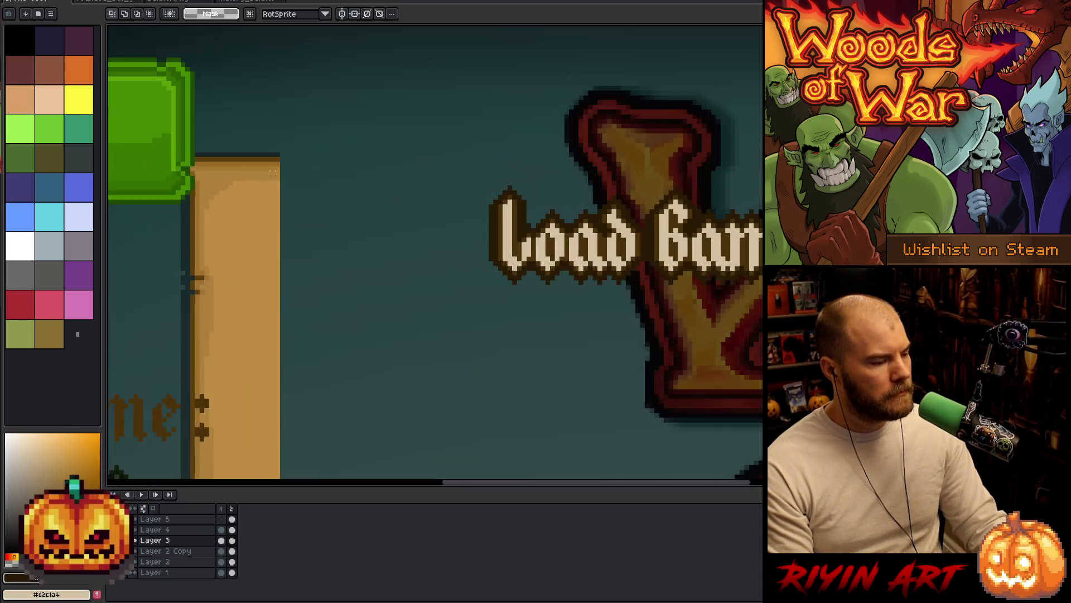
pyautogui.moveTo(274, 146)
pyautogui.mouseDown()
pyautogui.moveTo(272, 441)
pyautogui.moveTo(275, 419)
pyautogui.mouseUp()
pyautogui.scroll(-5, 275, 383)
pyautogui.moveTo(275, 242); pyautogui.dragTo(528, 245)
# Step: Fine-tune the panel's right edge by a pixel and commit the stretched parchment
pyautogui.scroll(5, 541, 251)
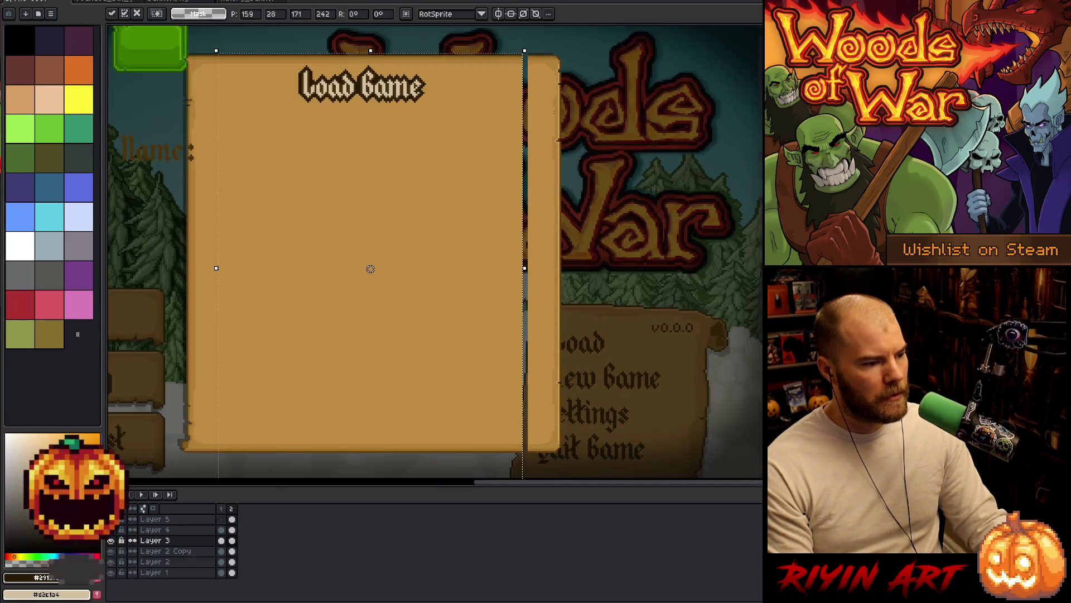
pyautogui.moveTo(506, 267); pyautogui.dragTo(551, 267)
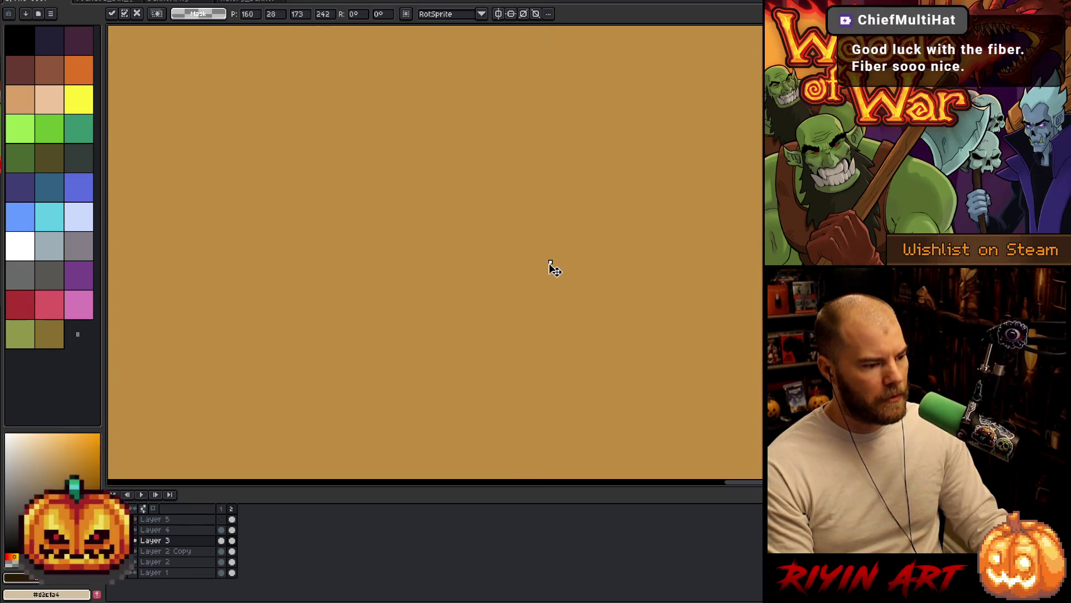
pyautogui.scroll(-4, 551, 266)
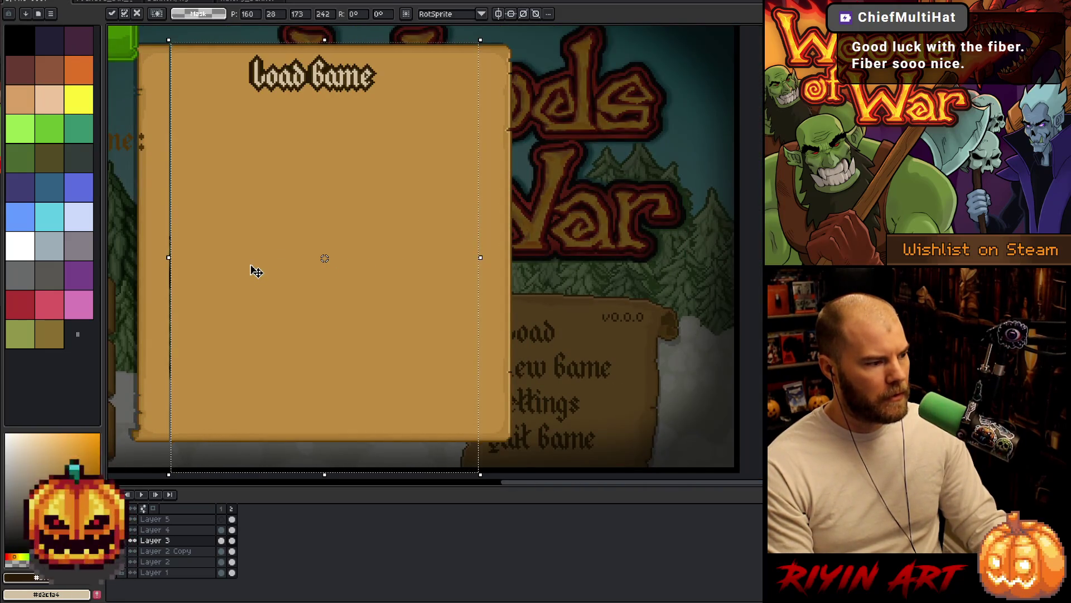
pyautogui.press('Left')
pyautogui.scroll(5, 363, 254)
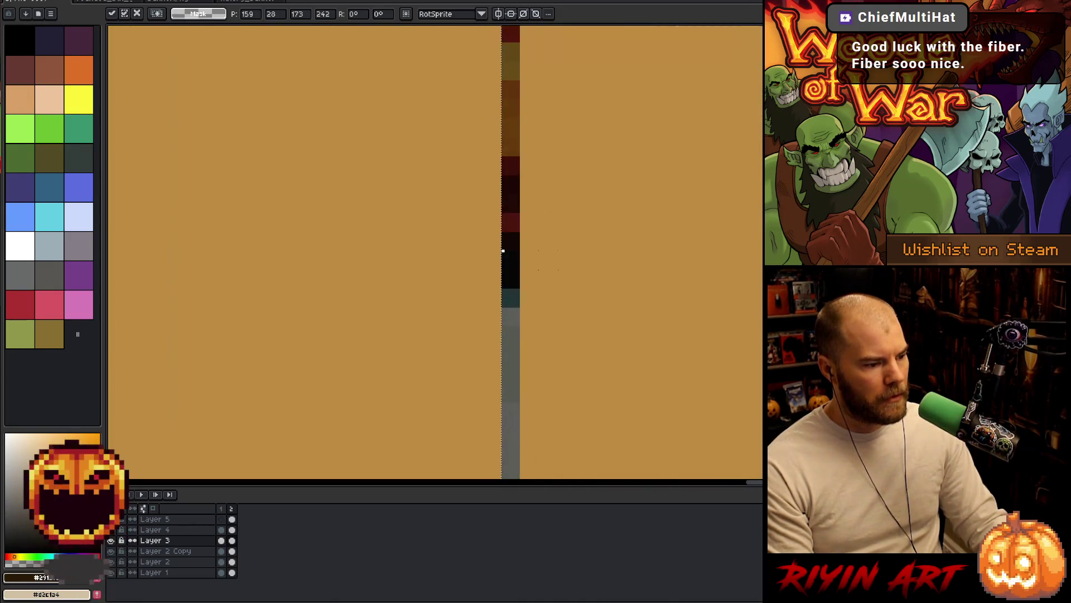
pyautogui.moveTo(508, 250); pyautogui.dragTo(524, 251)
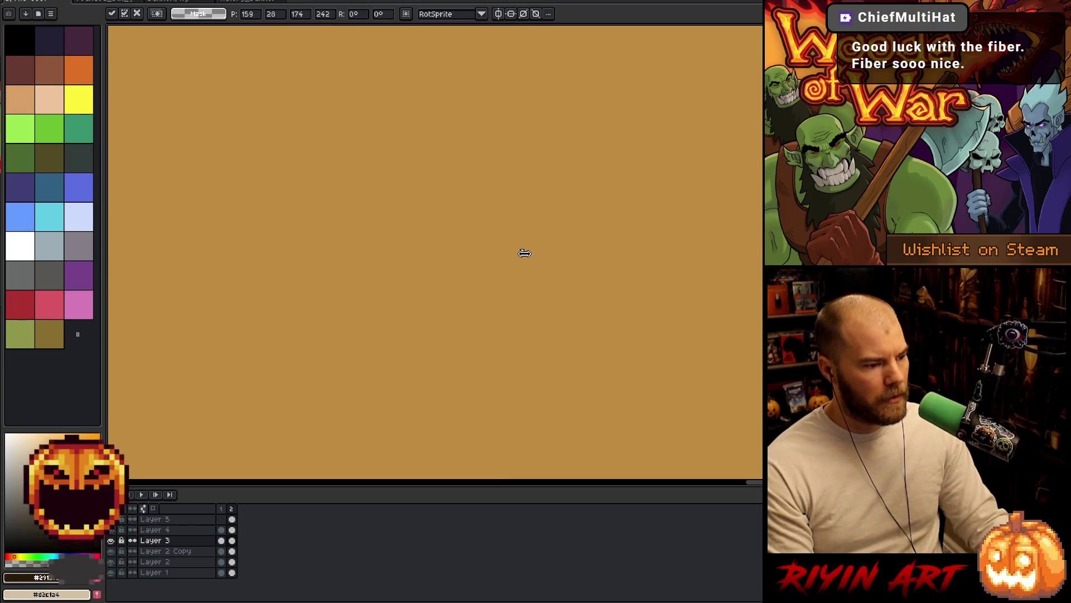
pyautogui.scroll(-5, 524, 251)
pyautogui.click(598, 205)
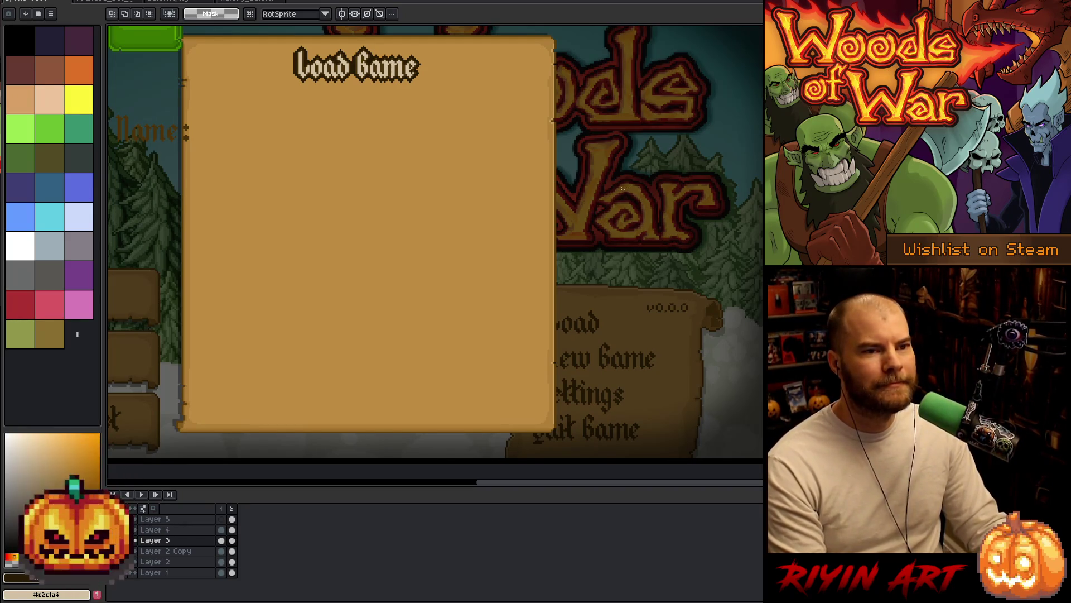
pyautogui.scroll(-2, 581, 179)
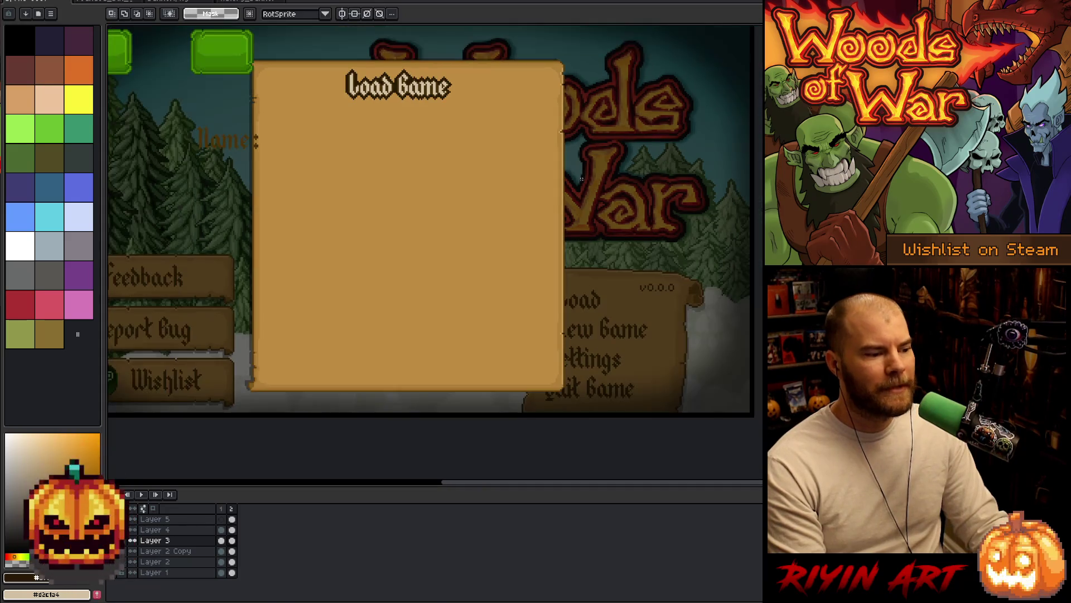
pyautogui.moveTo(535, 237)
pyautogui.mouseDown()
pyautogui.moveTo(474, 270)
pyautogui.moveTo(474, 259)
pyautogui.mouseUp()
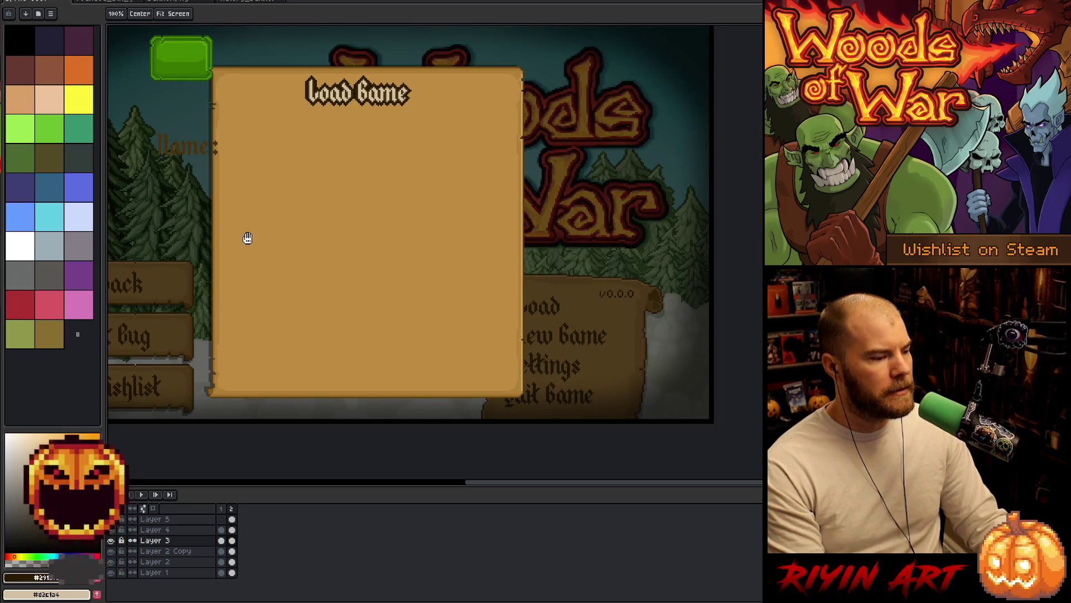
pyautogui.press('space')
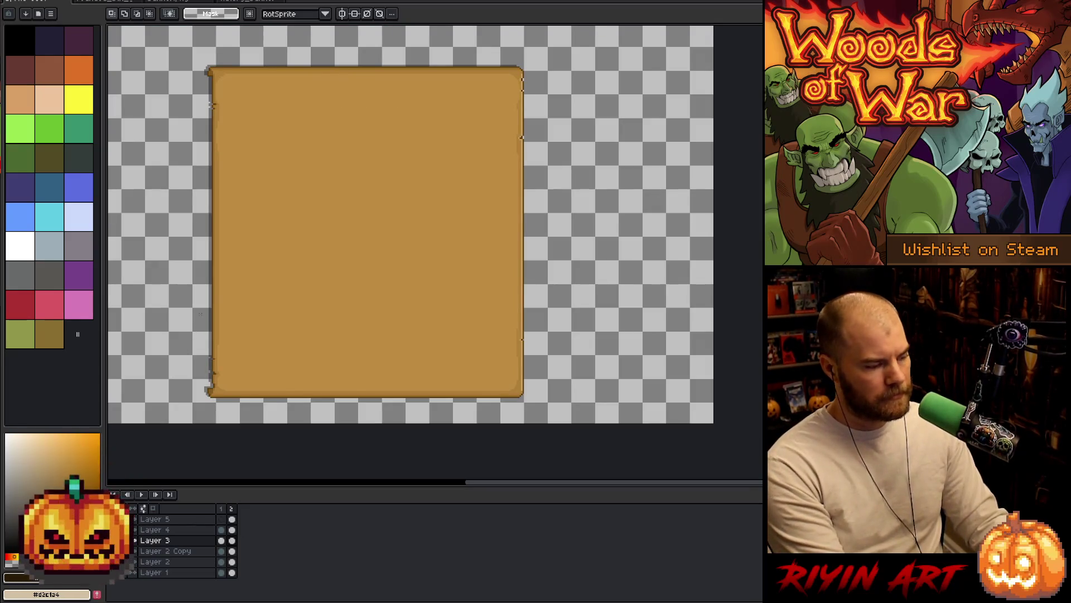
# Step: Replace the parchment colour to get a darker tone
pyautogui.press('i')
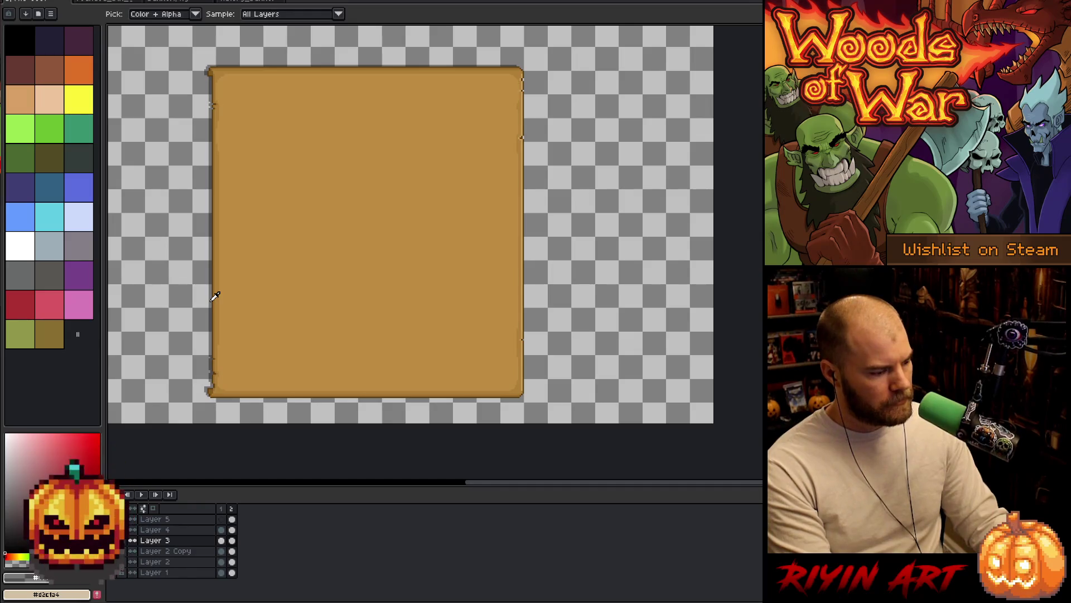
pyautogui.hotkey('shift', 'r')
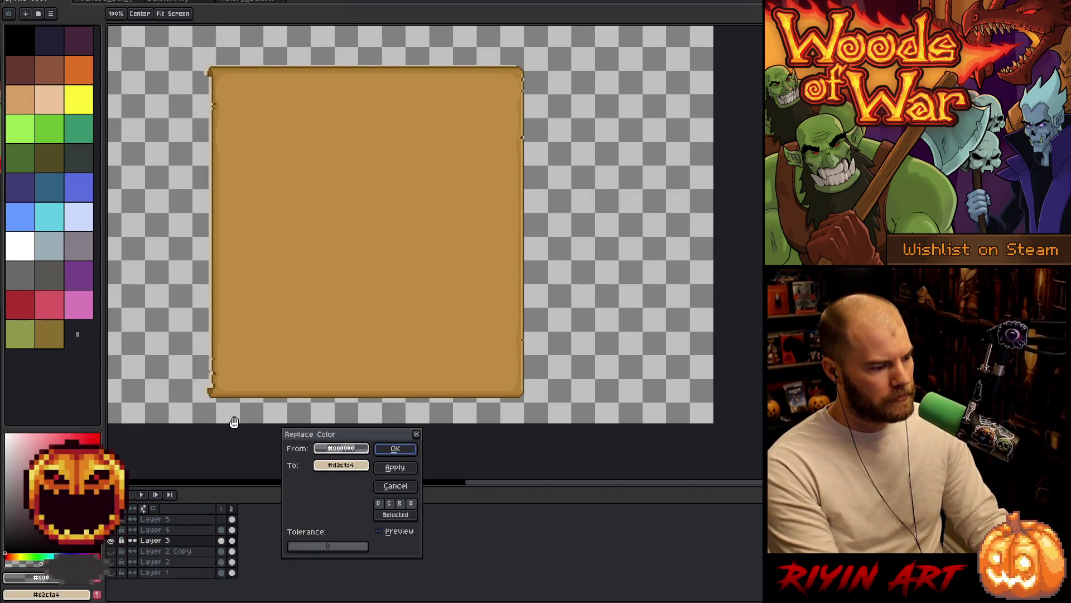
pyautogui.click(340, 465)
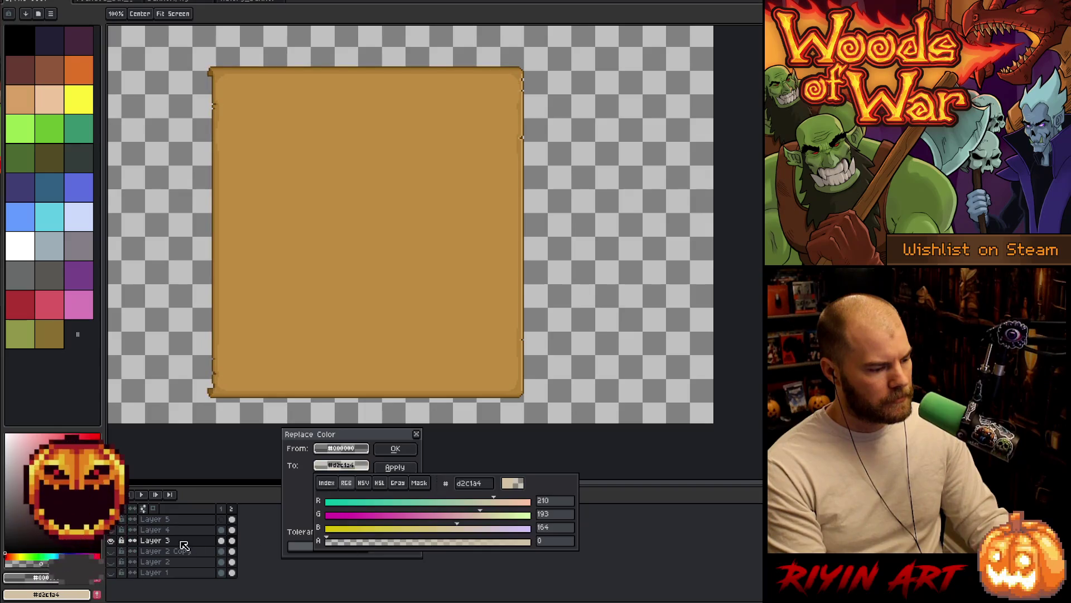
pyautogui.click(394, 449)
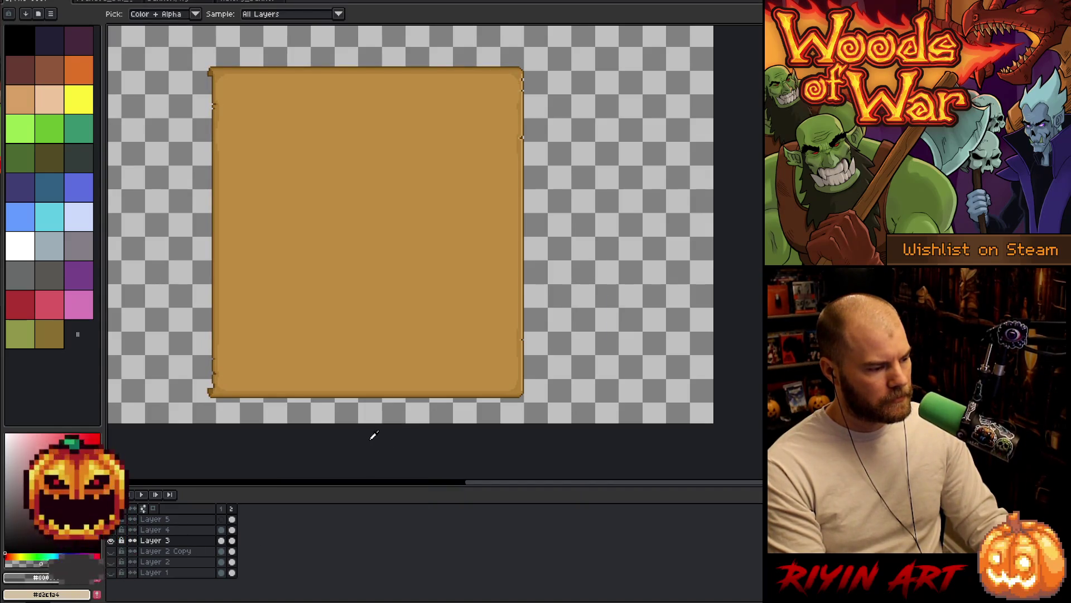
# Step: Add Layer 6 beneath Layer 3 and shift its backing shape two pixels left
pyautogui.hotkey('shift', 'n')
pyautogui.click(232, 541)
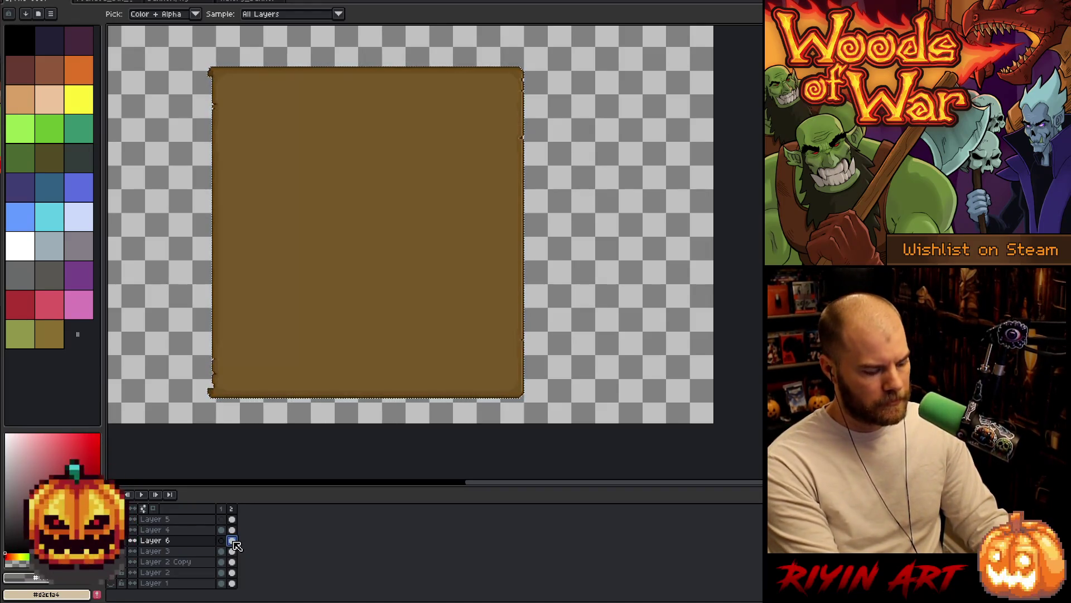
pyautogui.click(184, 541)
pyautogui.moveTo(177, 551); pyautogui.dragTo(177, 557)
pyautogui.hotkey('ctrl', 't')
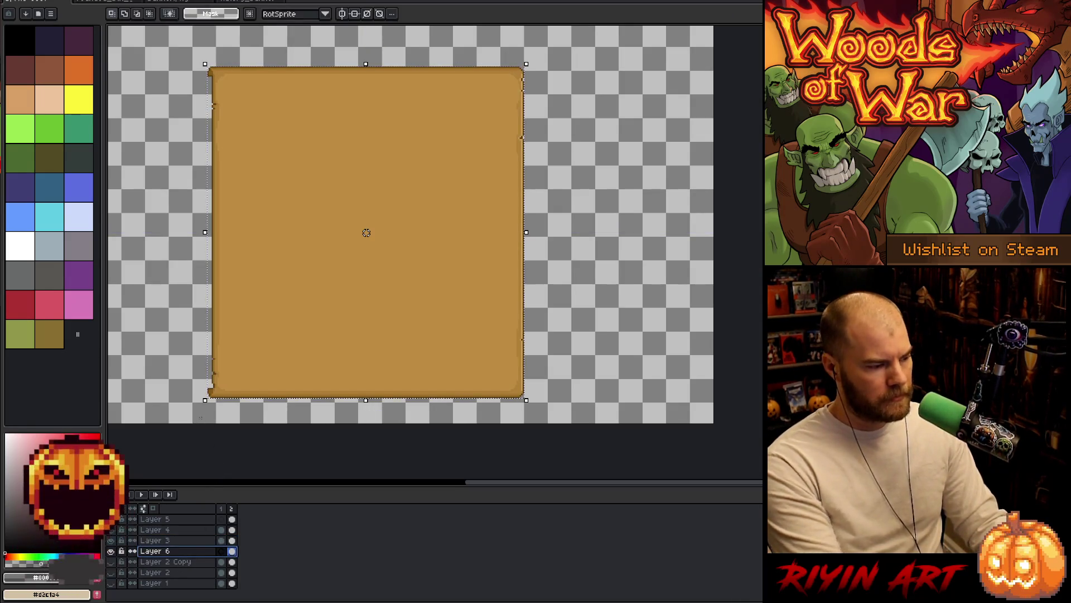
pyautogui.press('Left')
pyautogui.press('Left')
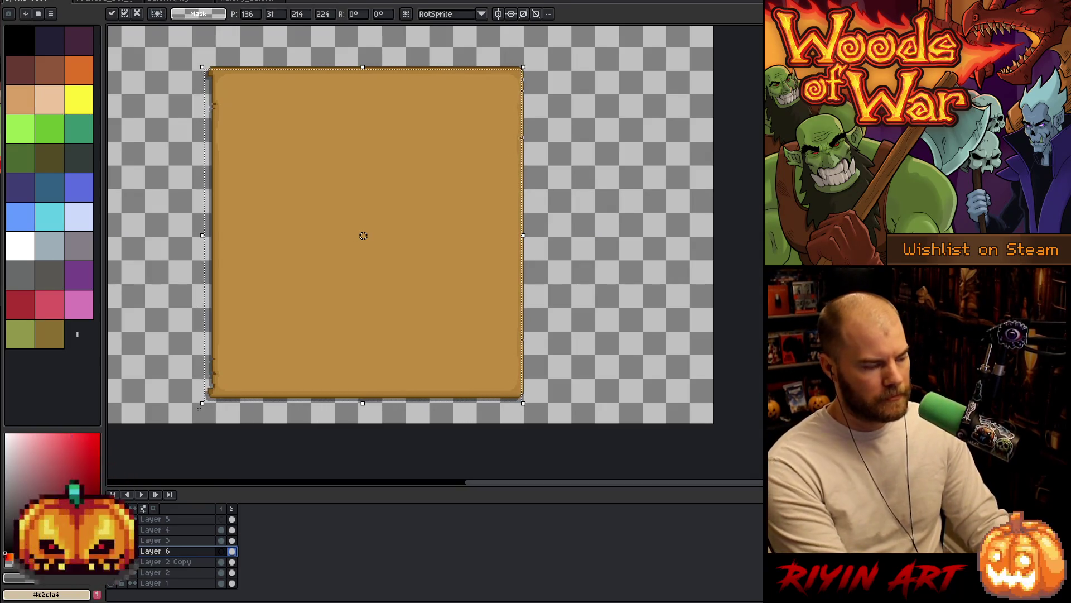
pyautogui.click(296, 407)
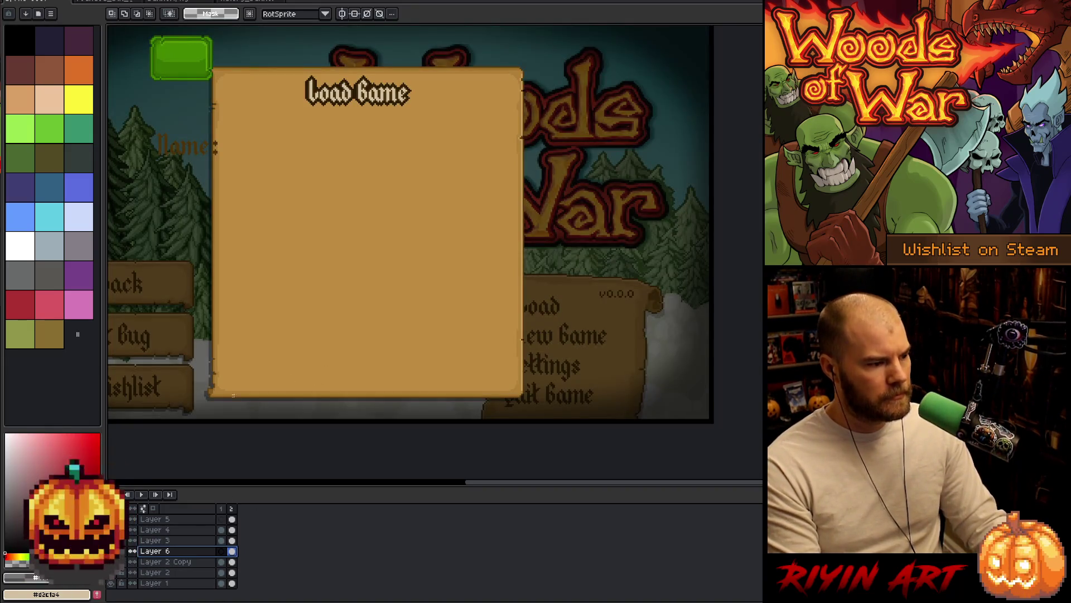
# Step: Try replacing the title's dark outline colour on Layer 5, then cancel
pyautogui.click(232, 519)
pyautogui.scroll(3, 350, 83)
pyautogui.moveTo(350, 83); pyautogui.dragTo(463, 370)
pyautogui.press('m')
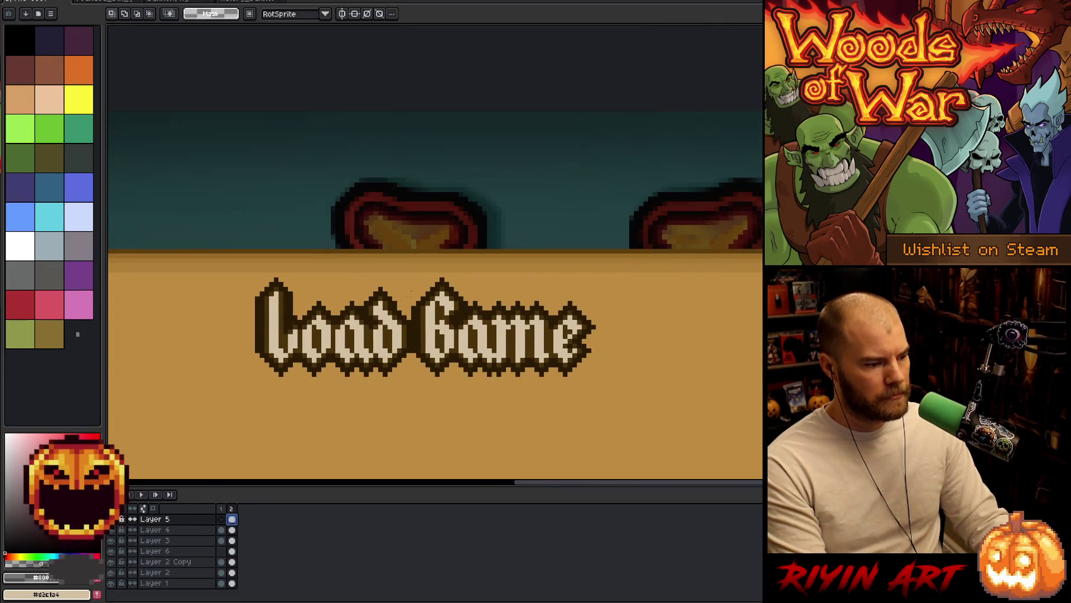
pyautogui.scroll(1, 457, 320)
pyautogui.scroll(-1, 457, 321)
pyautogui.scroll(1, 469, 332)
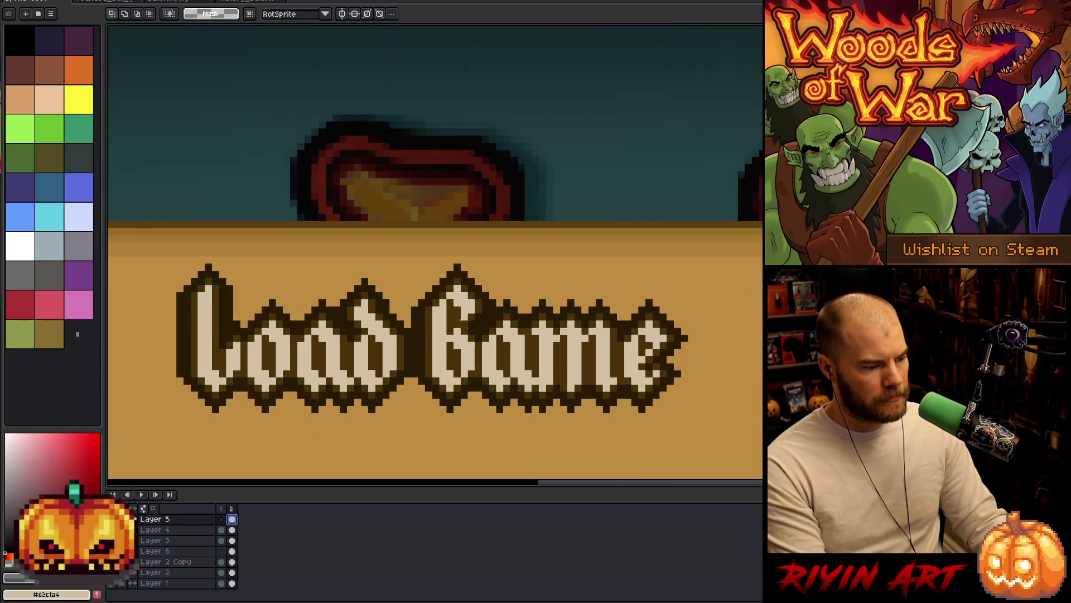
pyautogui.hotkey('shift', 'r')
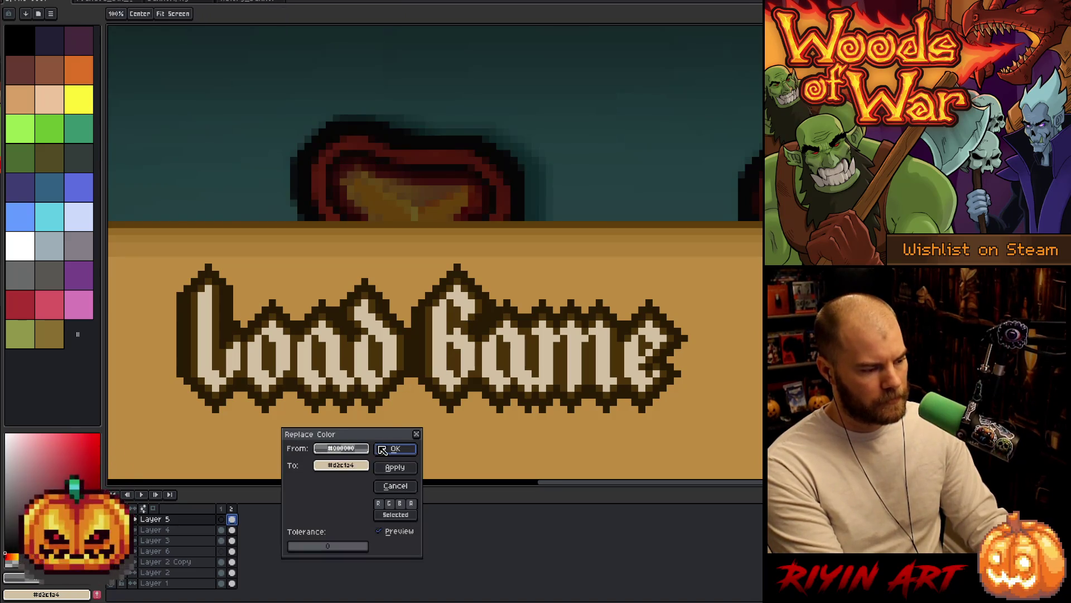
pyautogui.click(483, 332)
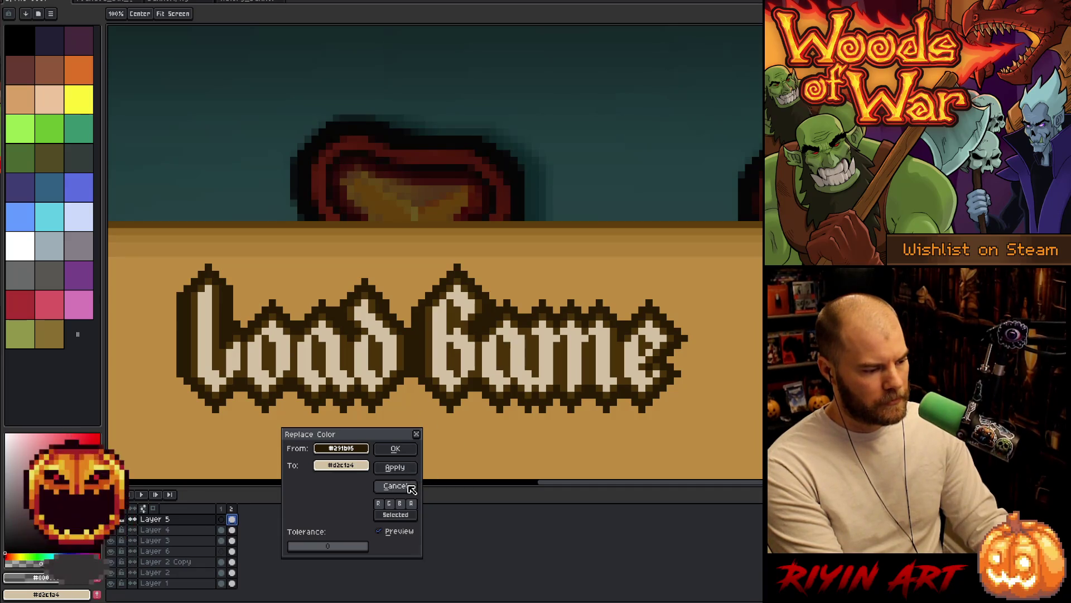
pyautogui.click(395, 486)
# Step: On Layer 4, replace the darkest outline colour #291b05 with fully transparent
pyautogui.click(232, 529)
pyautogui.scroll(-4, 312, 361)
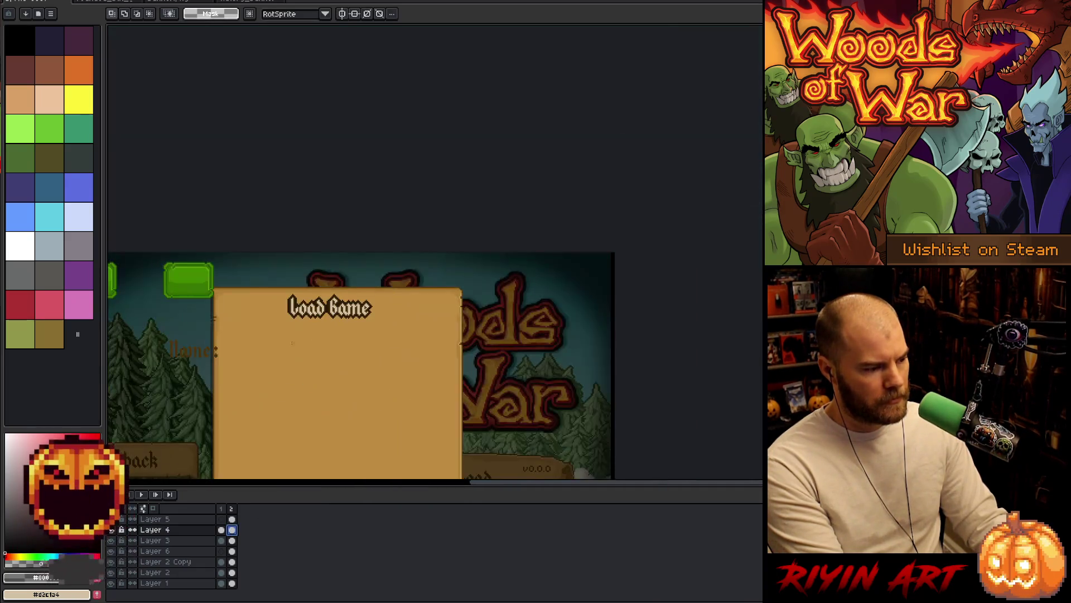
pyautogui.scroll(4, 313, 361)
pyautogui.hotkey('shift', 'r')
pyautogui.click(356, 453)
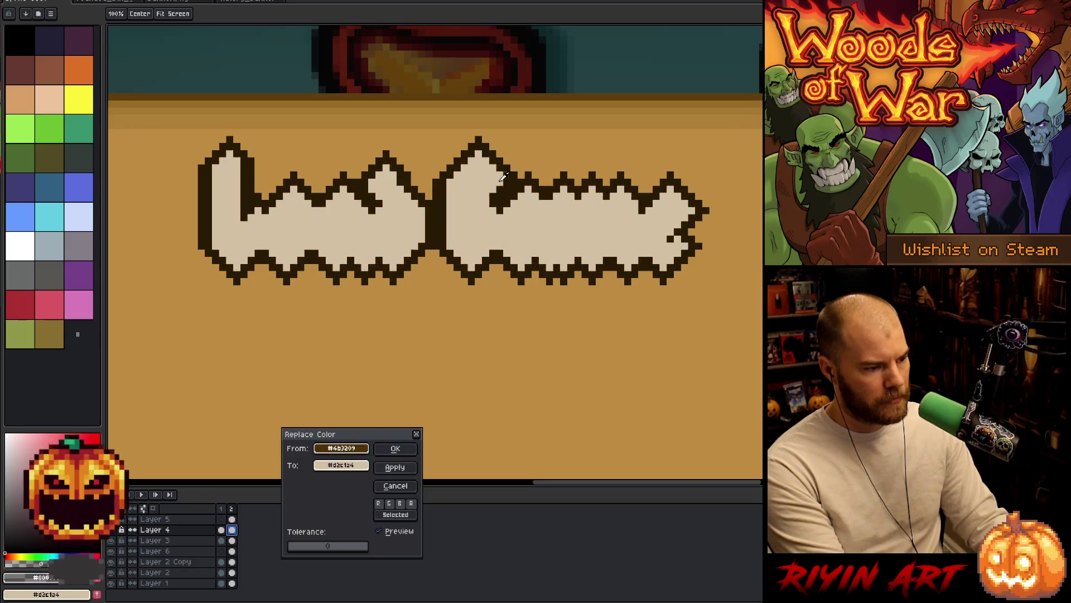
pyautogui.click(349, 467)
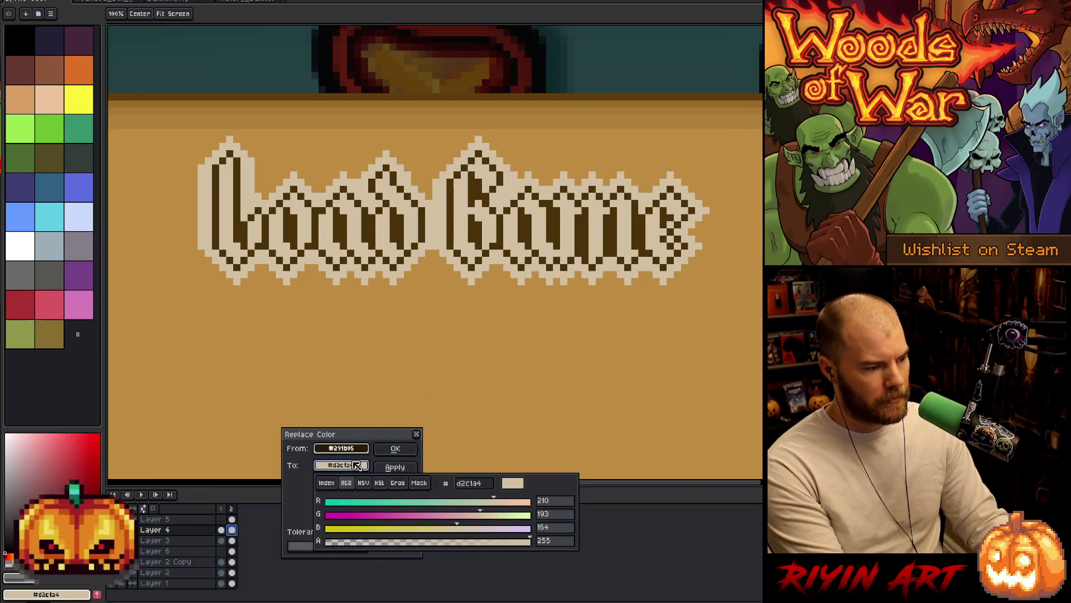
pyautogui.click(355, 546)
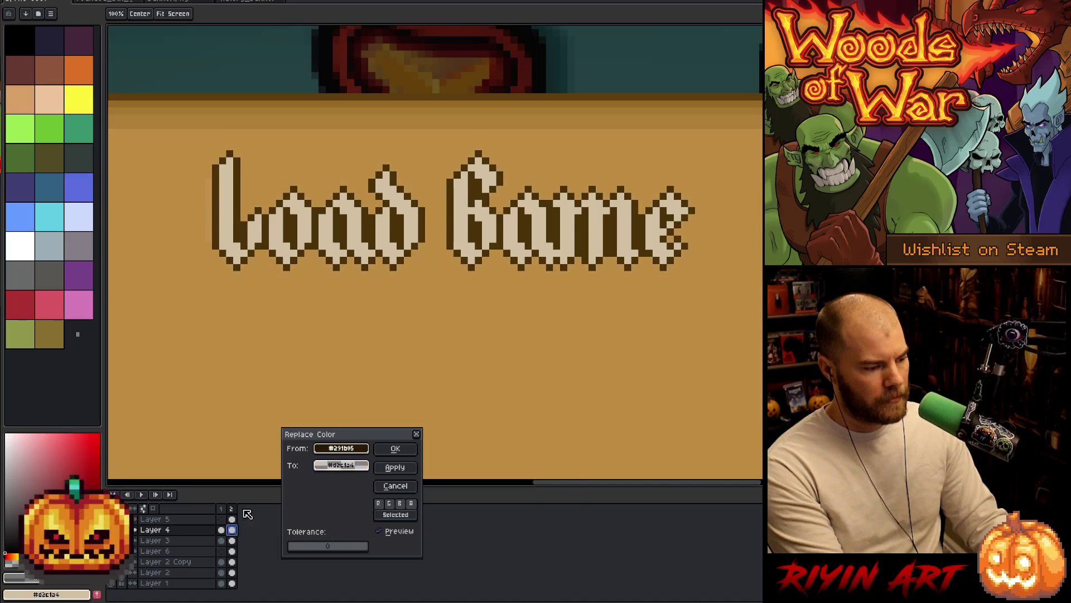
pyautogui.click(395, 448)
# Step: Select the Name: label beside the panel
pyautogui.press('m')
pyautogui.scroll(-4, 385, 338)
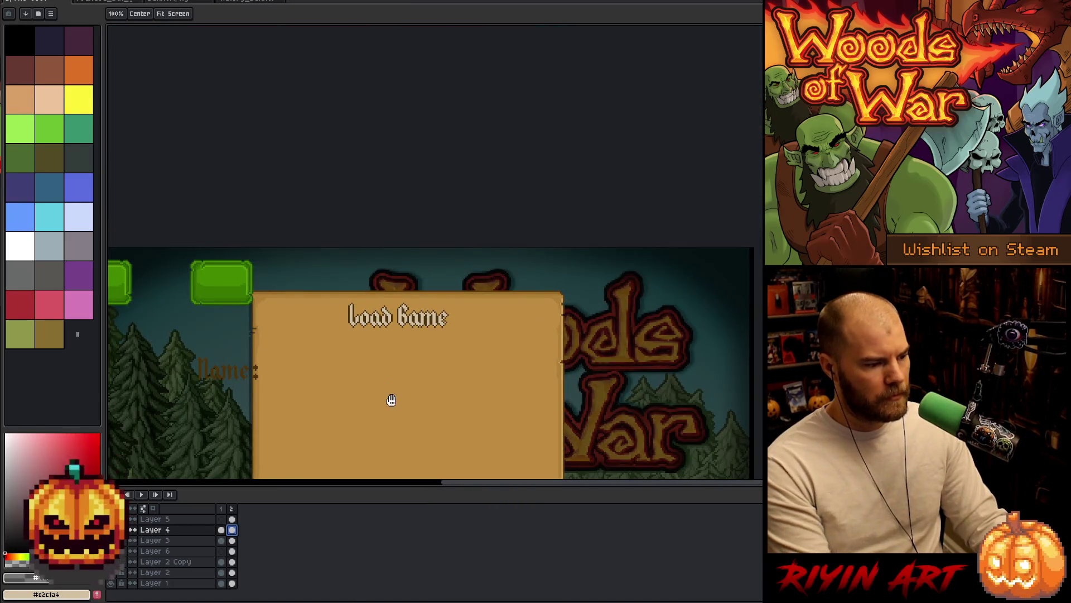
pyautogui.moveTo(390, 400); pyautogui.dragTo(443, 206)
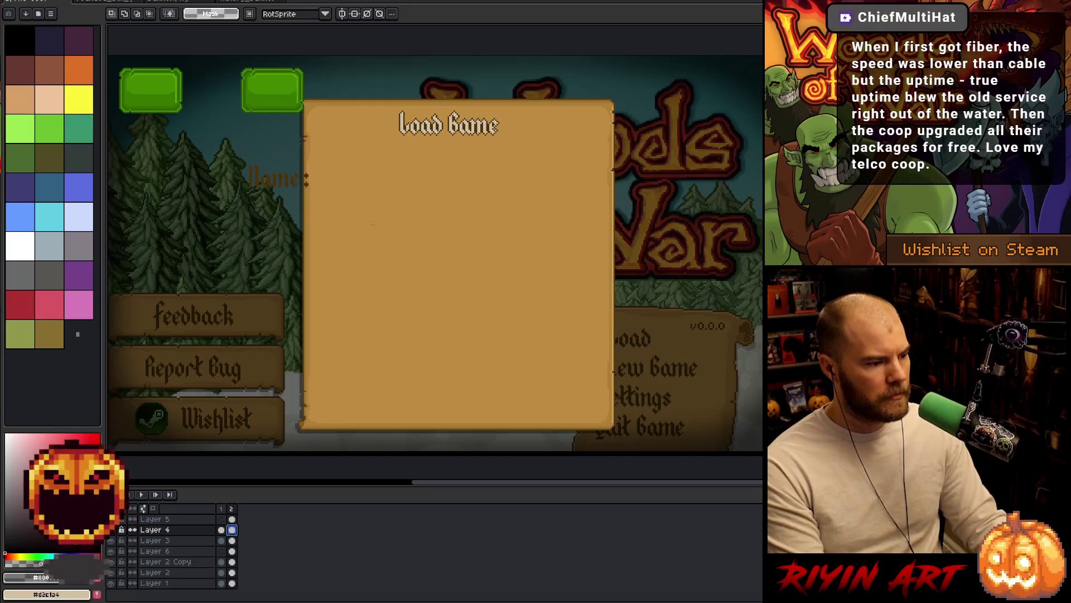
pyautogui.scroll(4, 461, 97)
pyautogui.press('i')
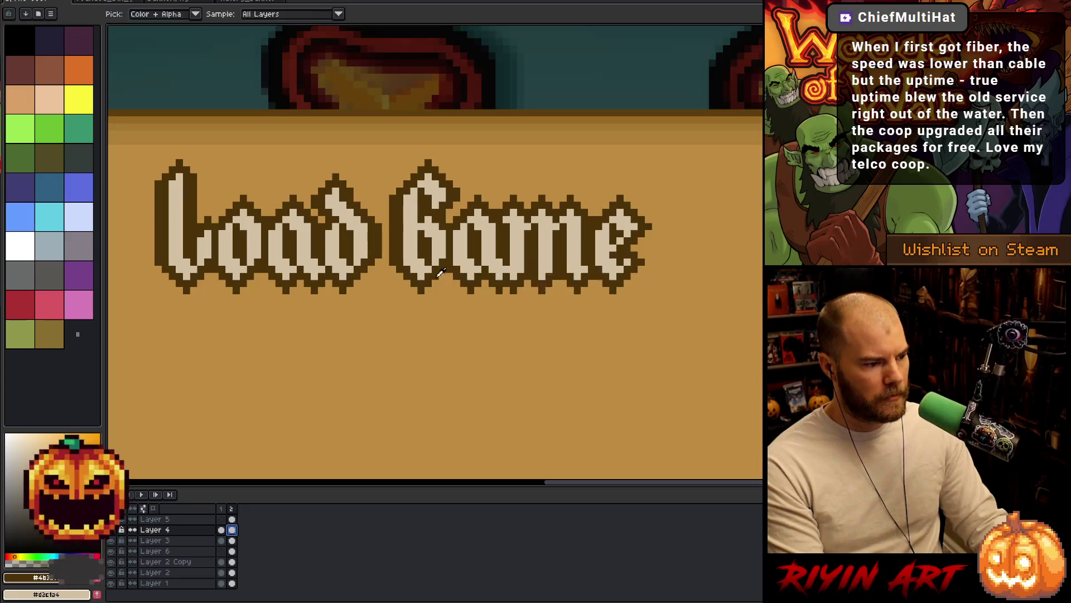
pyautogui.scroll(-4, 401, 309)
pyautogui.scroll(1, 472, 254)
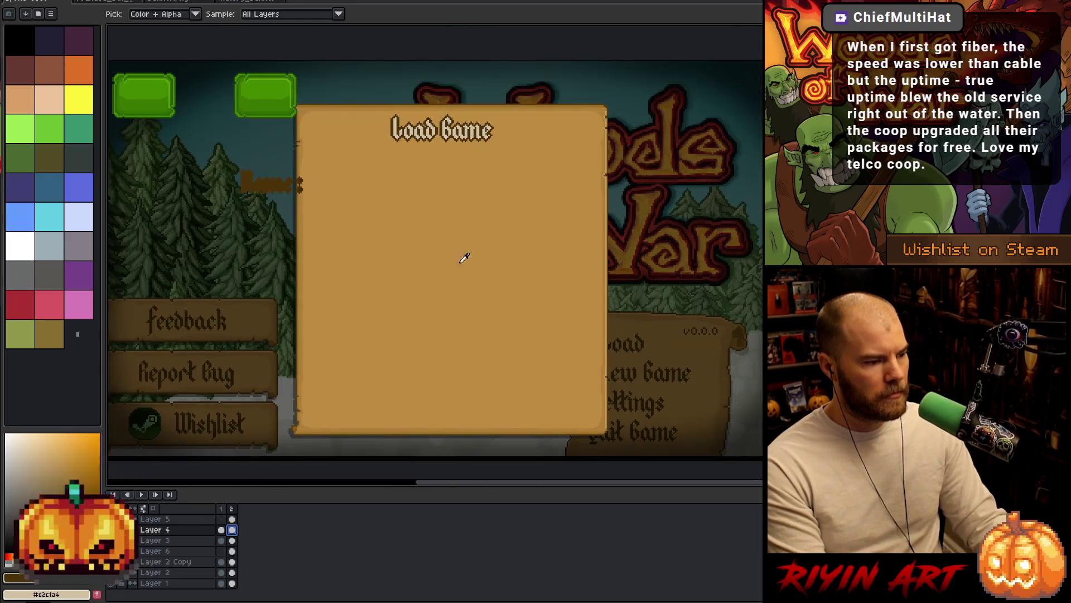
pyautogui.press('m')
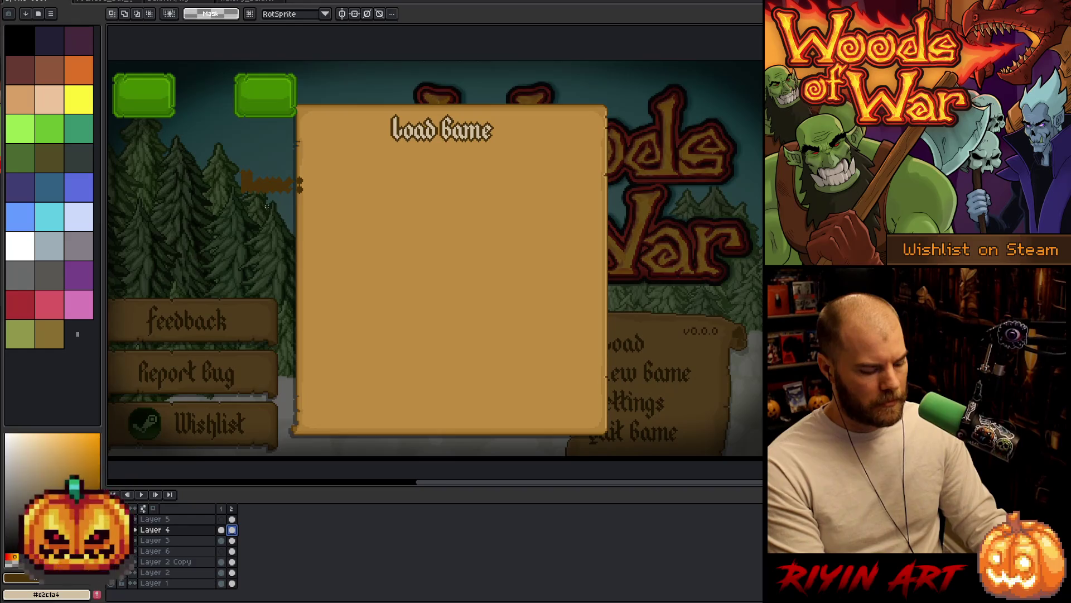
pyautogui.moveTo(222, 165); pyautogui.dragTo(320, 219)
# Step: Delete the Name label from the mockup
pyautogui.press('Delete')
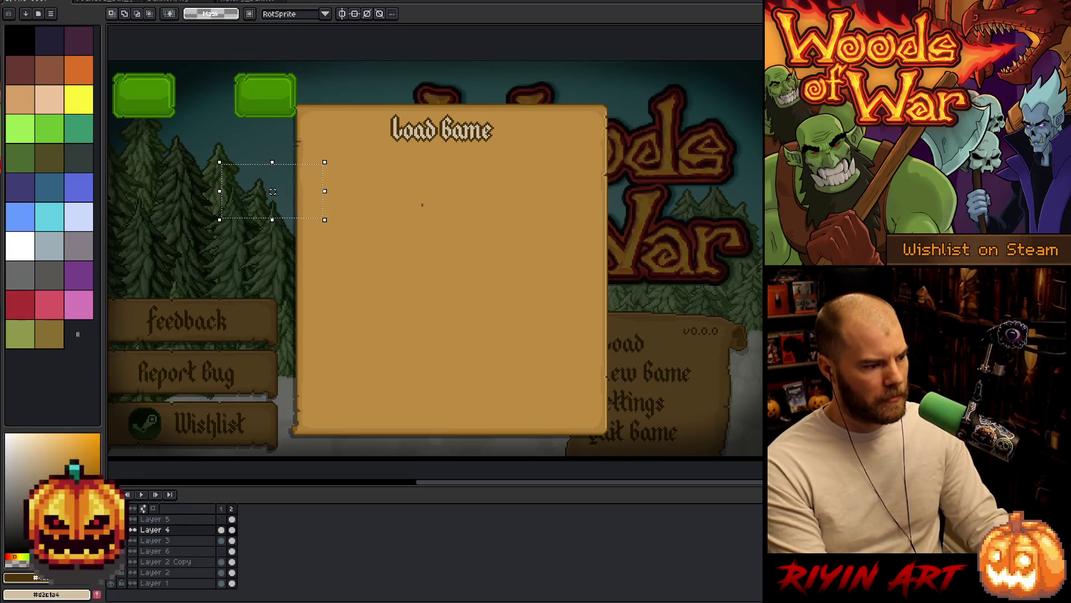
pyautogui.scroll(2, 378, 200)
pyautogui.moveTo(420, 226)
pyautogui.mouseDown()
pyautogui.moveTo(347, 227)
pyautogui.moveTo(275, 206)
pyautogui.mouseUp()
# Step: Fill a wide box under the heading dark brown, then clear its interior to leave an outline
pyautogui.moveTo(203, 157)
pyautogui.mouseDown()
pyautogui.moveTo(411, 254)
pyautogui.moveTo(634, 253)
pyautogui.moveTo(641, 262)
pyautogui.mouseUp()
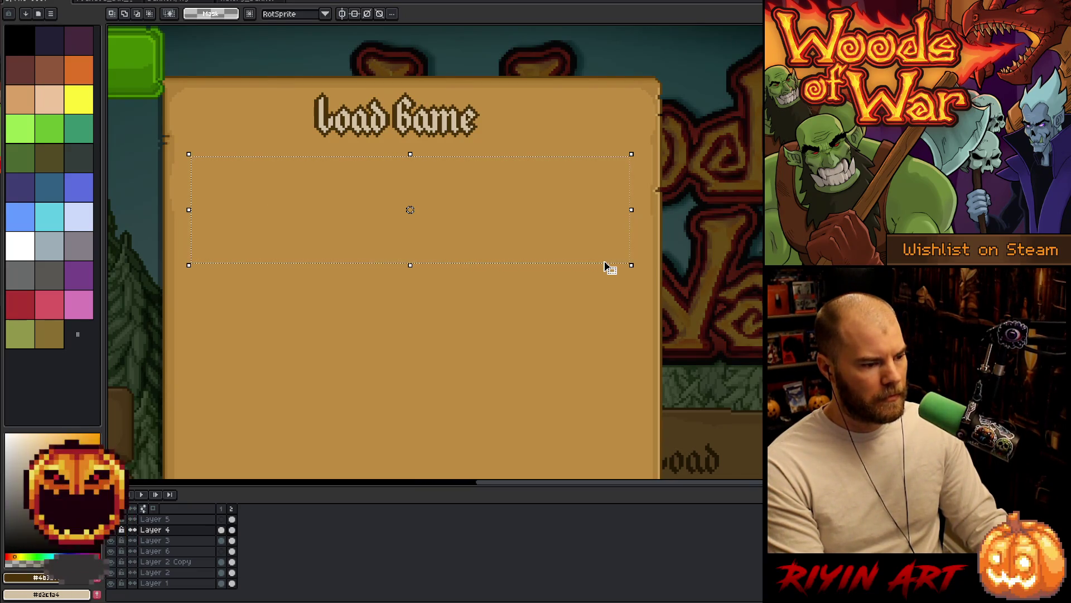
pyautogui.press('g')
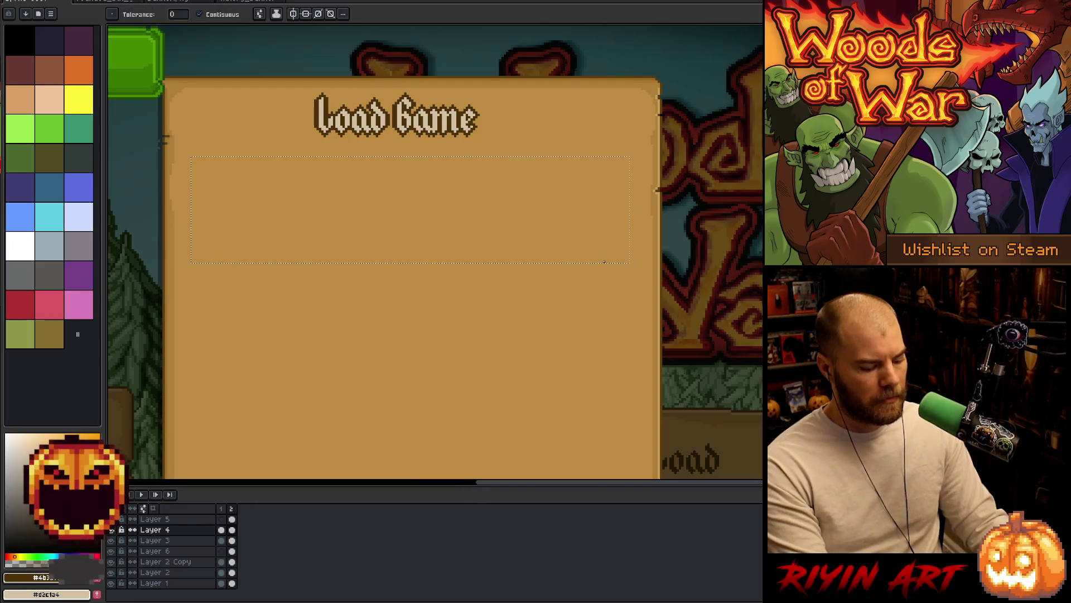
pyautogui.click(482, 207)
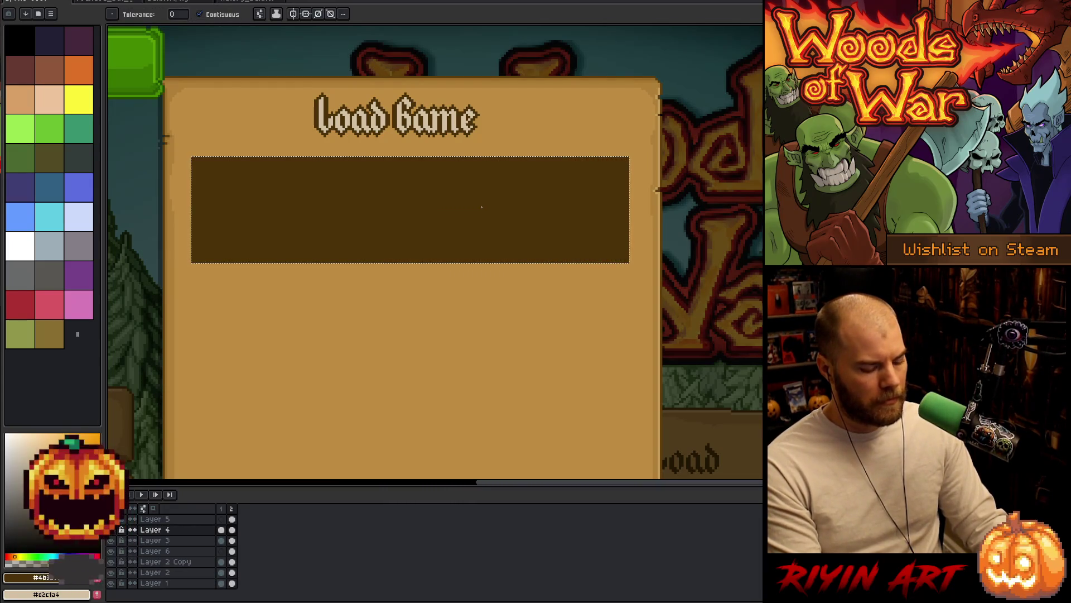
pyautogui.press('m')
pyautogui.scroll(4, 276, 164)
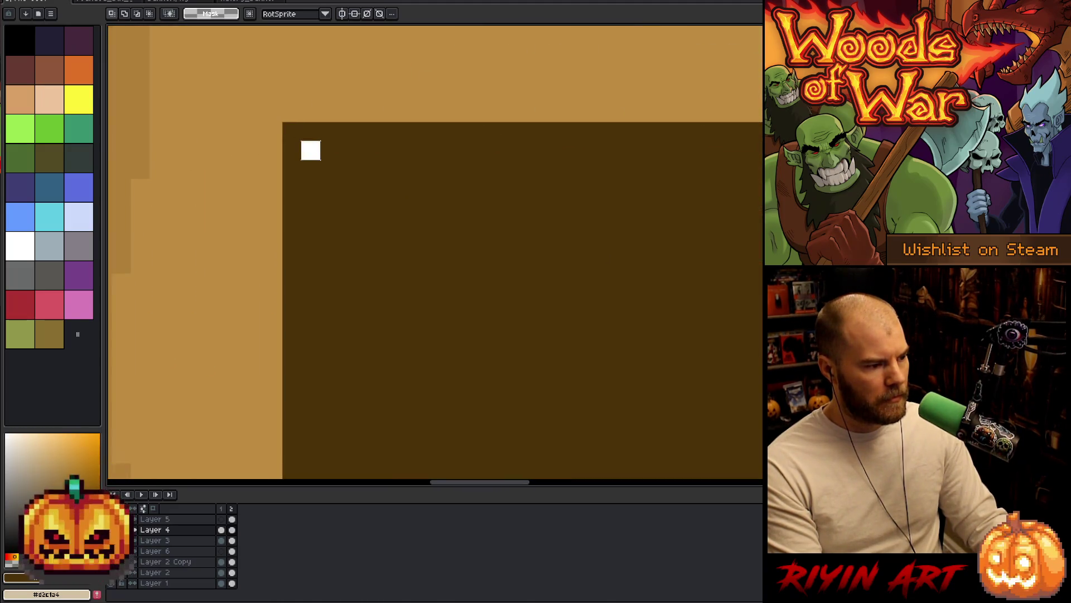
pyautogui.scroll(-4, 311, 150)
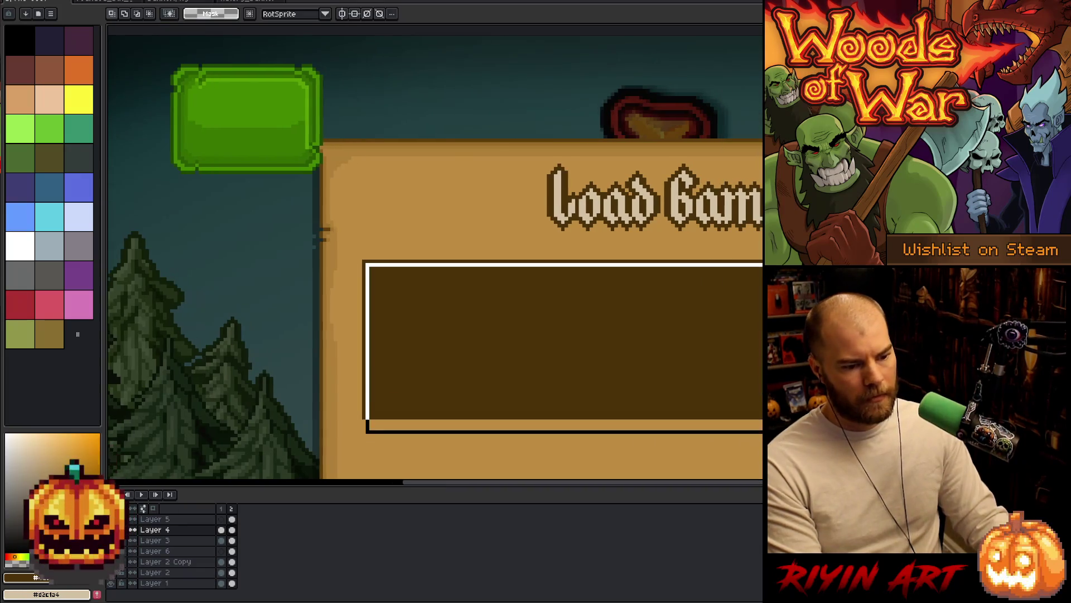
pyautogui.scroll(4, 321, 234)
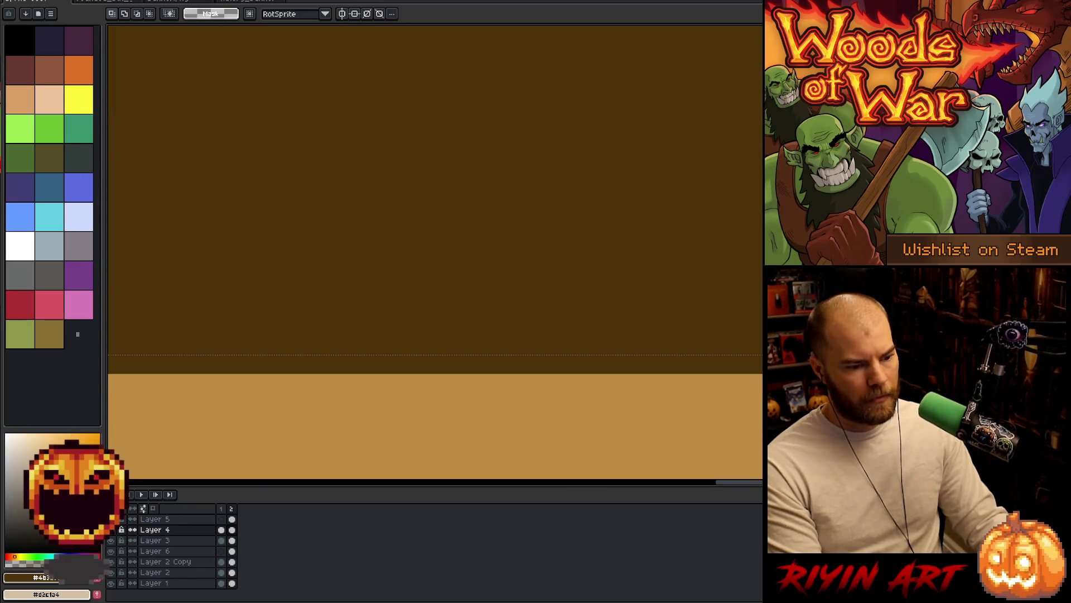
pyautogui.scroll(-4, 565, 273)
pyautogui.press('Delete')
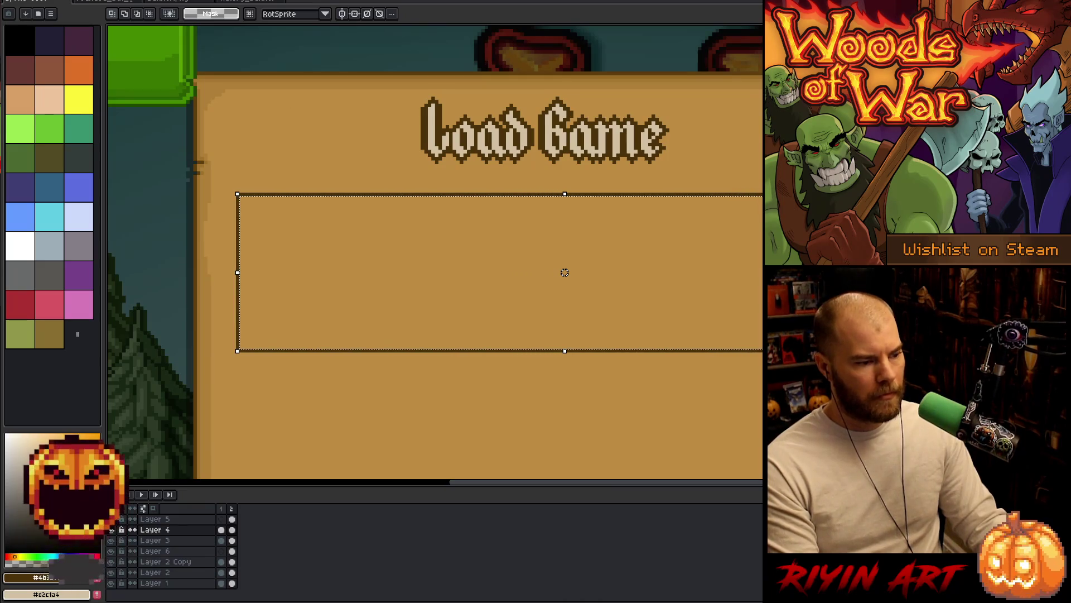
pyautogui.hotkey('ctrl', 'd')
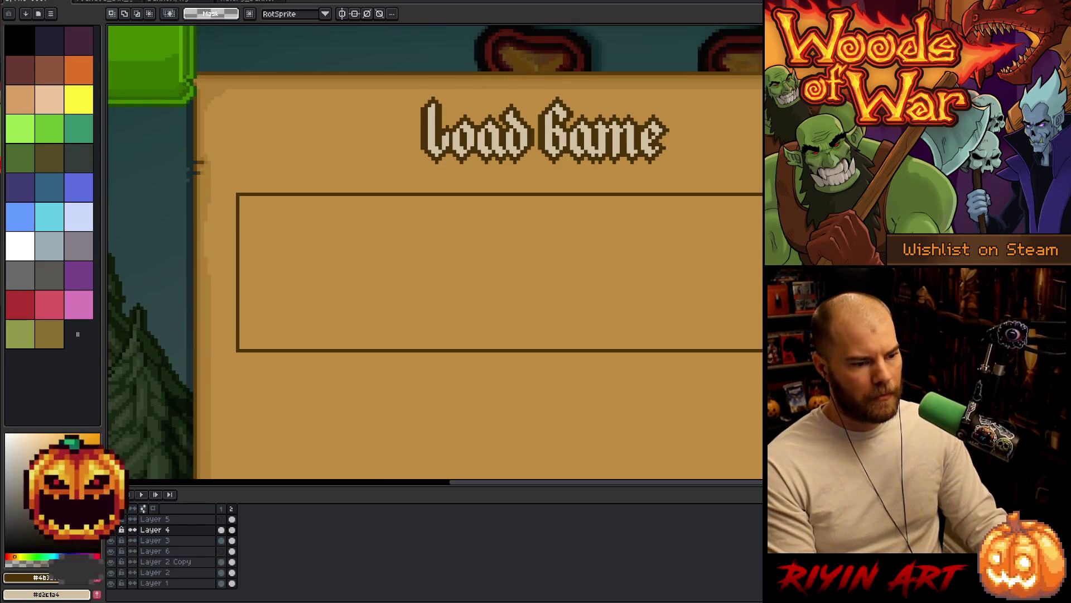
# Step: Clear the area around the save-slot frame with the selection edge shifted up
pyautogui.scroll(-3, 564, 272)
pyautogui.moveTo(759, 324)
pyautogui.mouseDown()
pyautogui.moveTo(718, 279)
pyautogui.moveTo(580, 209)
pyautogui.mouseUp()
pyautogui.moveTo(592, 262); pyautogui.dragTo(564, 323)
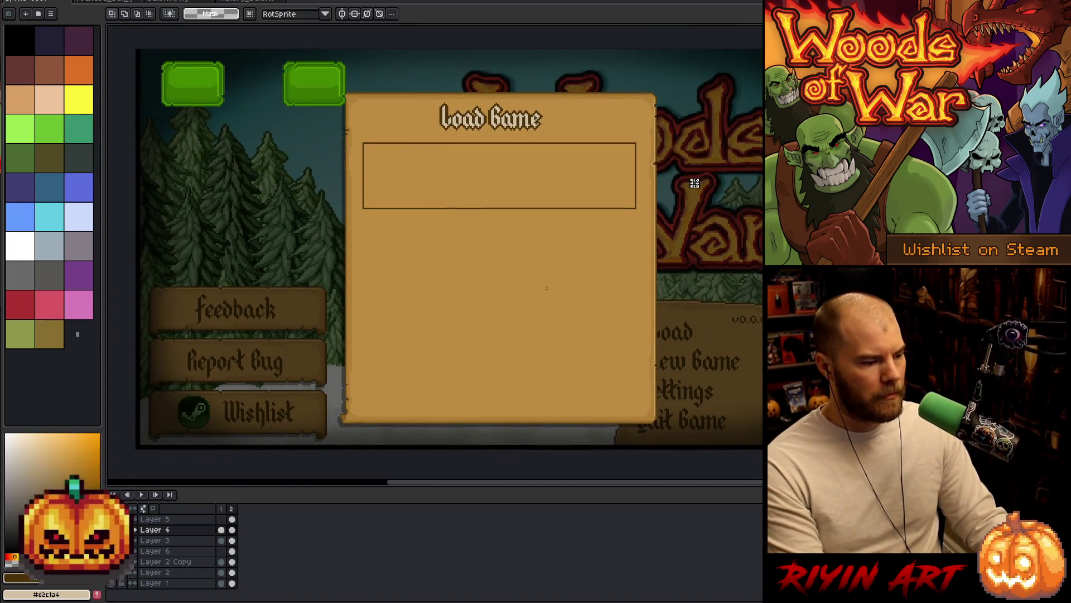
pyautogui.scroll(3, 374, 144)
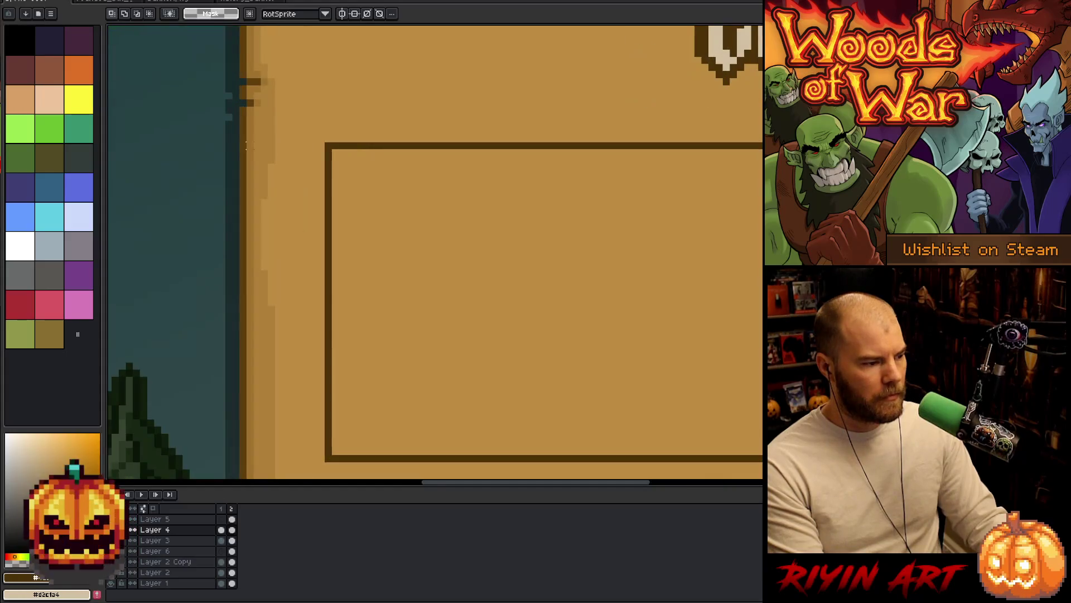
pyautogui.moveTo(243, 124); pyautogui.dragTo(492, 380)
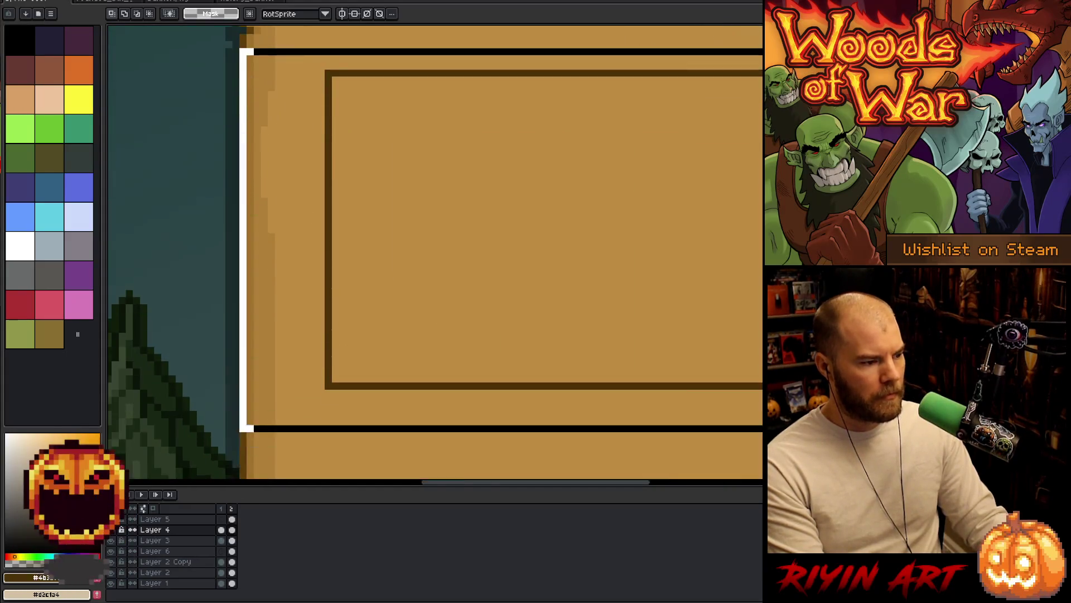
pyautogui.press('Up')
pyautogui.press('Up')
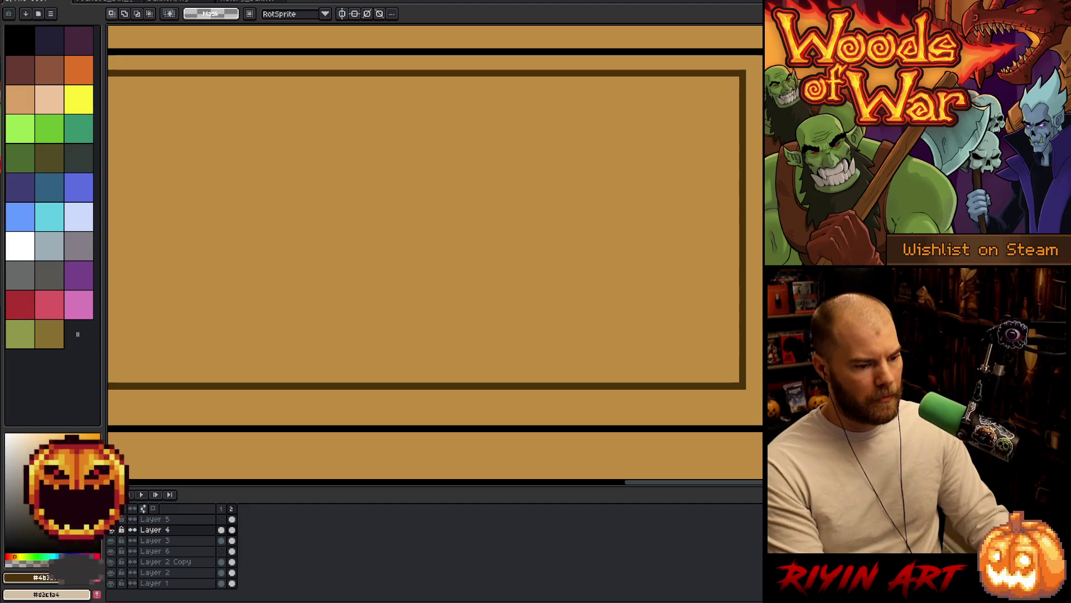
pyautogui.press('Delete')
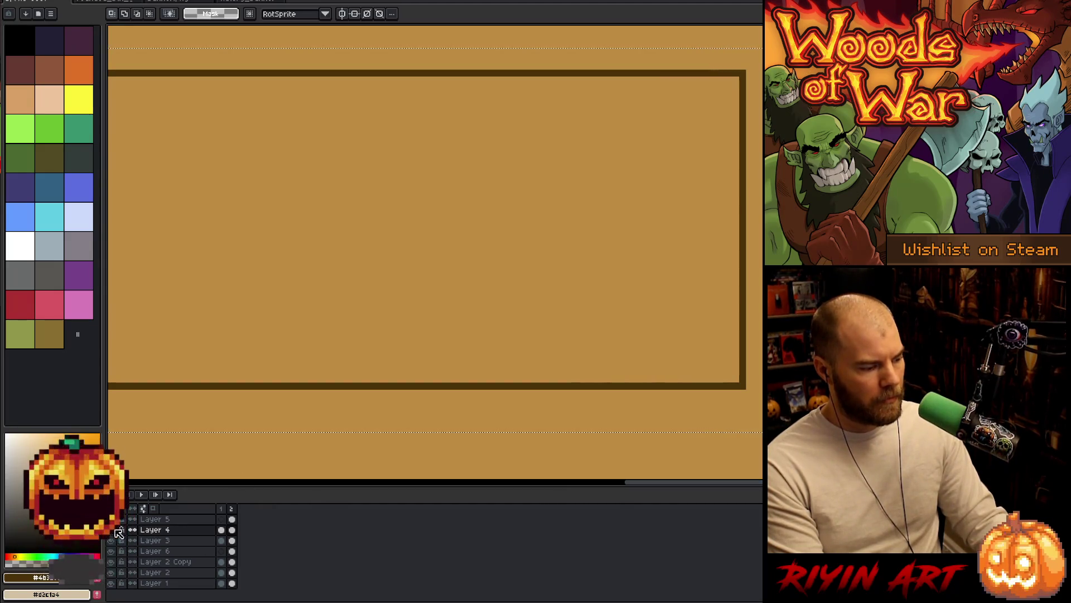
# Step: Centre the save-slot frame horizontally with Edit > Center > Center X
pyautogui.rightClick(22, 34)
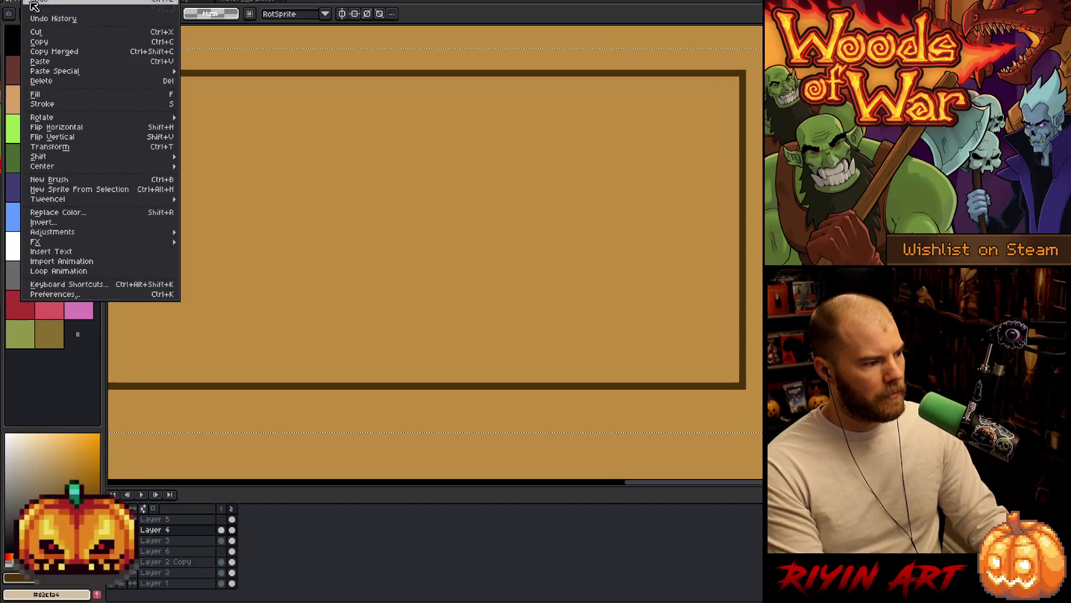
pyautogui.moveTo(89, 166)
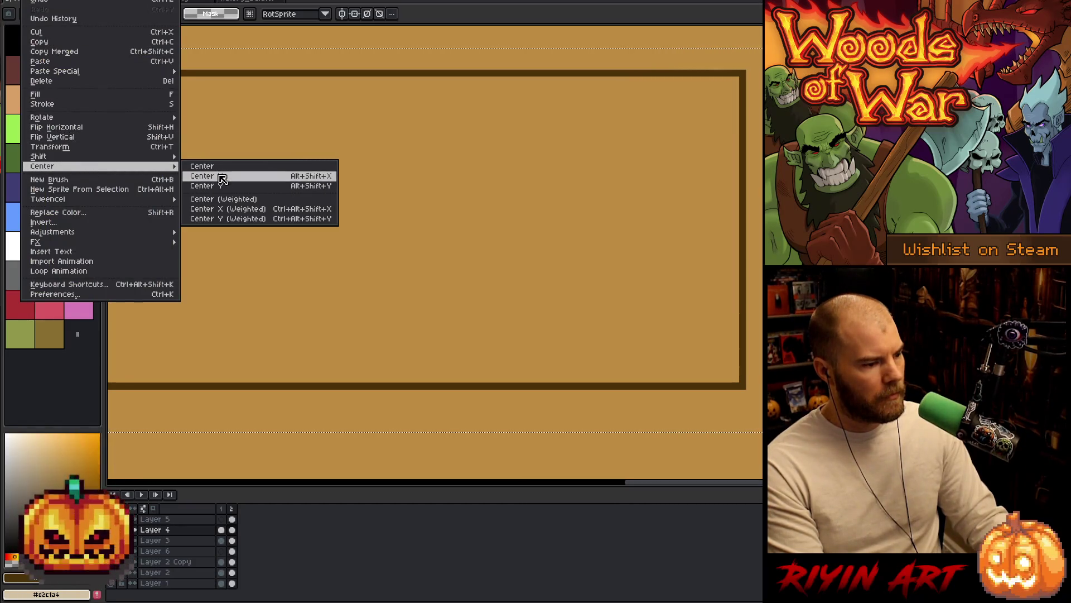
pyautogui.click(222, 177)
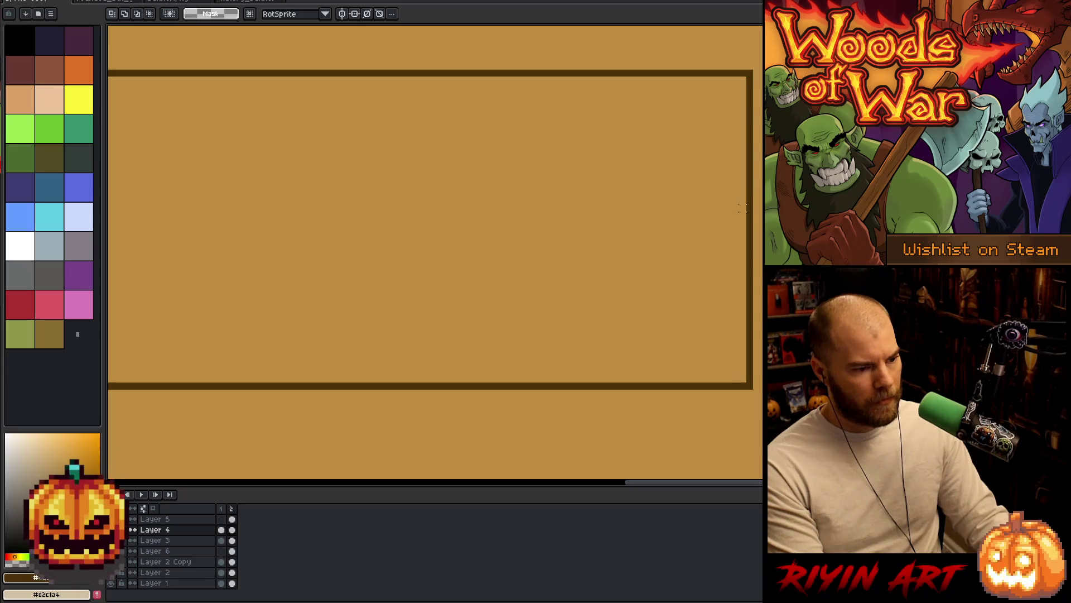
# Step: Compare the gaps left and right of the frame using selections
pyautogui.moveTo(748, 208)
pyautogui.mouseDown()
pyautogui.moveTo(489, 235)
pyautogui.moveTo(654, 236)
pyautogui.mouseUp()
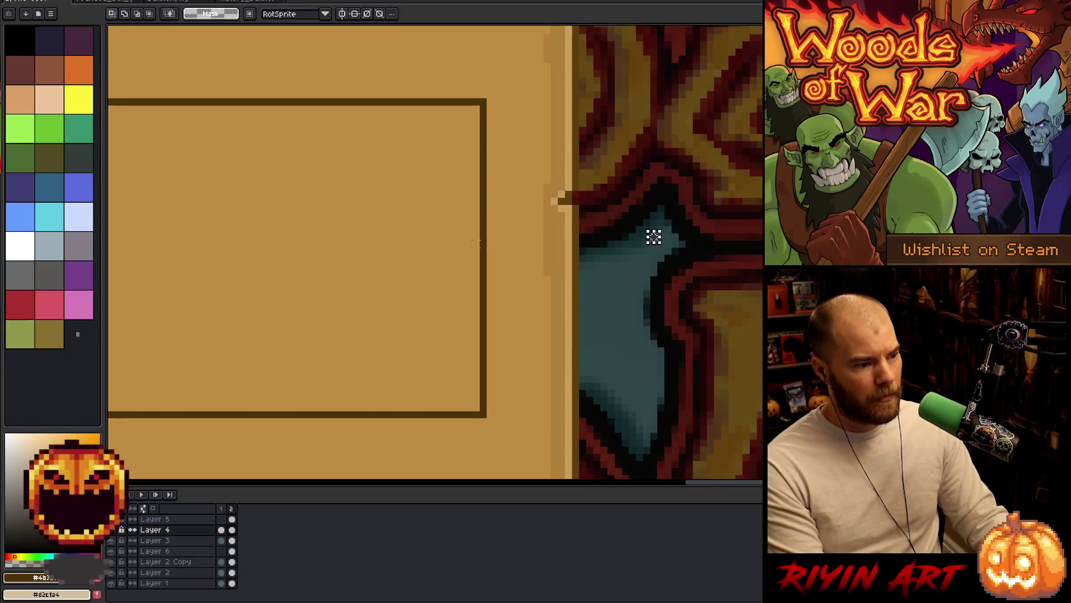
pyautogui.moveTo(489, 234)
pyautogui.mouseDown()
pyautogui.moveTo(594, 319)
pyautogui.moveTo(580, 320)
pyautogui.mouseUp()
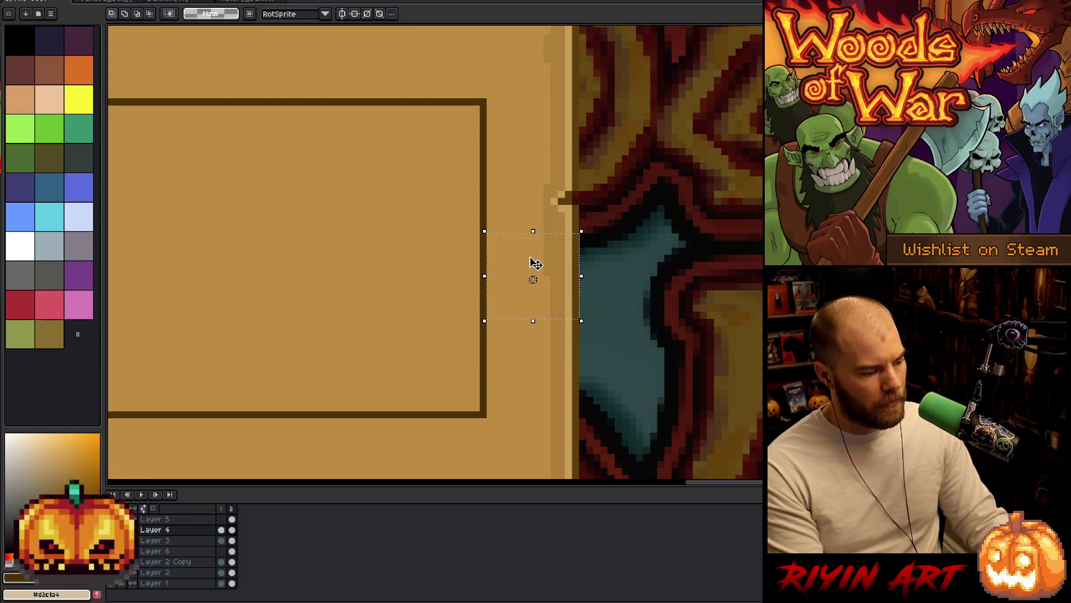
pyautogui.scroll(-3, 536, 264)
pyautogui.hscroll(-3, 390, 286)
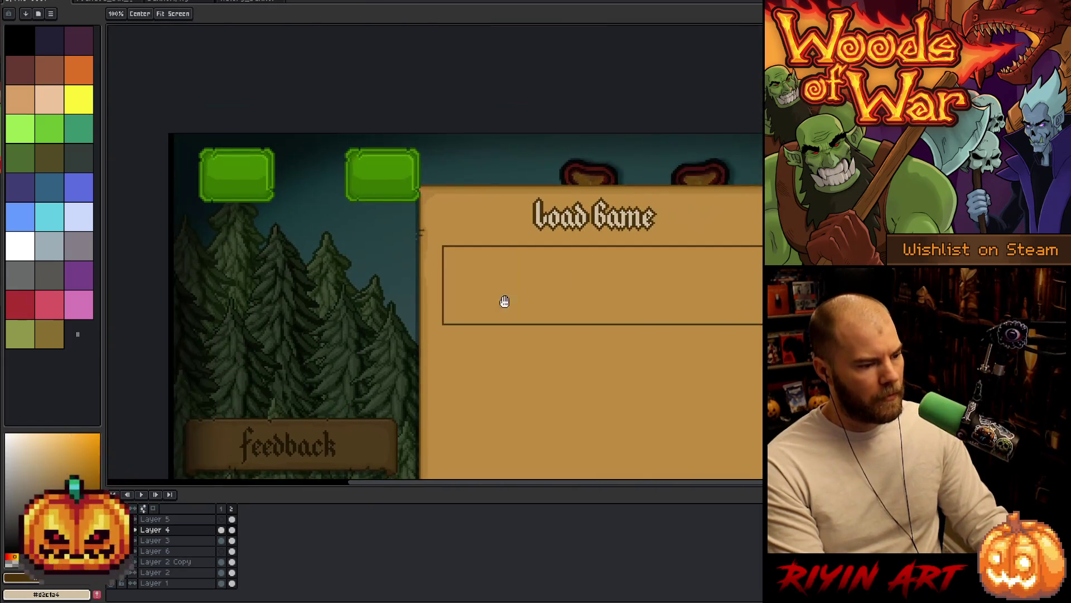
pyautogui.scroll(3, 502, 301)
pyautogui.moveTo(518, 286); pyautogui.dragTo(468, 289)
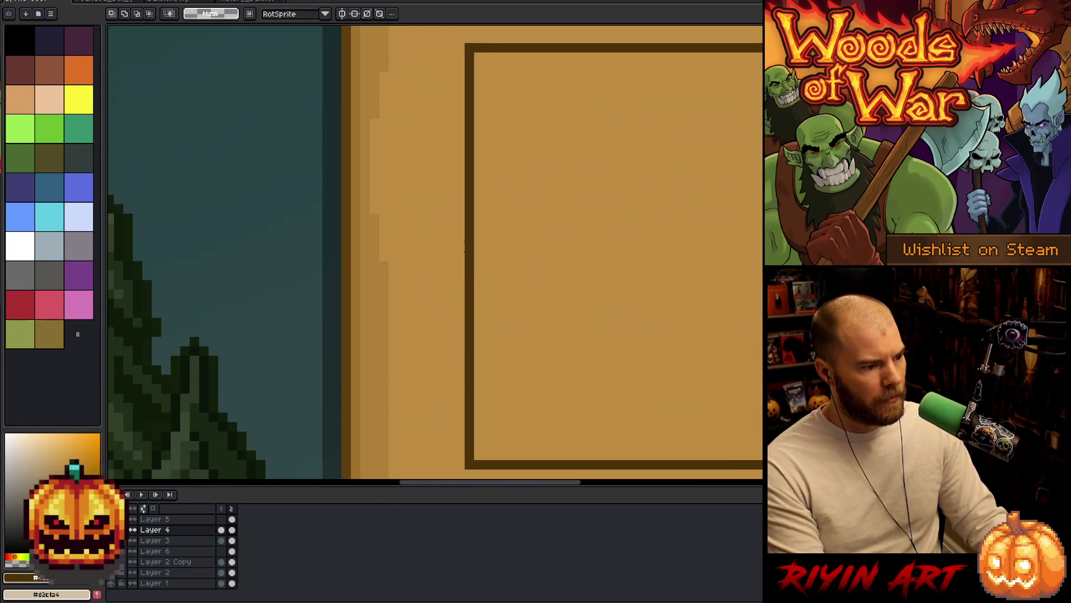
pyautogui.moveTo(460, 247); pyautogui.dragTo(340, 315)
pyautogui.scroll(-3, 480, 281)
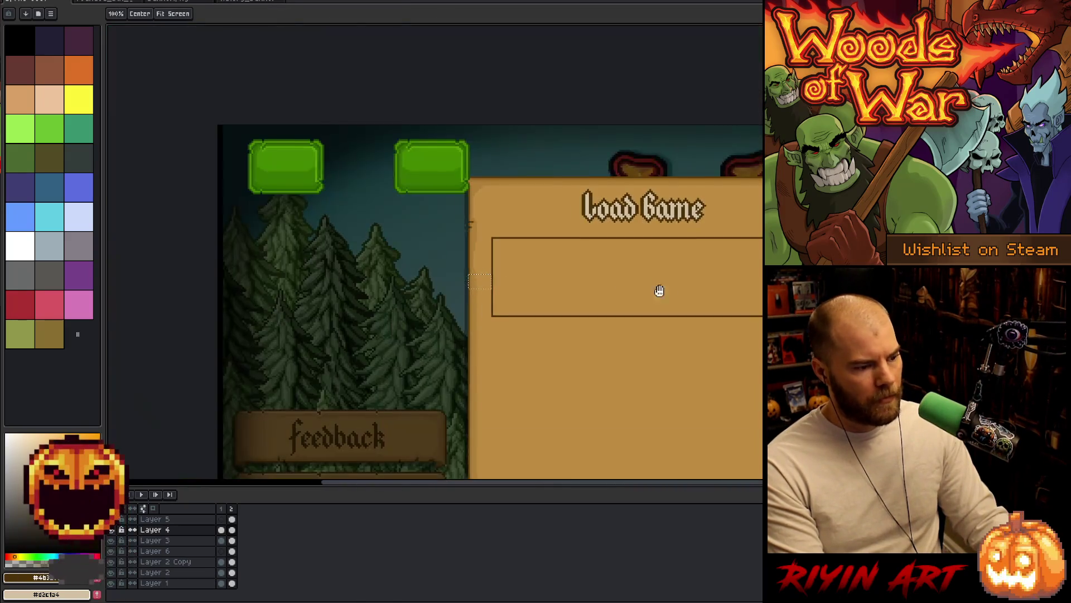
pyautogui.moveTo(658, 291); pyautogui.dragTo(384, 249)
pyautogui.click(397, 279)
pyautogui.scroll(-1, 397, 279)
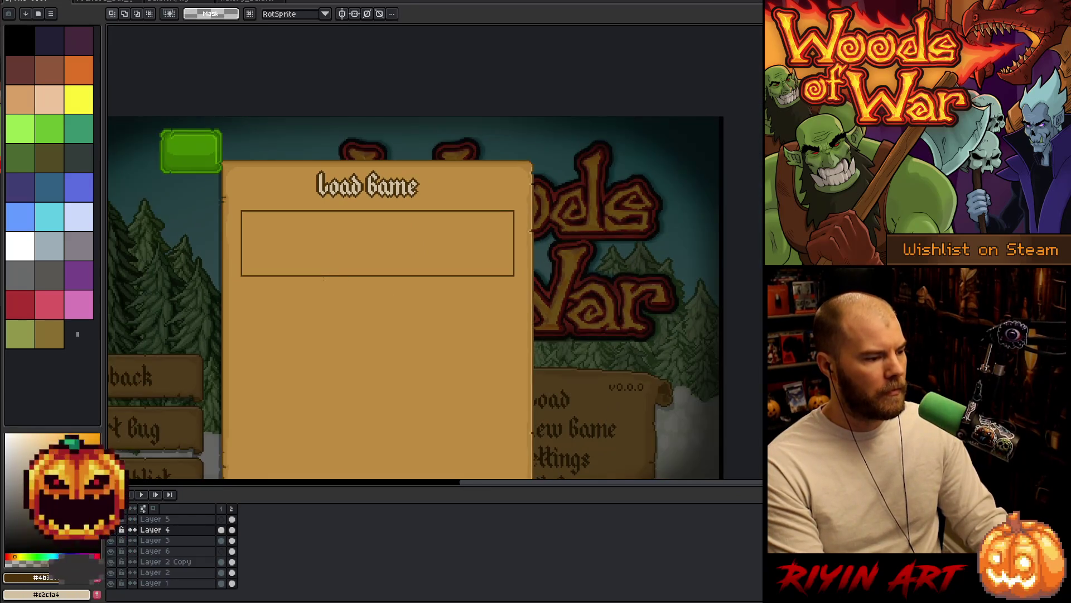
pyautogui.scroll(1, 287, 256)
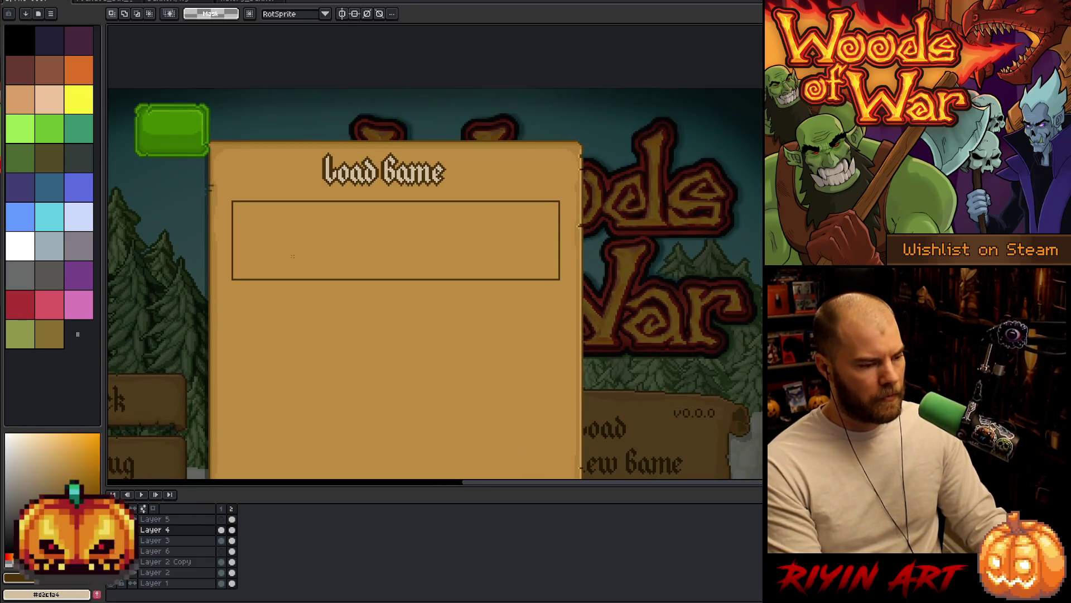
# Step: Move the frame's right end about 13 px left to even its inset
pyautogui.moveTo(597, 170); pyautogui.dragTo(509, 334)
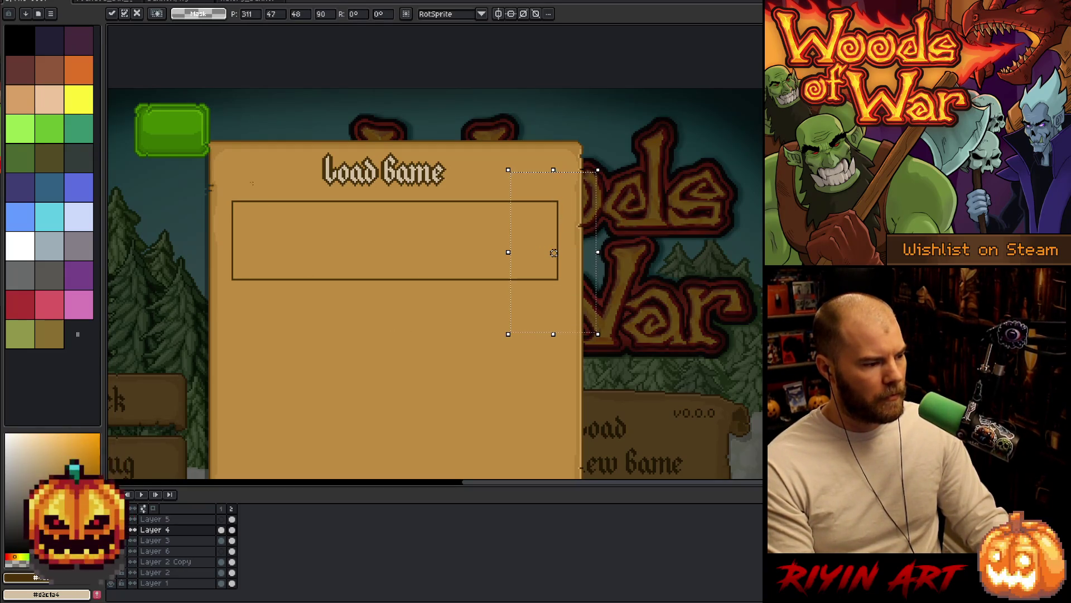
pyautogui.moveTo(216, 184); pyautogui.dragTo(290, 309)
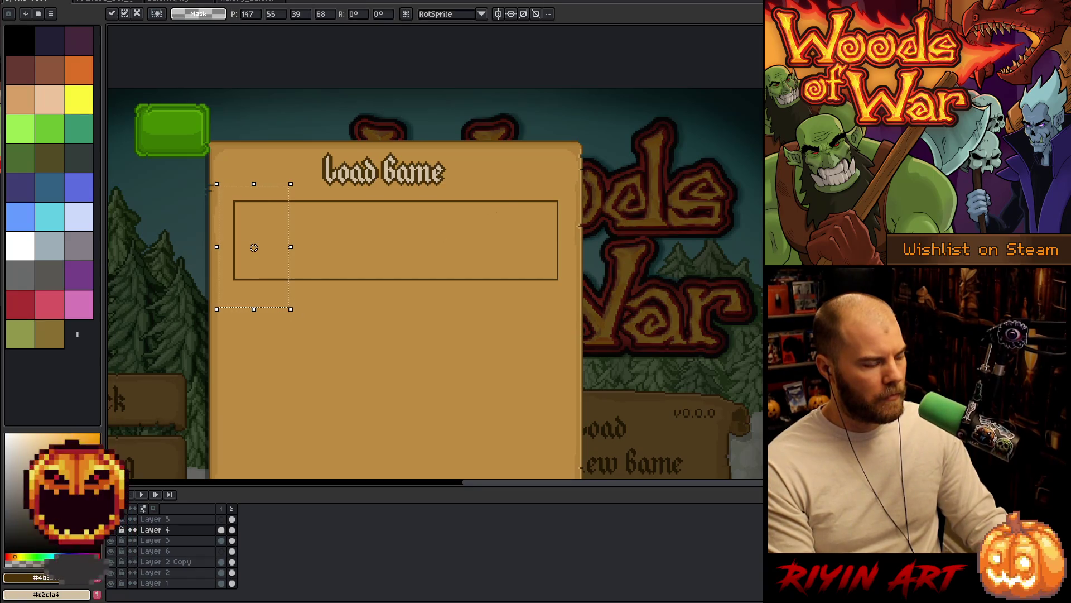
pyautogui.moveTo(599, 175)
pyautogui.mouseDown()
pyautogui.moveTo(538, 270)
pyautogui.moveTo(474, 332)
pyautogui.mouseUp()
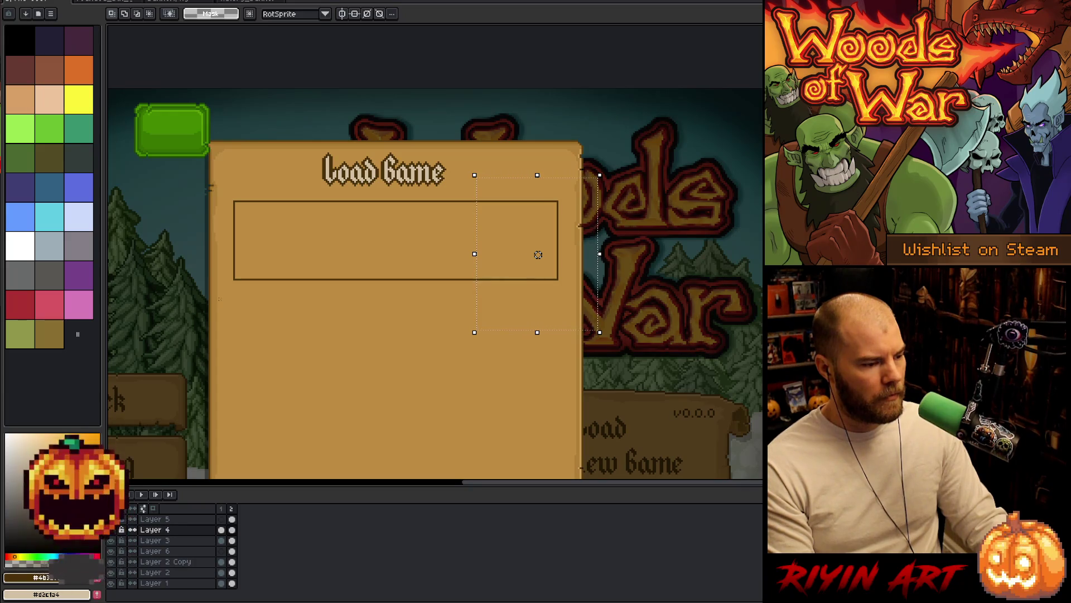
pyautogui.moveTo(538, 254); pyautogui.dragTo(531, 255)
pyautogui.moveTo(217, 183); pyautogui.dragTo(291, 323)
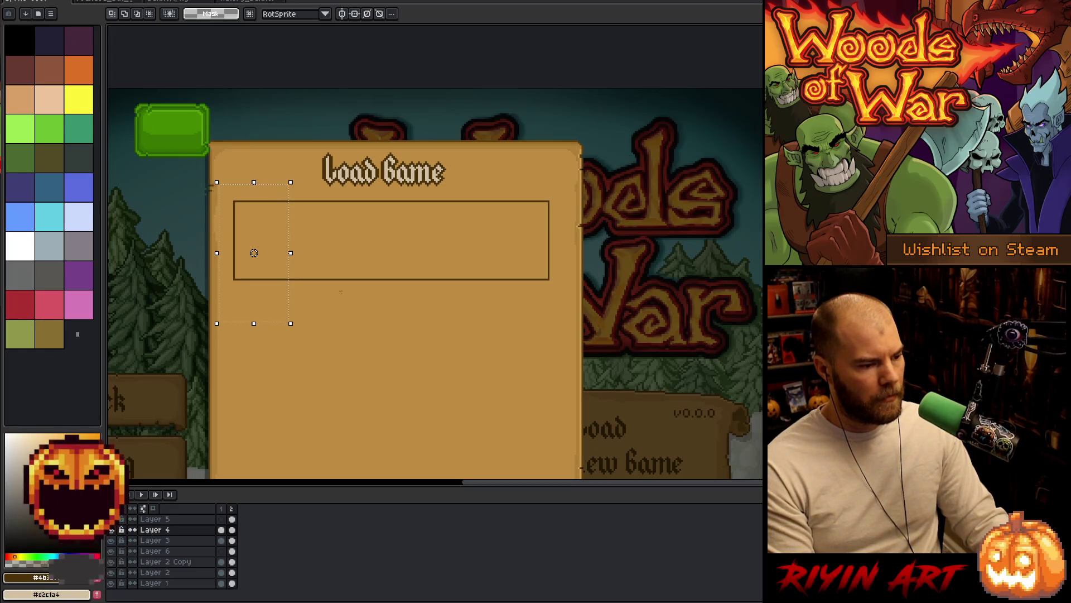
pyautogui.hotkey('ctrl', 'd')
pyautogui.scroll(-2, 502, 224)
pyautogui.scroll(3, 502, 223)
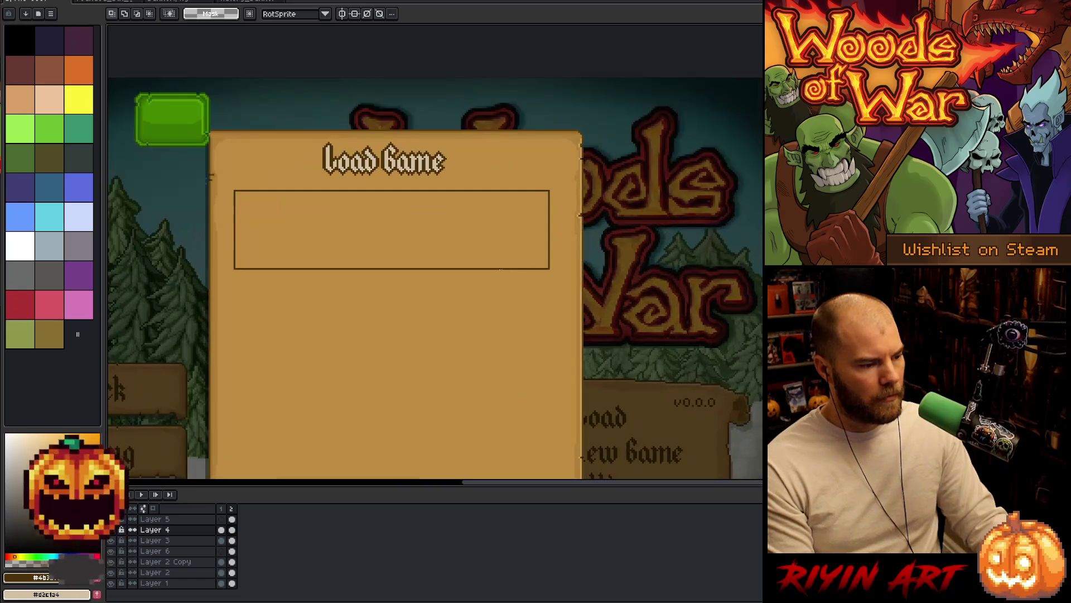
pyautogui.scroll(-1, 502, 223)
pyautogui.scroll(2, 363, 214)
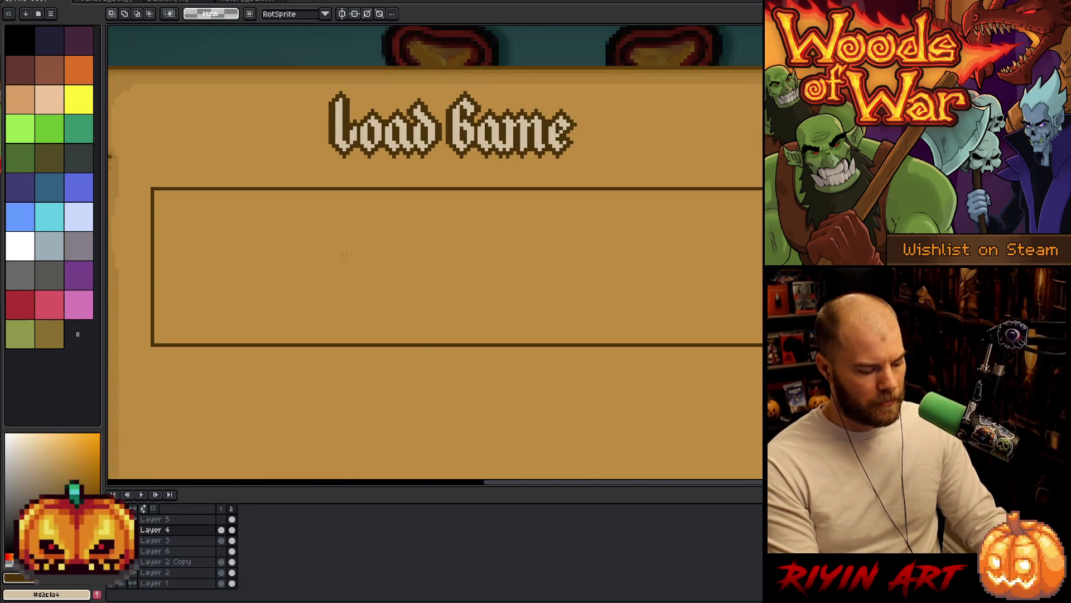
pyautogui.press('t')
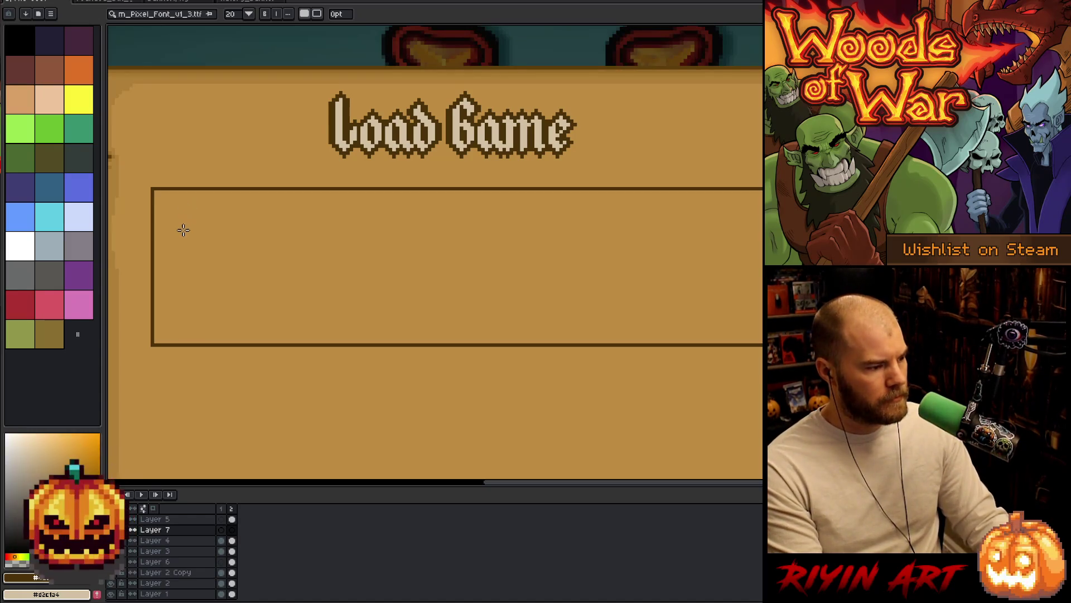
# Step: Type 'Gank' inside the save slot and position the label at its left
pyautogui.click(195, 238)
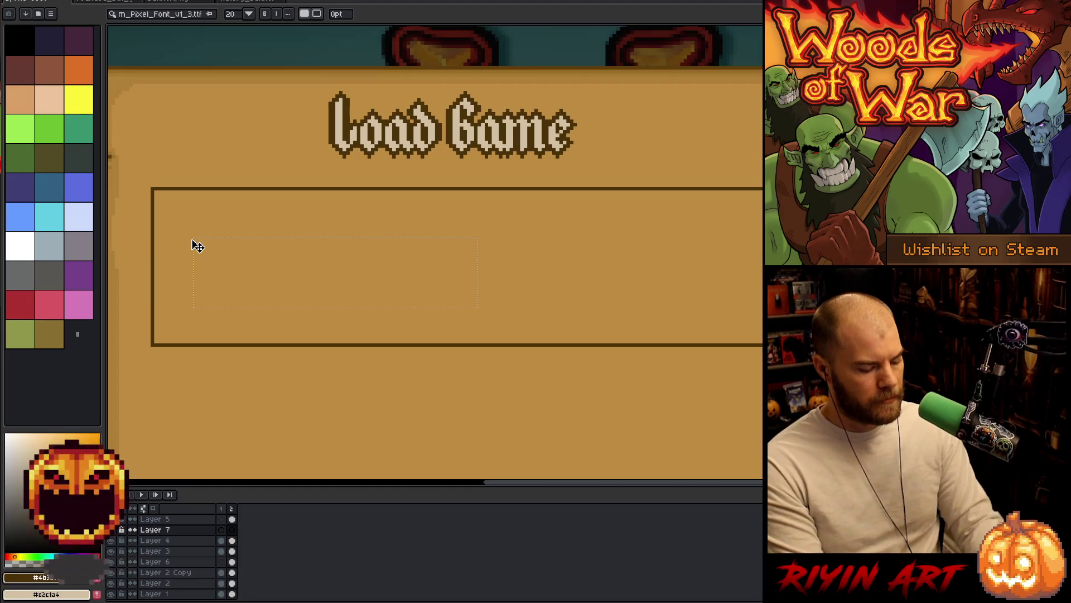
pyautogui.write('Gan')
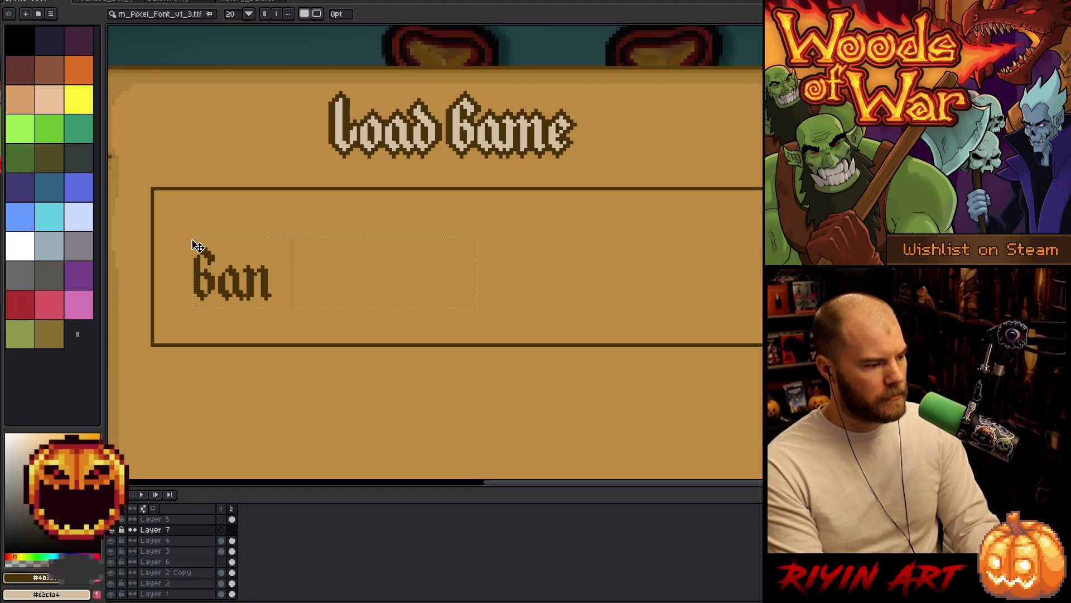
pyautogui.write('k')
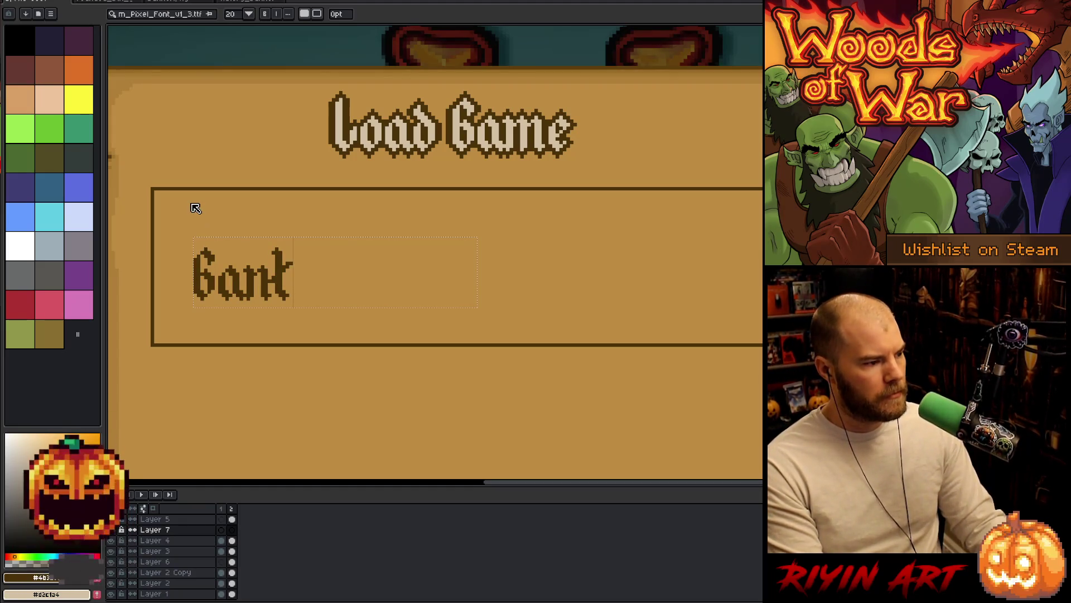
pyautogui.hotkey('ctrl', 'Return')
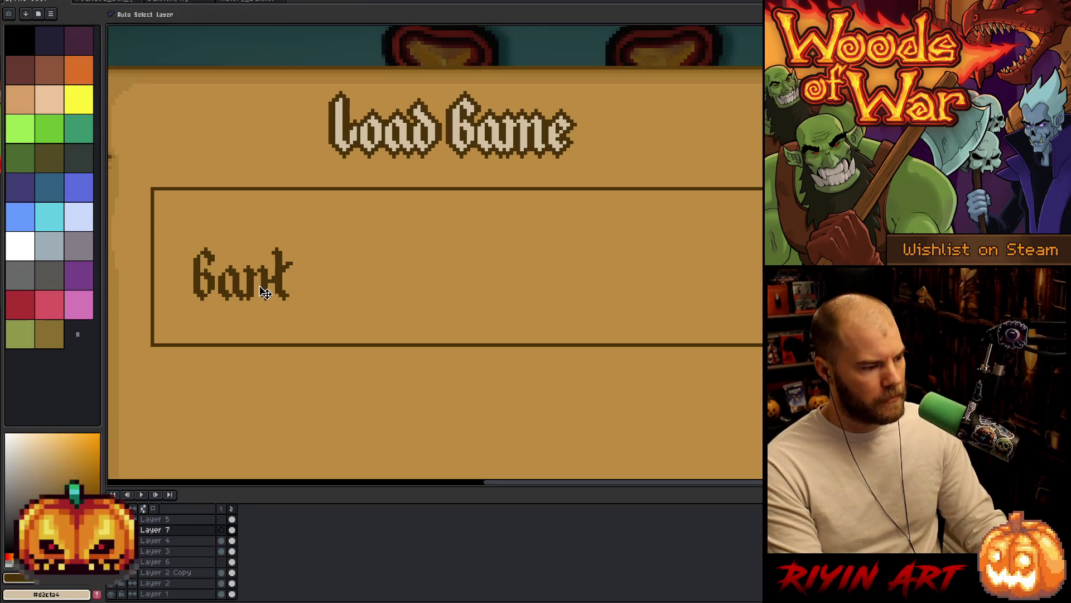
pyautogui.moveTo(270, 288); pyautogui.dragTo(268, 280)
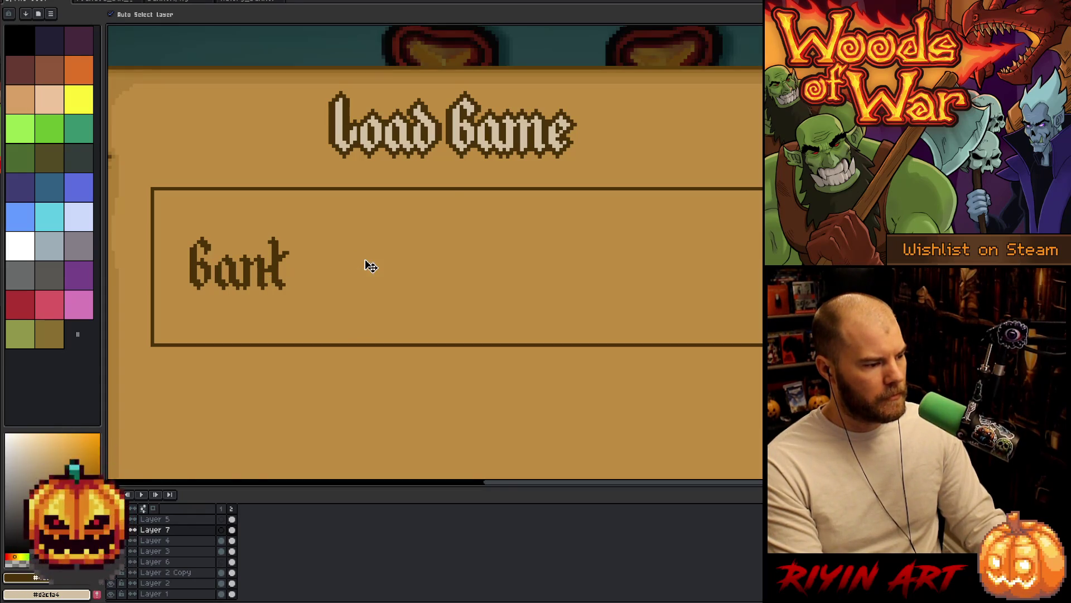
pyautogui.scroll(-2, 366, 263)
pyautogui.scroll(1, 370, 263)
pyautogui.scroll(-3, 370, 260)
pyautogui.scroll(3, 371, 260)
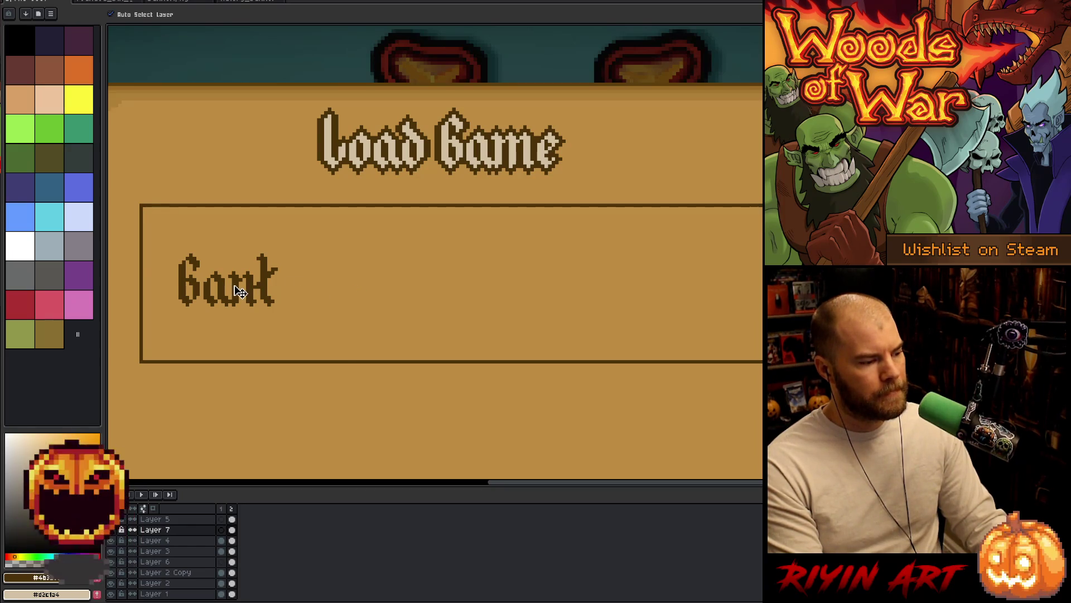
pyautogui.moveTo(241, 291)
pyautogui.mouseDown()
pyautogui.moveTo(513, 293)
pyautogui.moveTo(238, 293)
pyautogui.mouseUp()
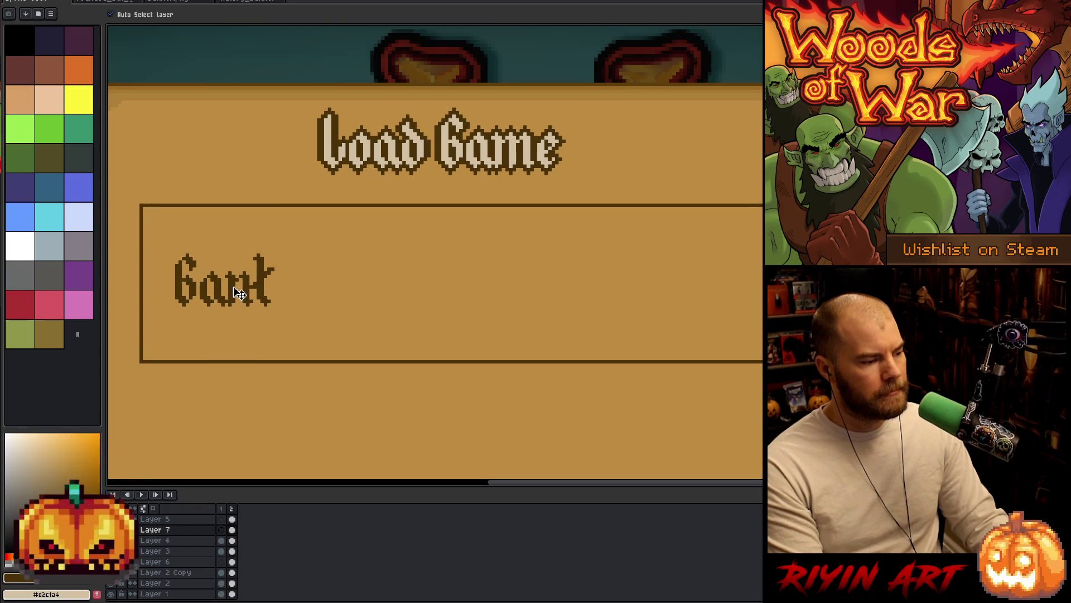
pyautogui.scroll(-2, 306, 283)
pyautogui.scroll(3, 325, 292)
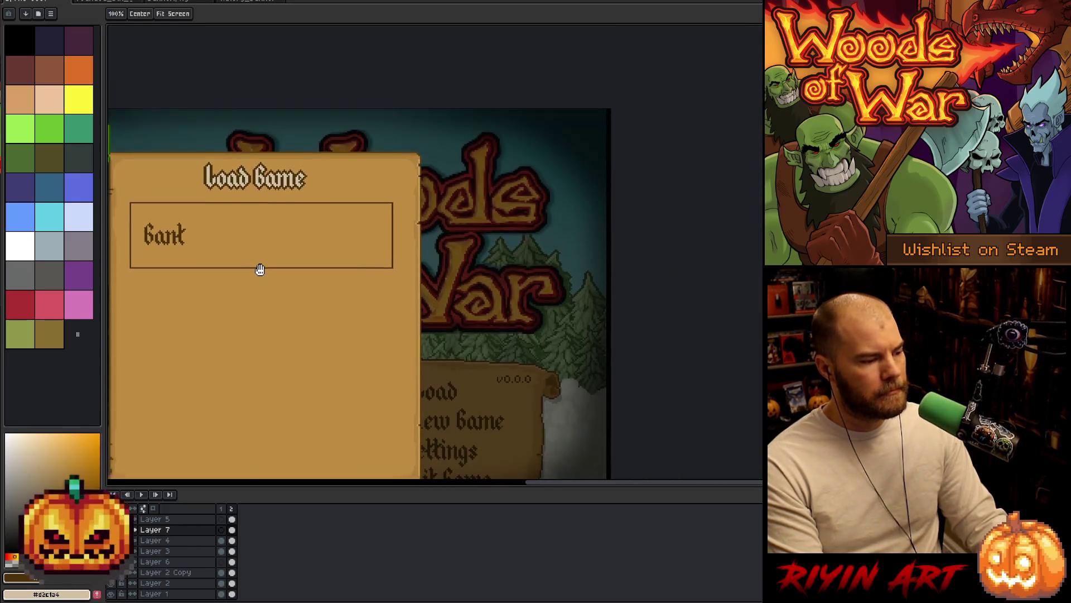
# Step: Move both green buttons on Layer 5 to the bottom of the Load Game panel, nudged up slightly
pyautogui.moveTo(220, 228); pyautogui.dragTo(375, 225)
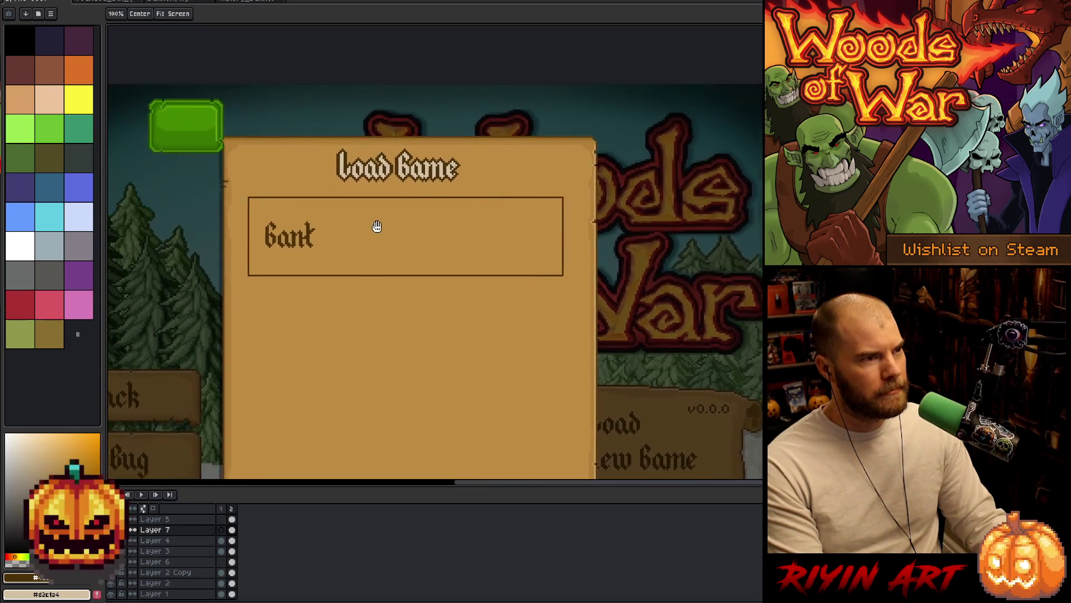
pyautogui.scroll(1, 374, 223)
pyautogui.scroll(-3, 363, 224)
pyautogui.scroll(1, 290, 237)
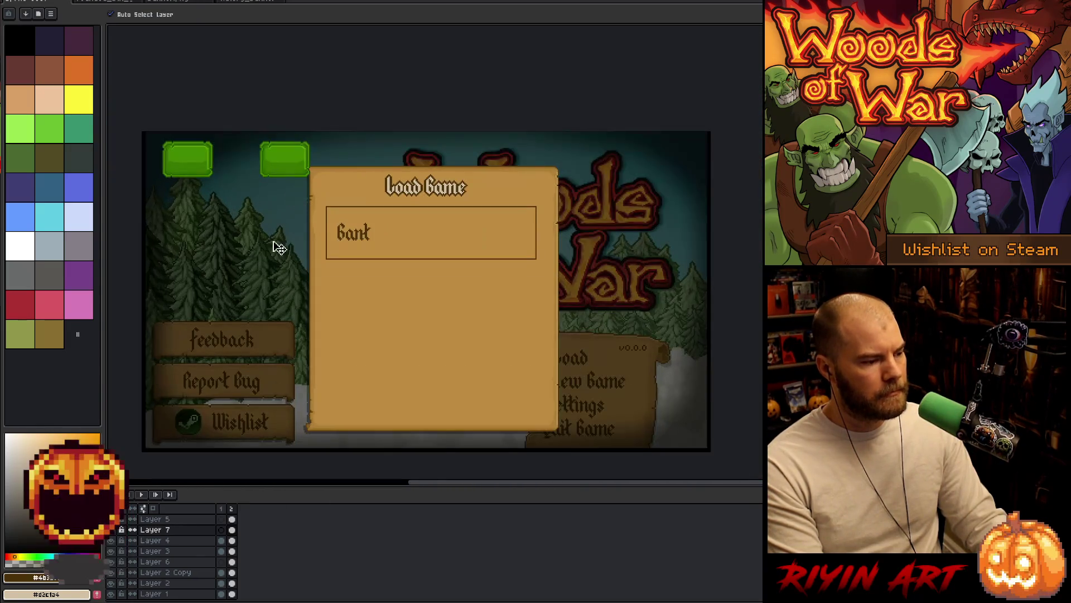
pyautogui.click(232, 519)
pyautogui.moveTo(273, 166)
pyautogui.mouseDown()
pyautogui.moveTo(525, 430)
pyautogui.moveTo(479, 411)
pyautogui.mouseUp()
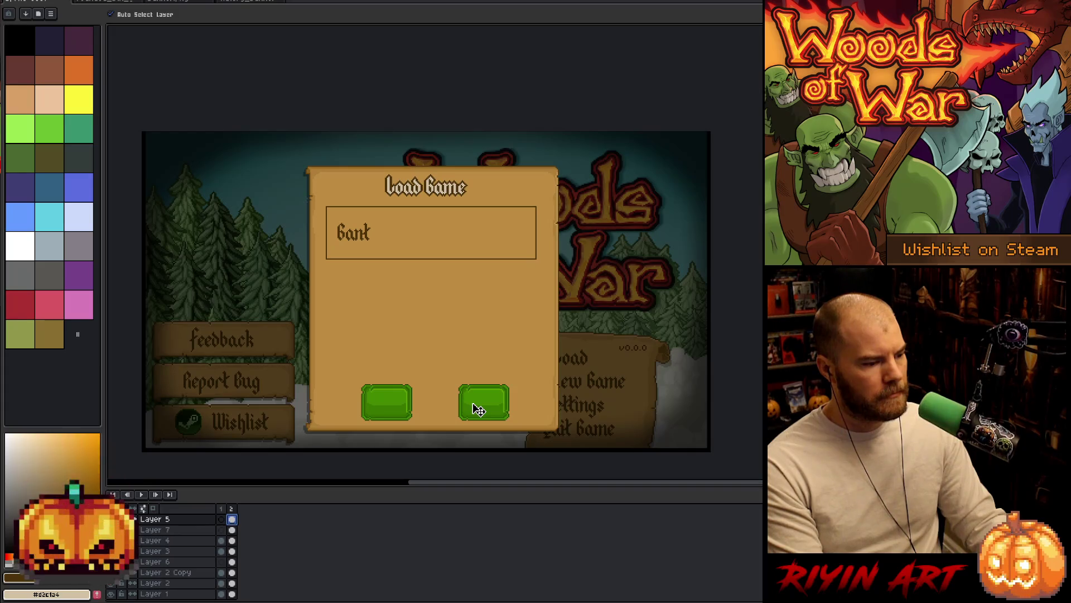
pyautogui.press('Up')
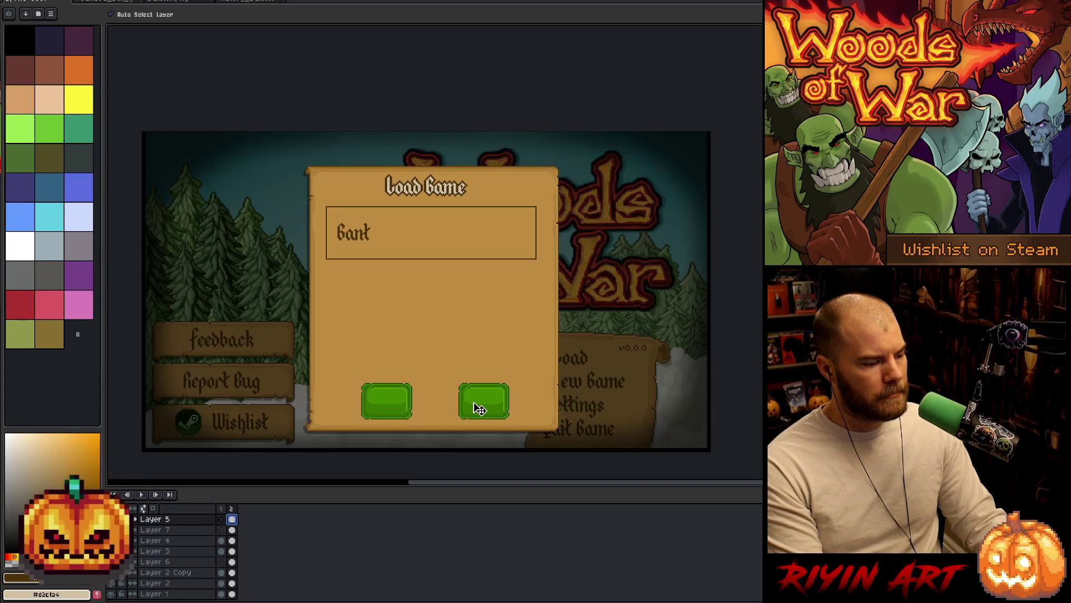
# Step: Start a transform on the Load Game panel in Layer 3, committing it by switching to Layer 4
pyautogui.scroll(1, 479, 409)
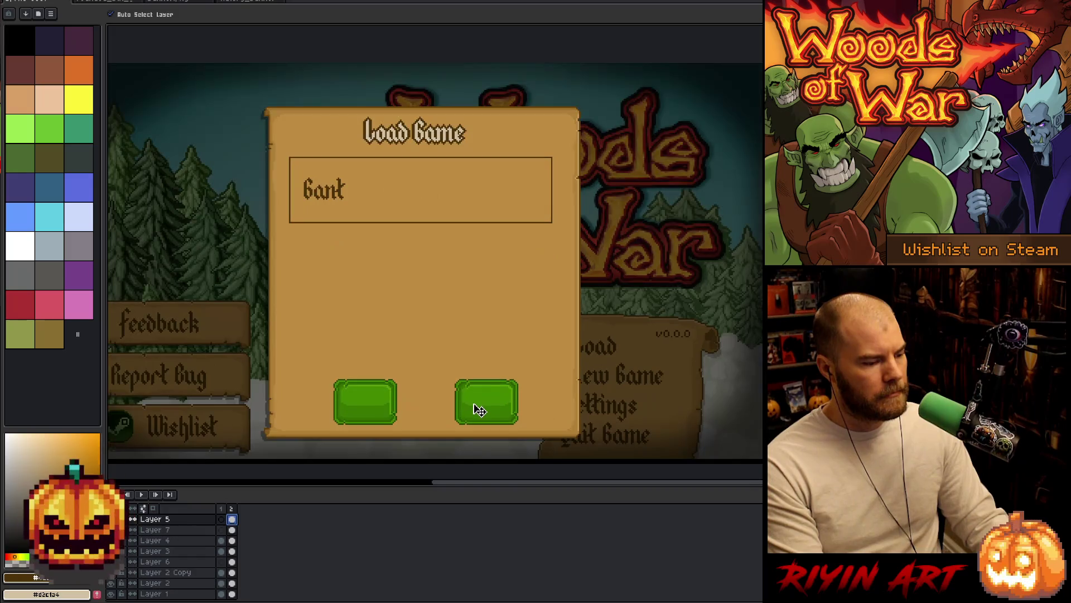
pyautogui.hscroll(2, 440, 346)
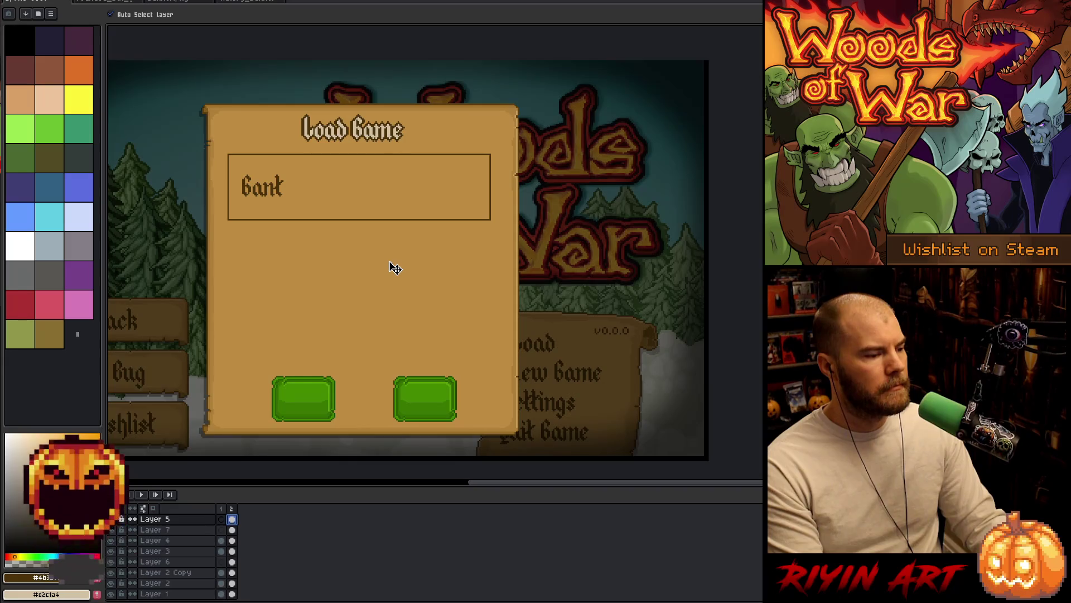
pyautogui.scroll(-2, 393, 268)
pyautogui.scroll(1, 390, 260)
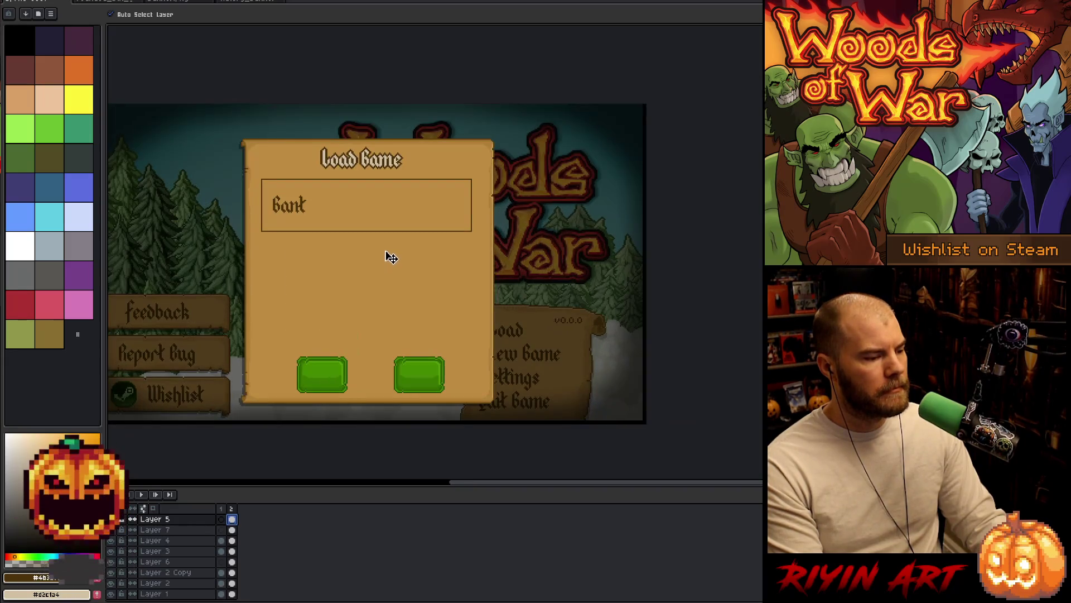
pyautogui.click(374, 279)
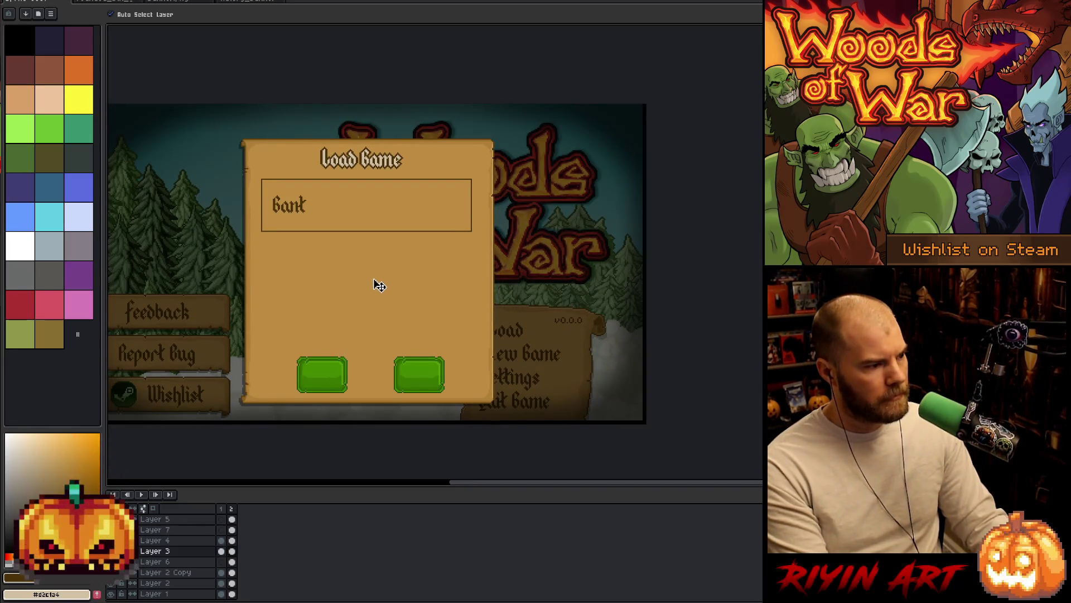
pyautogui.hotkey('ctrl', 't')
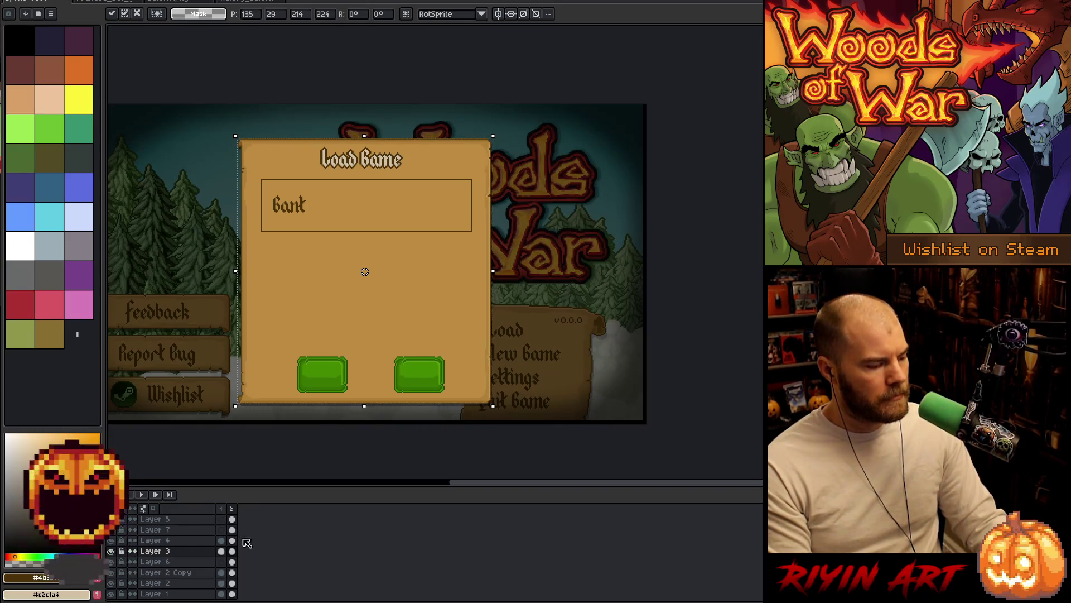
pyautogui.click(232, 540)
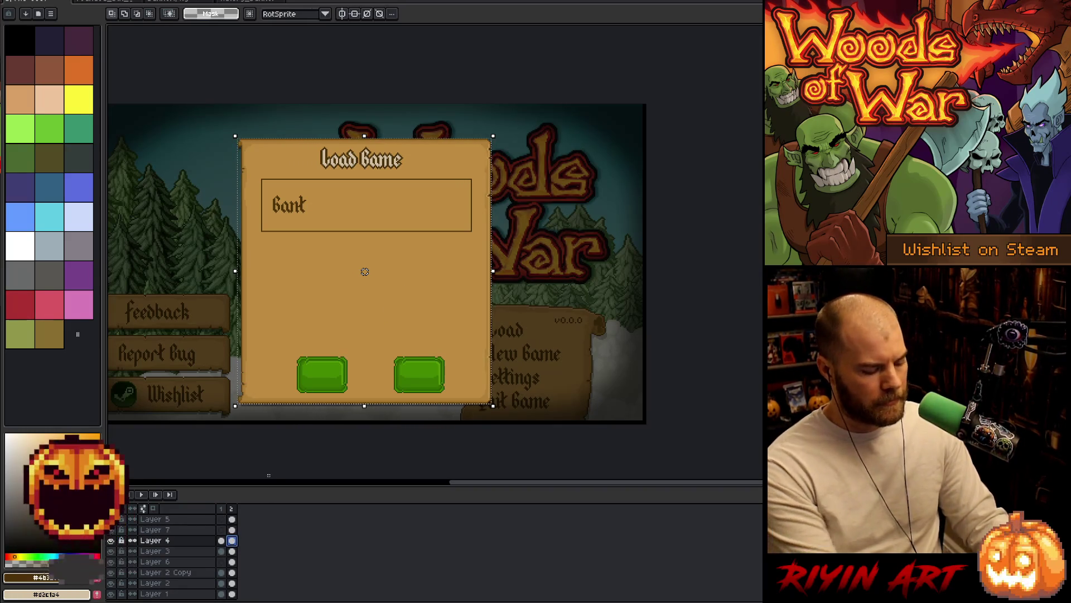
# Step: Select the save slot box on Layer 4, shift it 3 pixels left, and deselect
pyautogui.scroll(2, 269, 200)
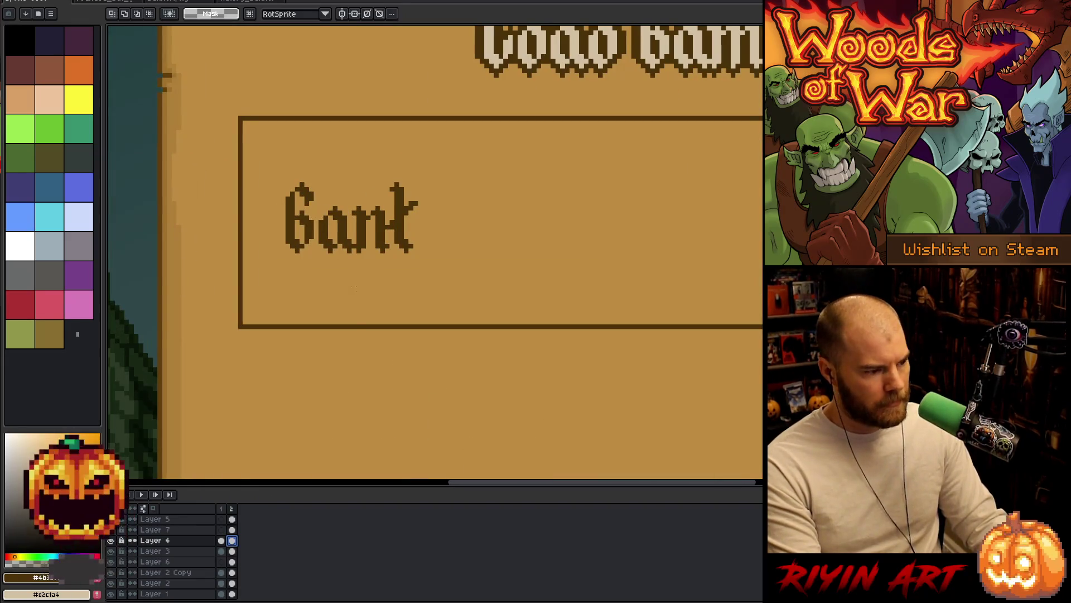
pyautogui.press('v')
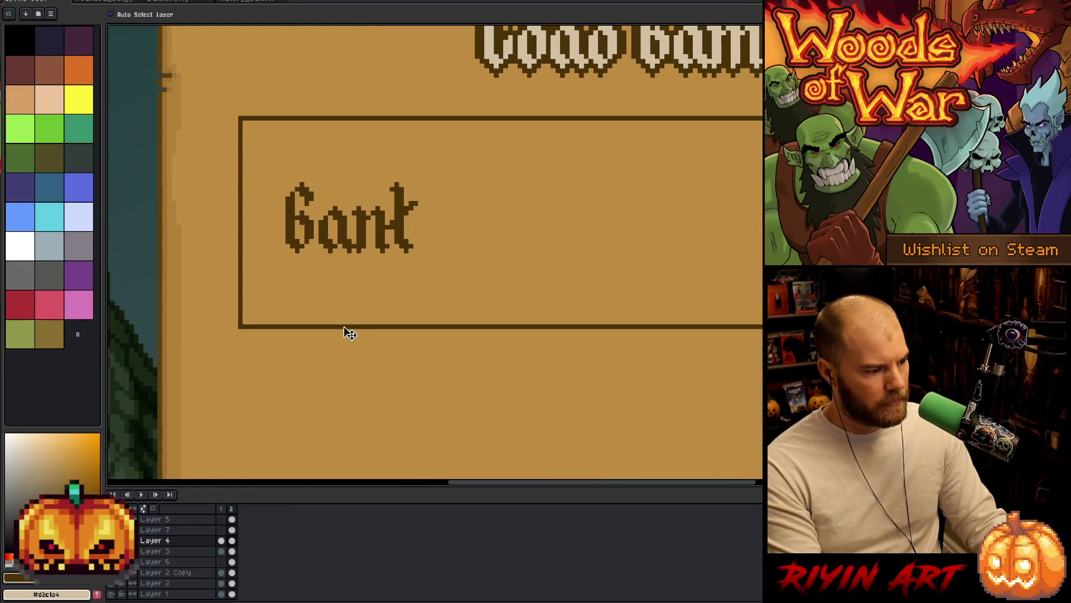
pyautogui.scroll(-2, 349, 333)
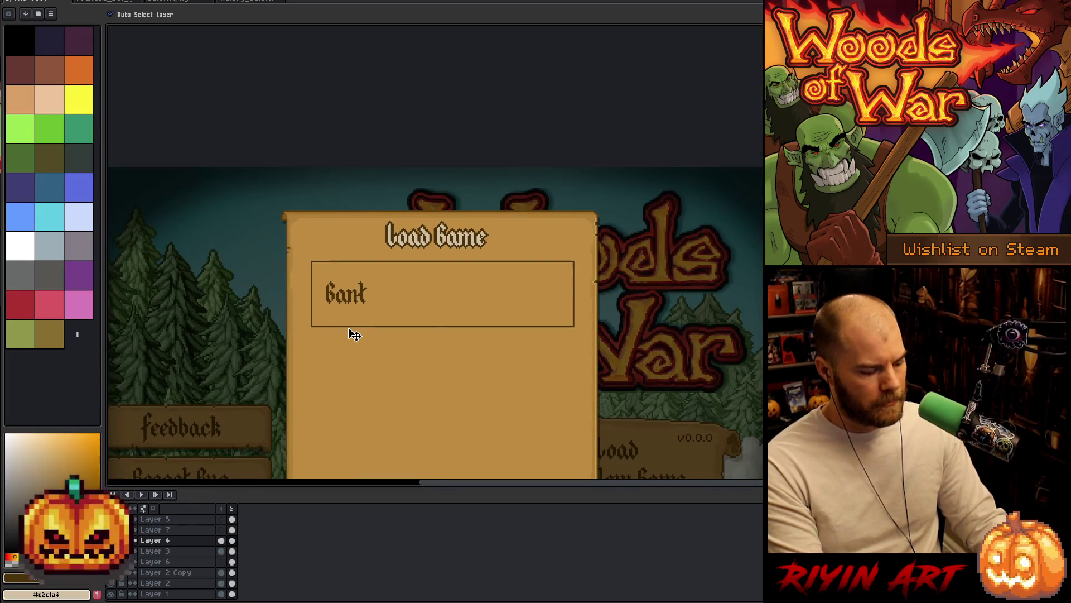
pyautogui.press('m')
pyautogui.scroll(-1, 352, 332)
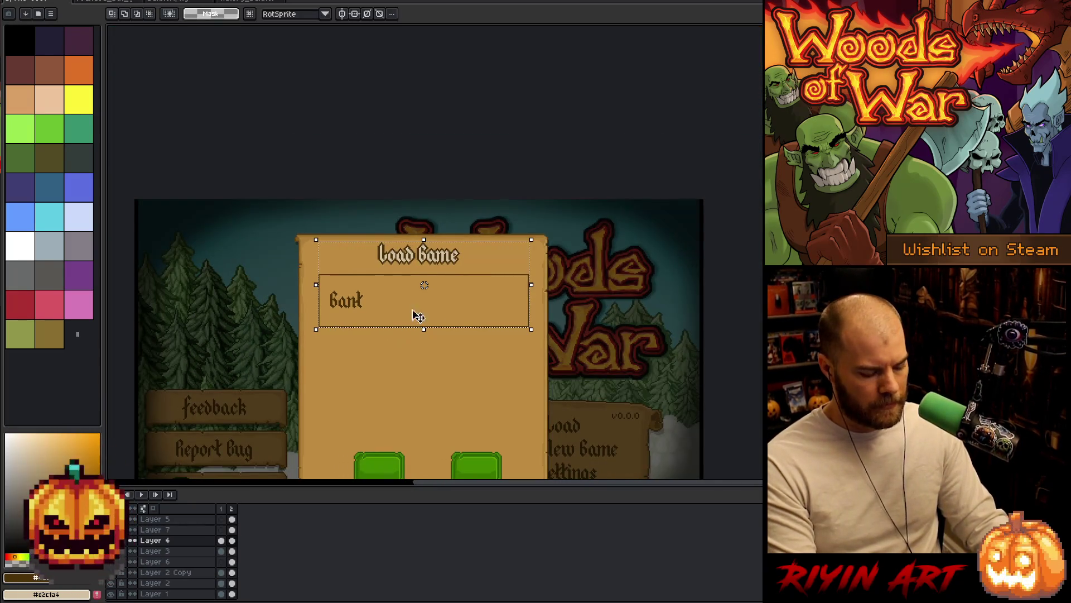
pyautogui.moveTo(424, 240); pyautogui.dragTo(205, 265)
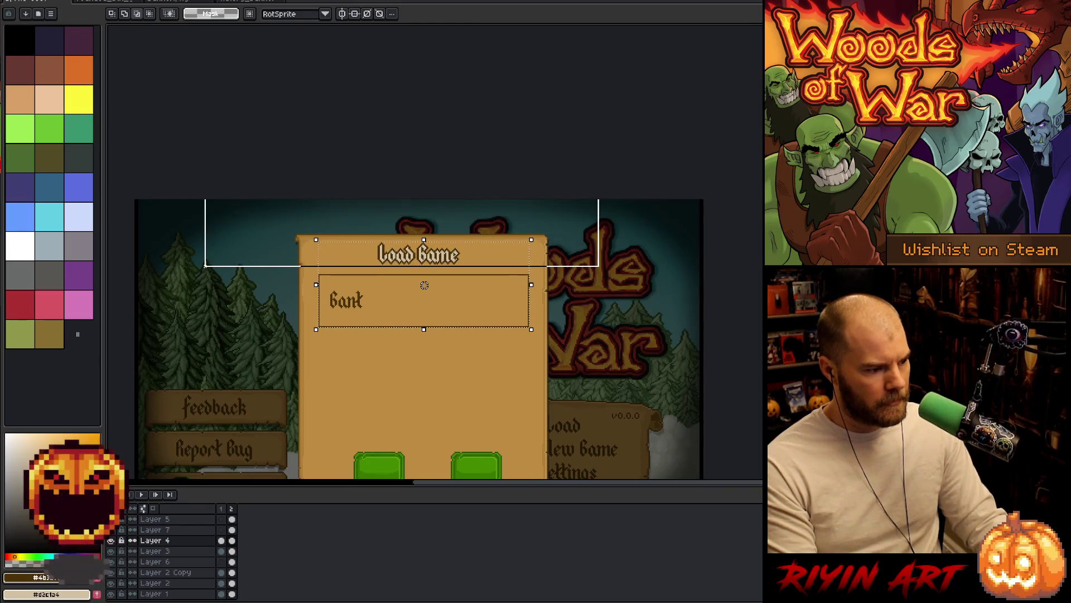
pyautogui.press('Left')
pyautogui.press('Left')
pyautogui.press('Left')
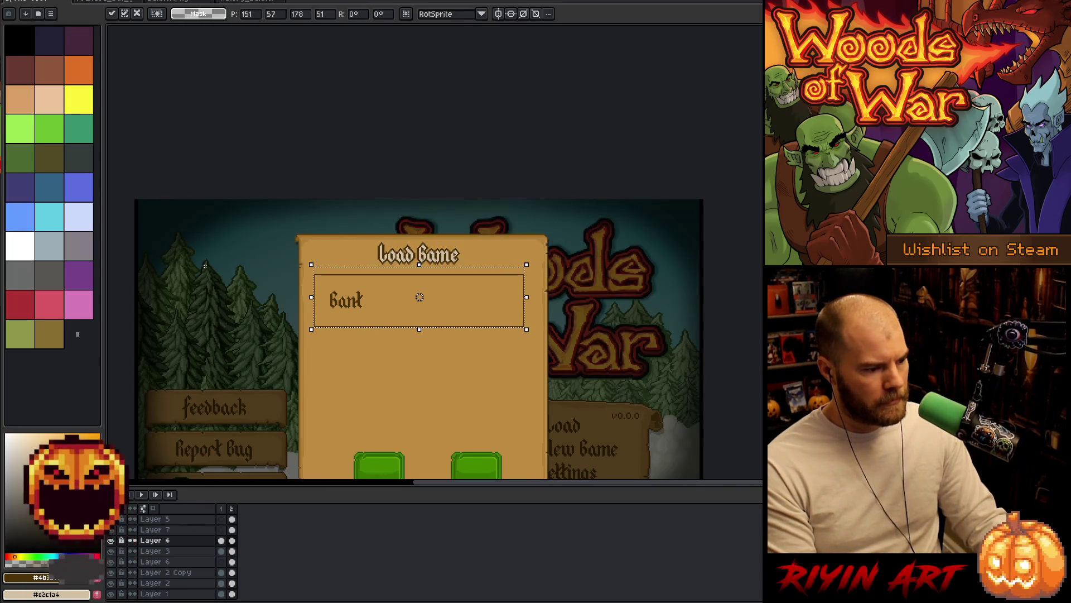
pyautogui.hotkey('ctrl', 'd')
pyautogui.moveTo(376, 348)
pyautogui.mouseDown()
pyautogui.moveTo(270, 294)
pyautogui.moveTo(285, 289)
pyautogui.mouseUp()
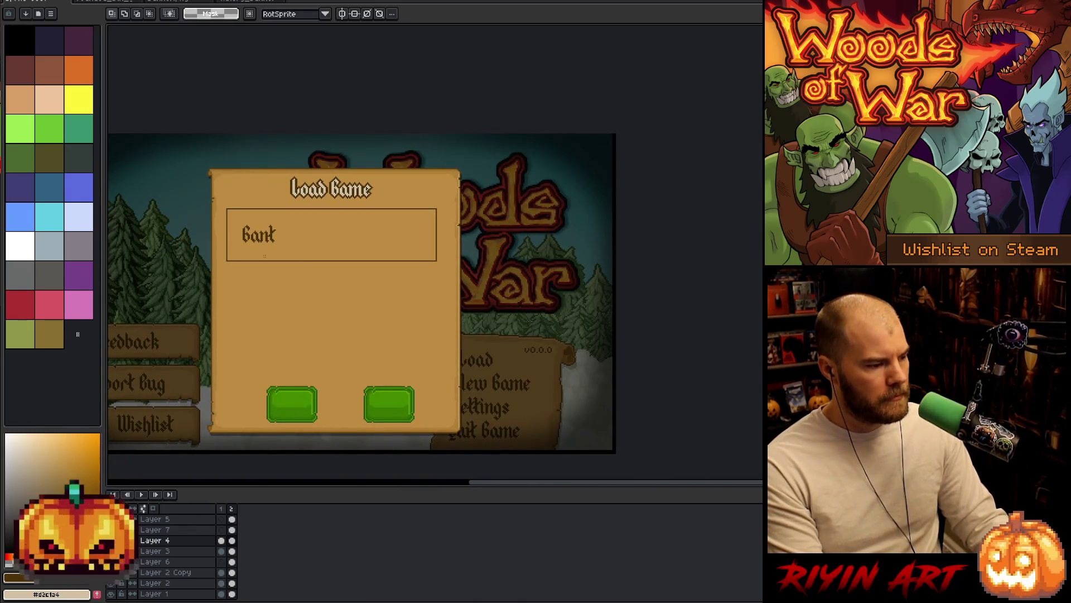
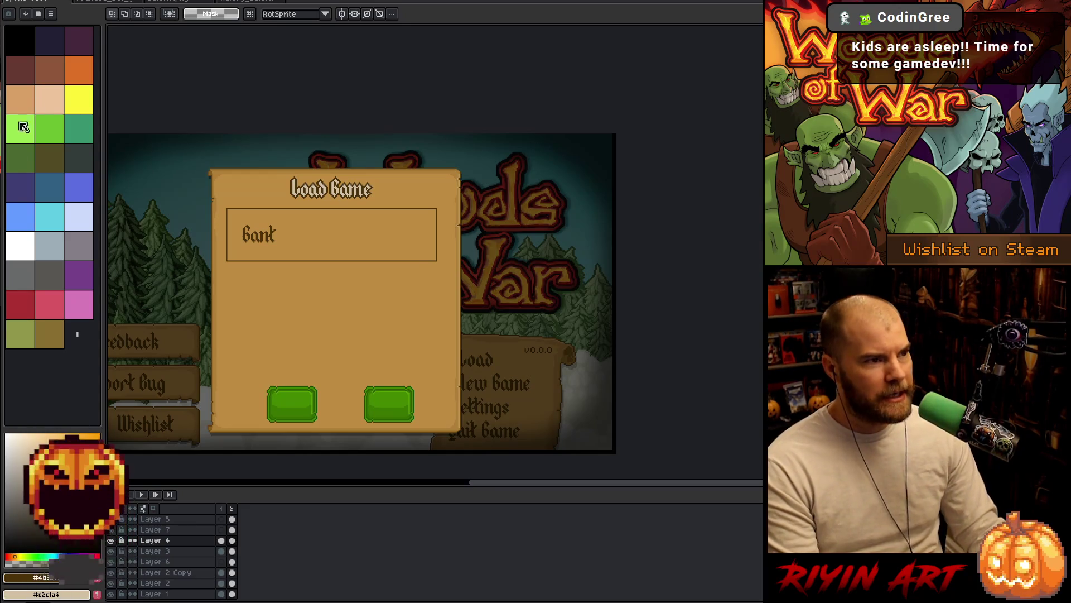
# Step: Nudge the selected green buttons slightly left on Layers 7 and 5, then deselect
pyautogui.moveTo(471, 353); pyautogui.dragTo(203, 454)
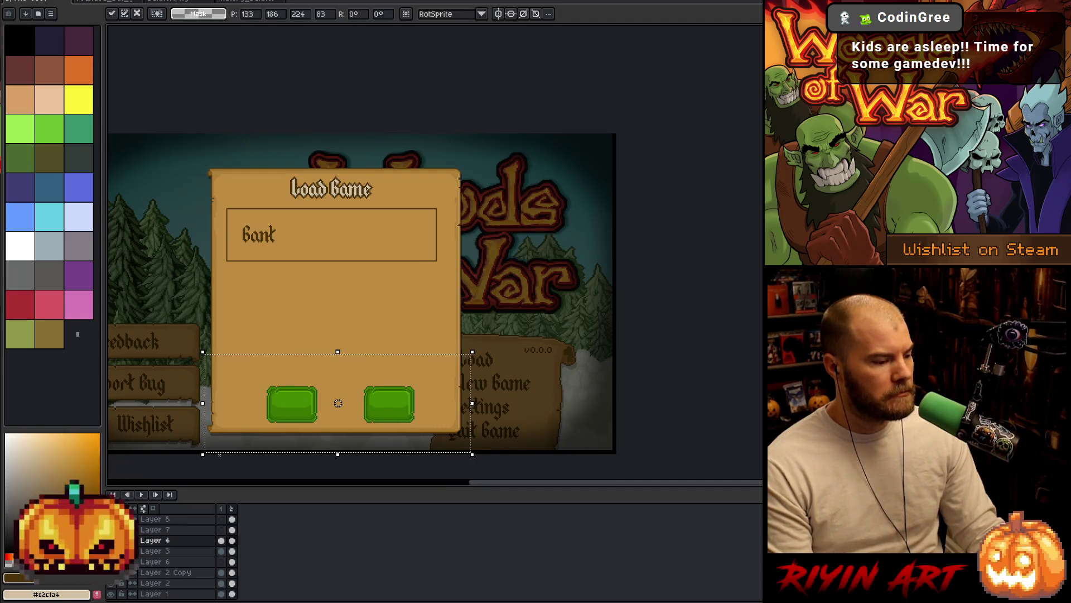
pyautogui.press('Right')
pyautogui.press('Right')
pyautogui.click(184, 530)
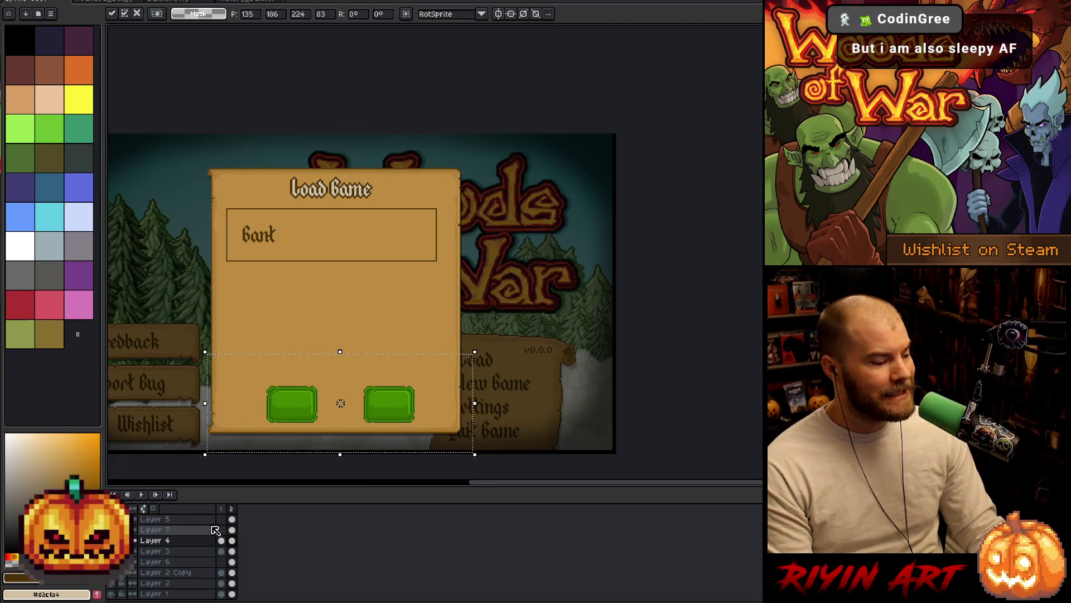
pyautogui.click(184, 519)
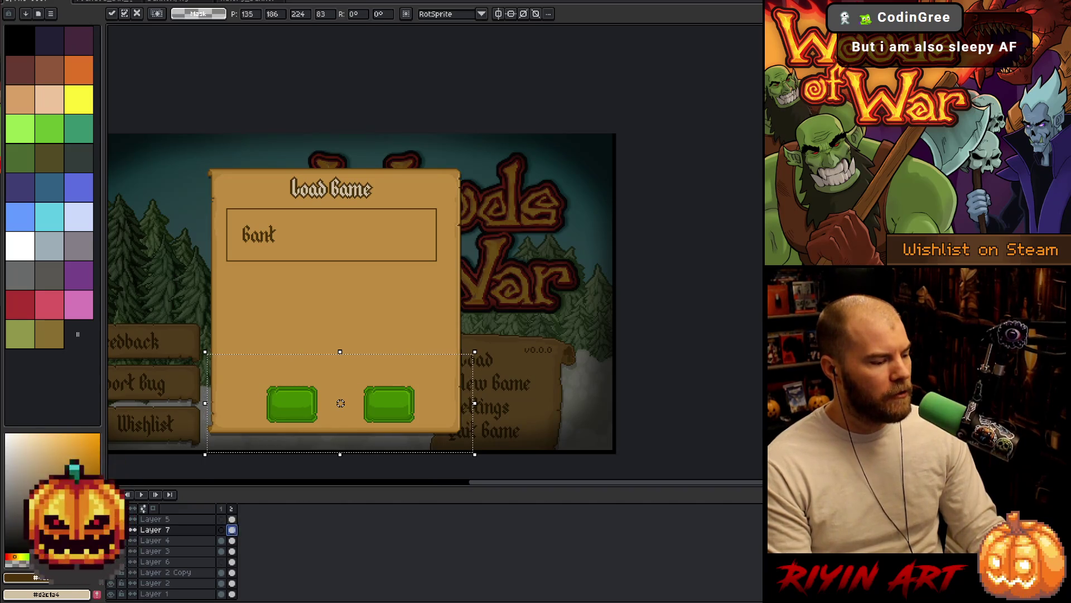
pyautogui.press('Left')
pyautogui.press('Left')
pyautogui.press('Left')
pyautogui.press('Right')
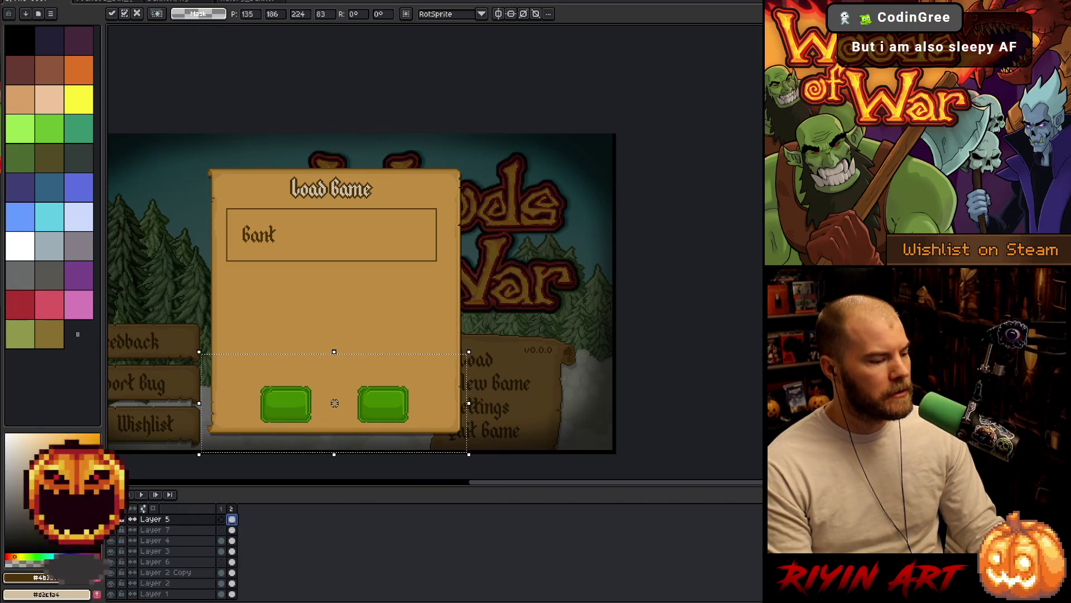
pyautogui.hotkey('ctrl', 'd')
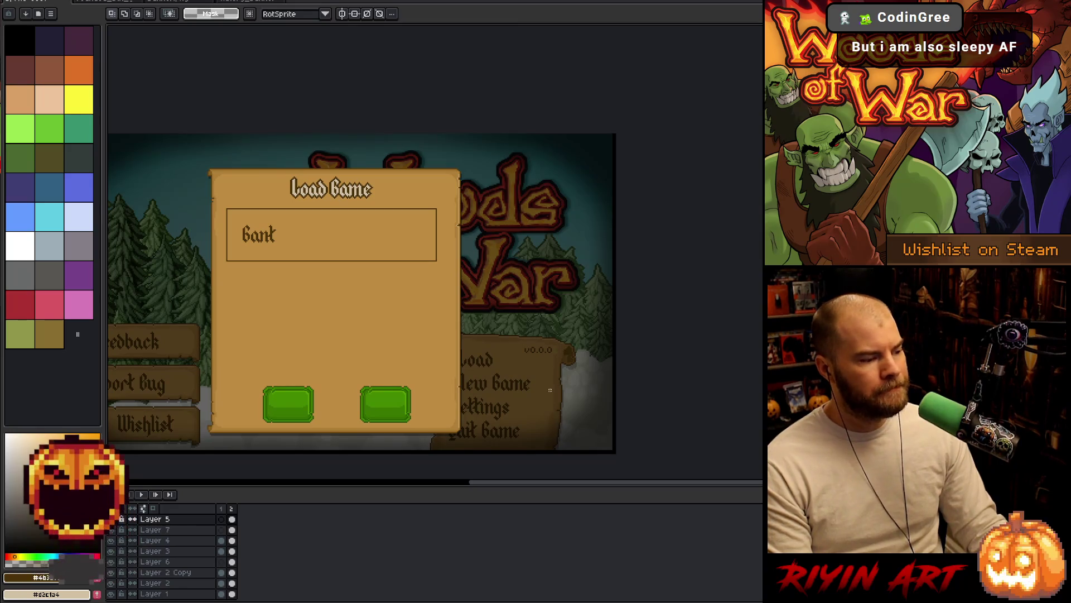
# Step: Try a dark right-edge line and a rectangle frame around the list area, then remove them
pyautogui.moveTo(538, 350); pyautogui.dragTo(256, 441)
pyautogui.moveTo(452, 173); pyautogui.dragTo(441, 420)
pyautogui.press('b')
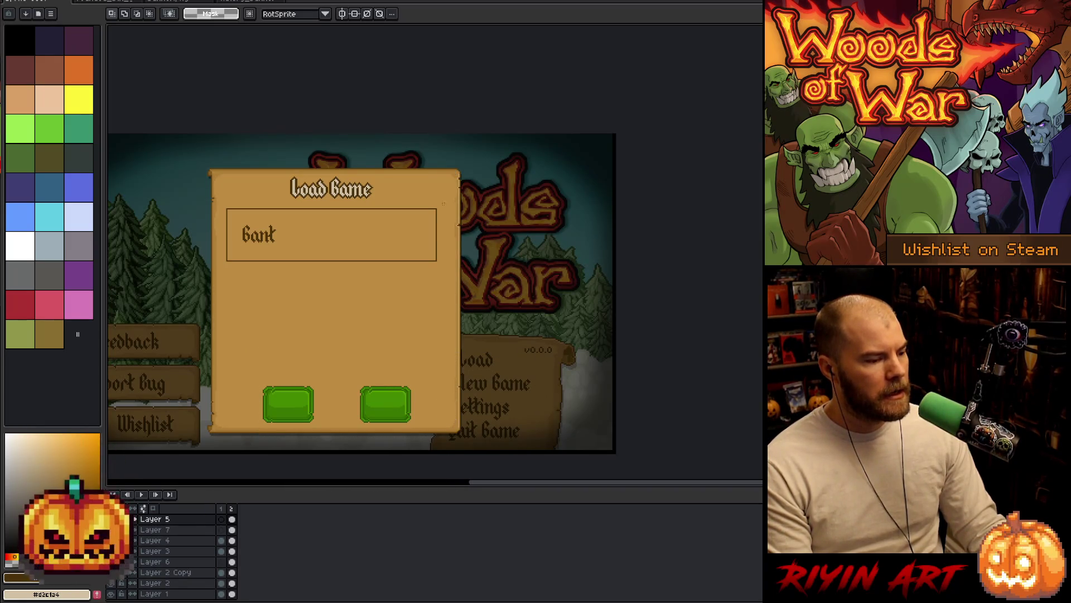
pyautogui.moveTo(444, 210); pyautogui.dragTo(447, 416)
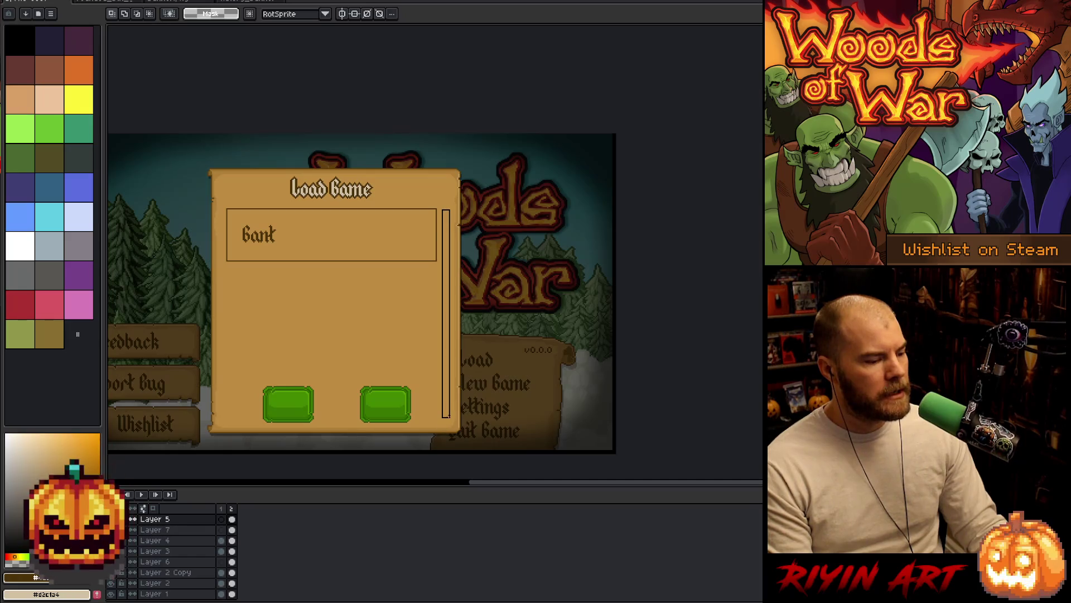
pyautogui.hotkey('ctrl', 'z')
pyautogui.moveTo(443, 210)
pyautogui.mouseDown()
pyautogui.moveTo(406, 383)
pyautogui.moveTo(219, 385)
pyautogui.moveTo(225, 378)
pyautogui.mouseUp()
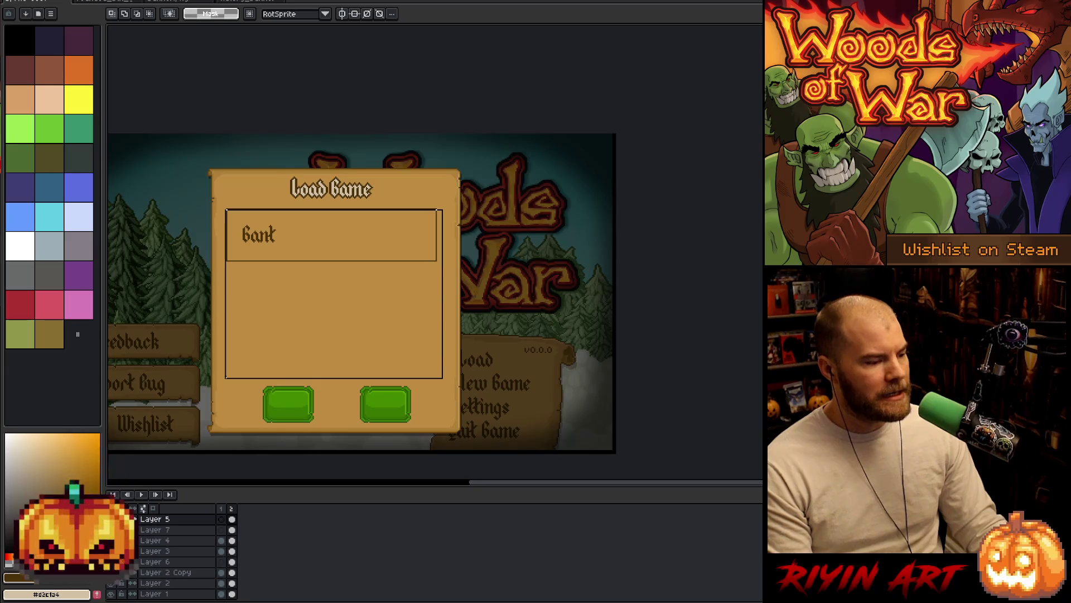
pyautogui.moveTo(226, 378); pyautogui.dragTo(225, 379)
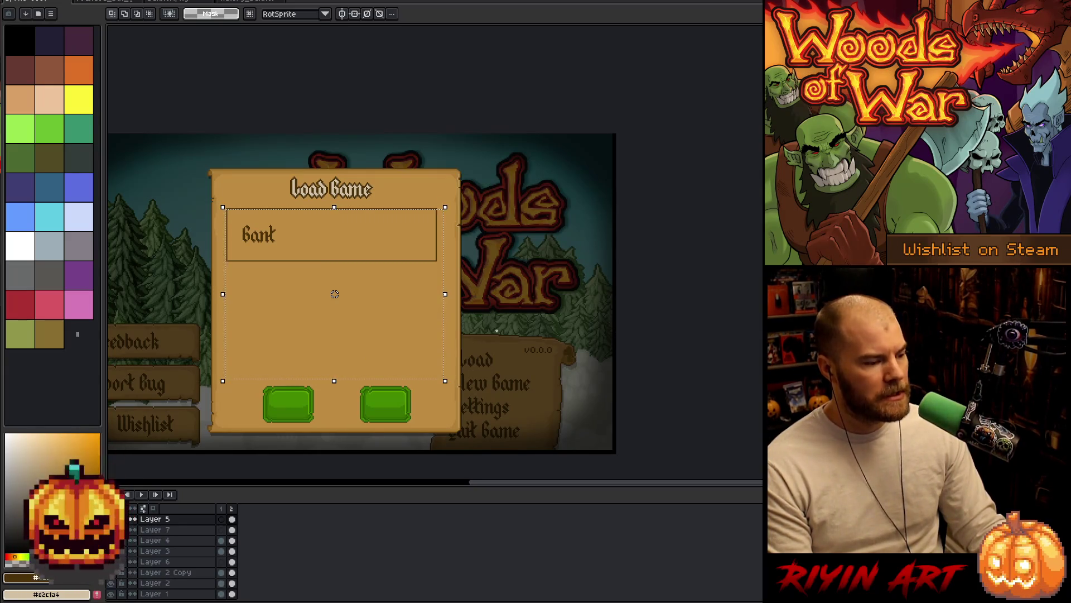
pyautogui.hotkey('ctrl', 'd')
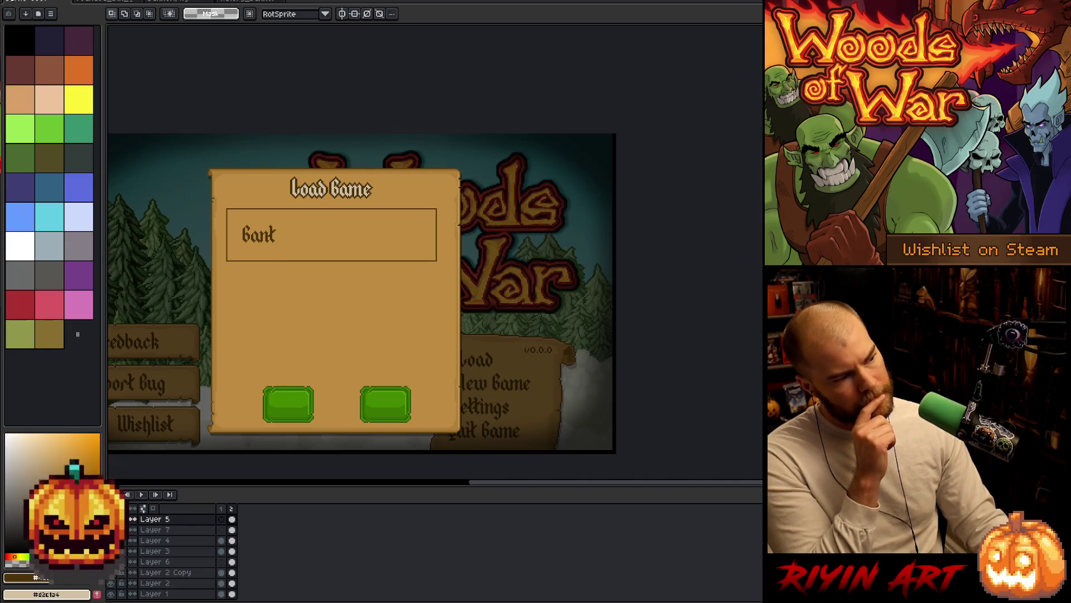
# Step: Open cards_sm2.png from the file browser to inspect the card strip
pyautogui.click(8, 1)
pyautogui.click(18, 10)
pyautogui.scroll(-1, 352, 287)
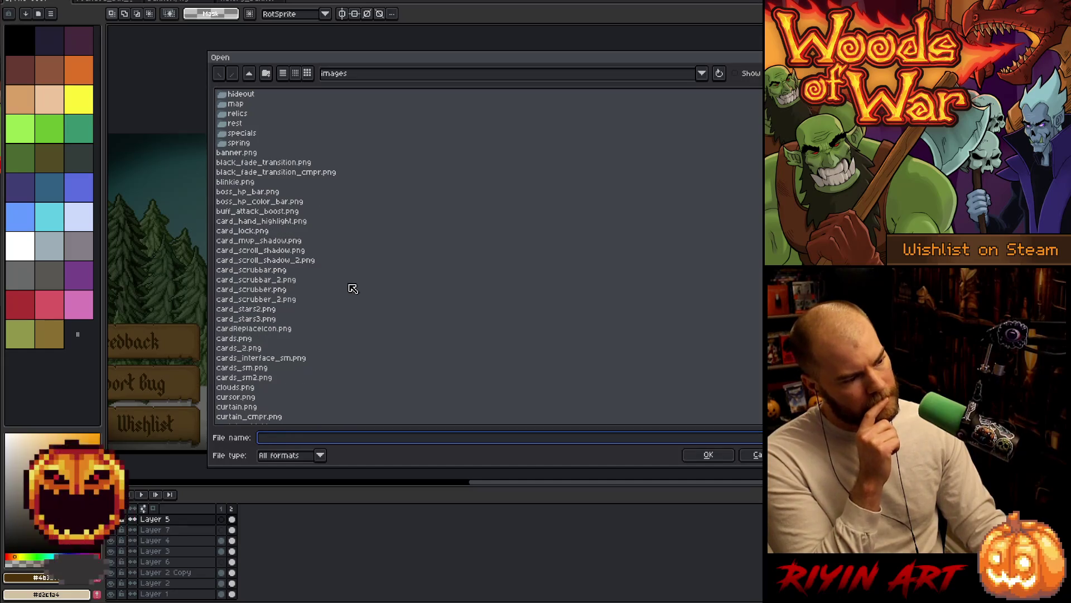
pyautogui.scroll(-1, 352, 332)
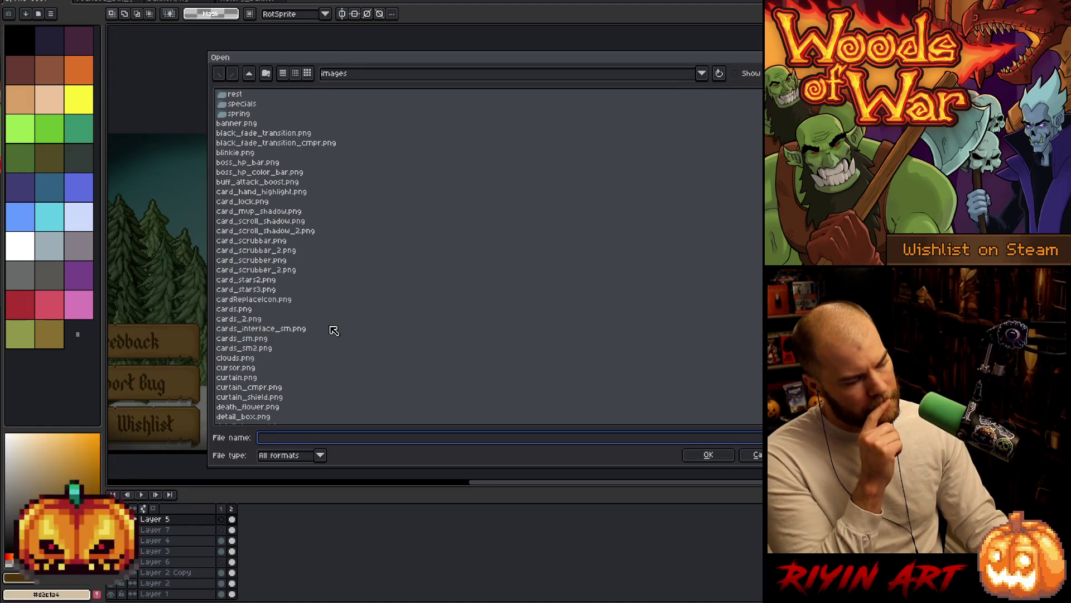
pyautogui.scroll(-6, 334, 331)
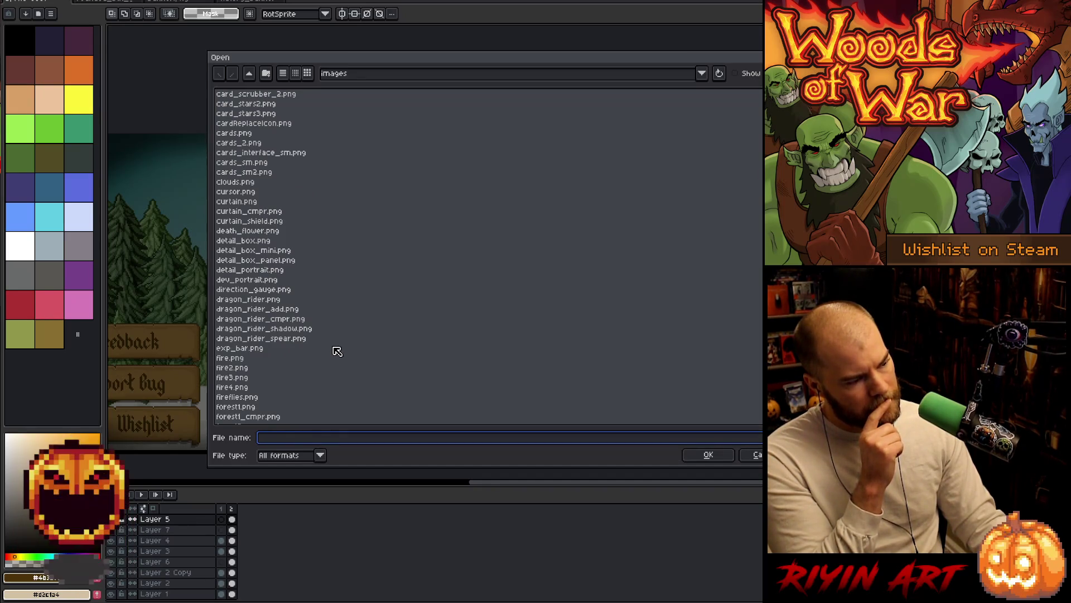
pyautogui.click(245, 173)
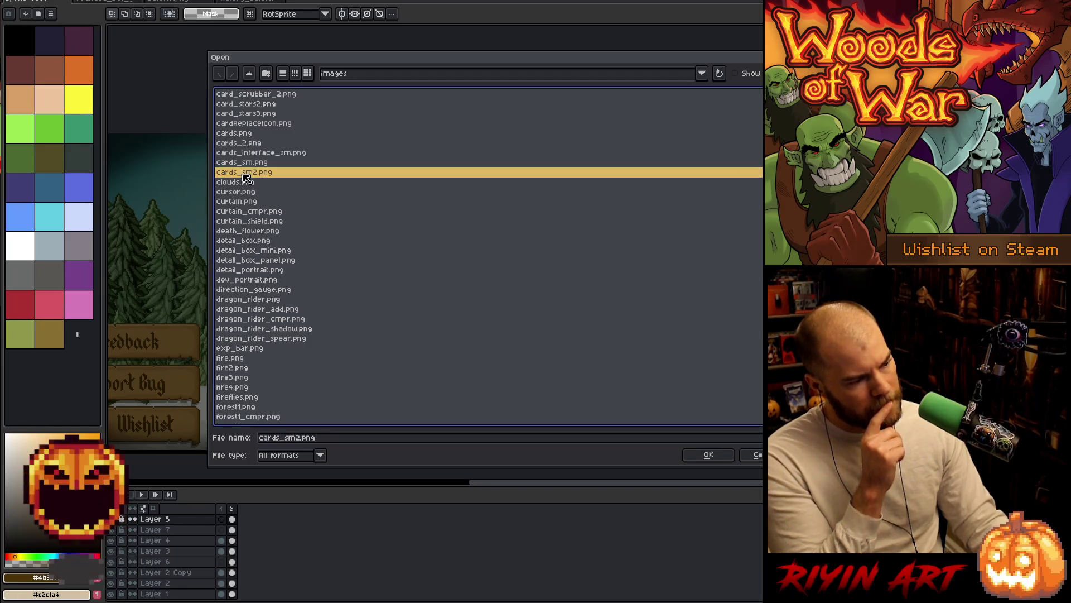
pyautogui.doubleClick(244, 174)
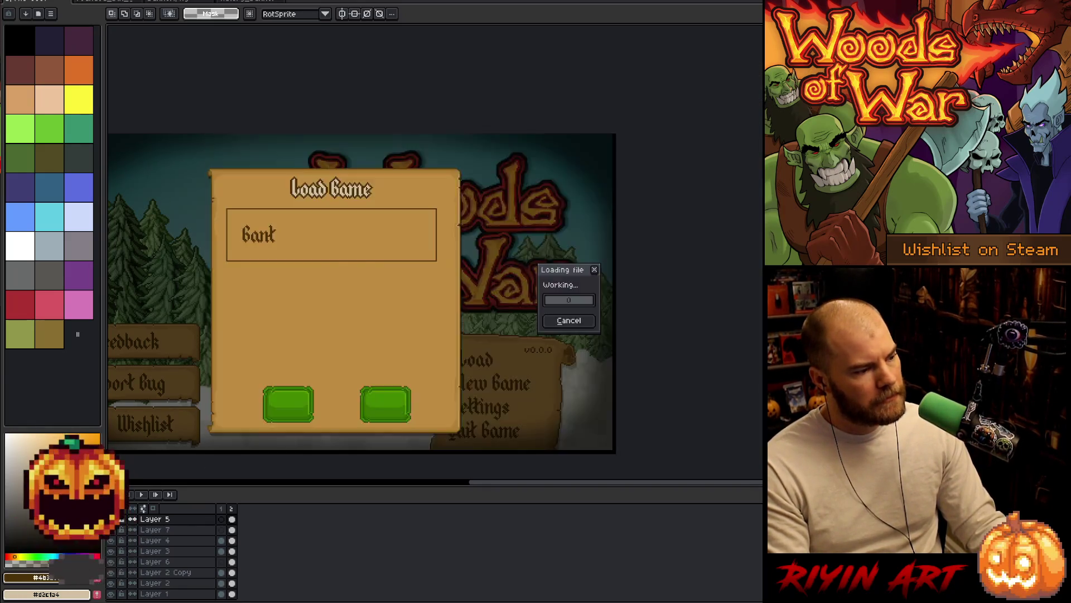
pyautogui.scroll(-2, 412, 207)
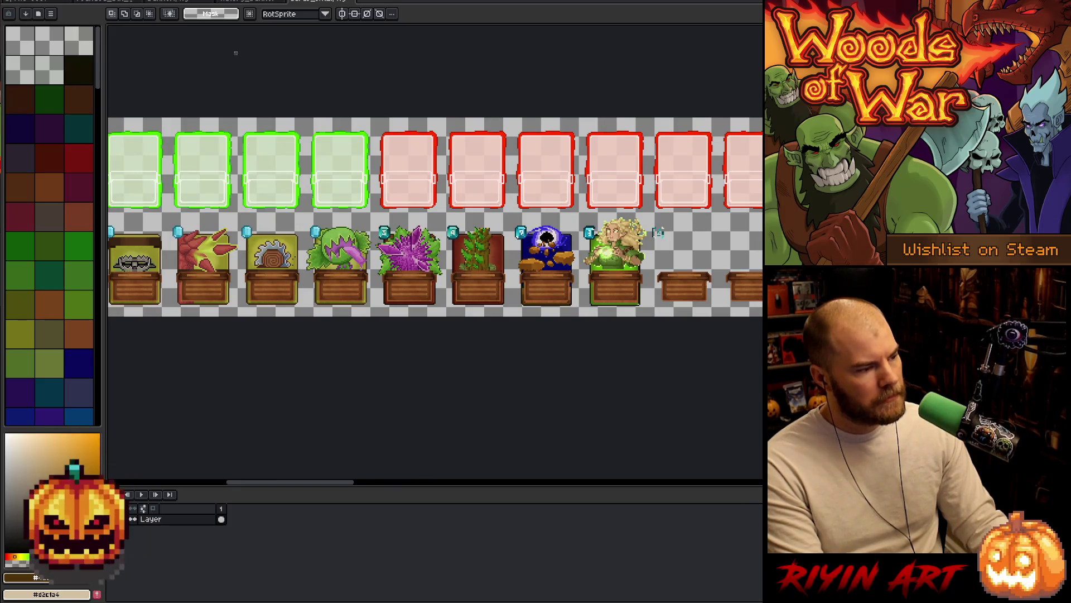
# Step: Close the card strip, banner, cyan frame and green button sprite files
pyautogui.click(357, 3)
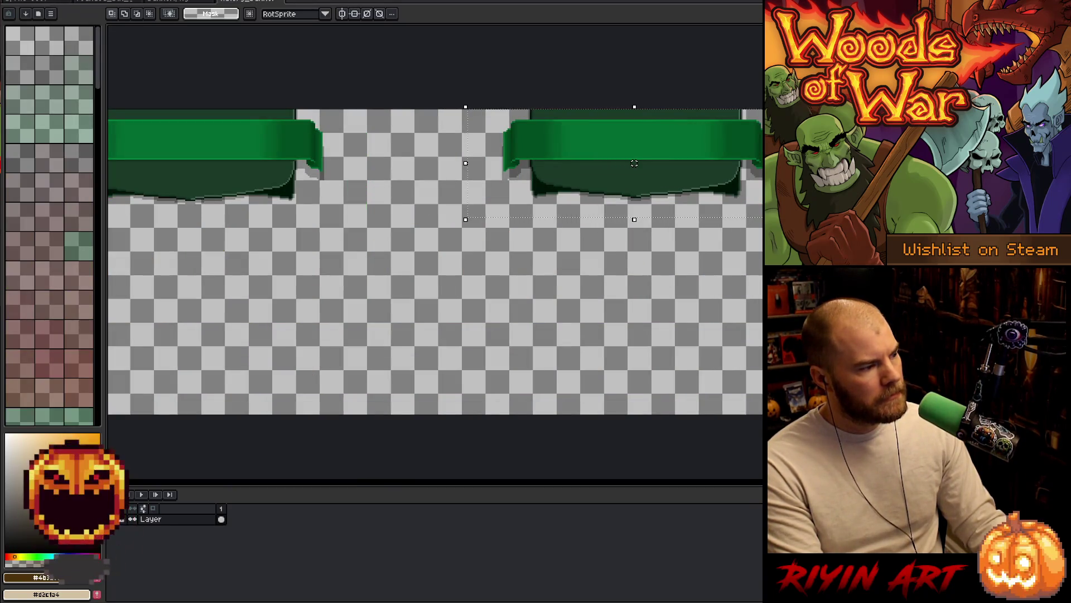
pyautogui.click(284, 3)
pyautogui.click(219, 2)
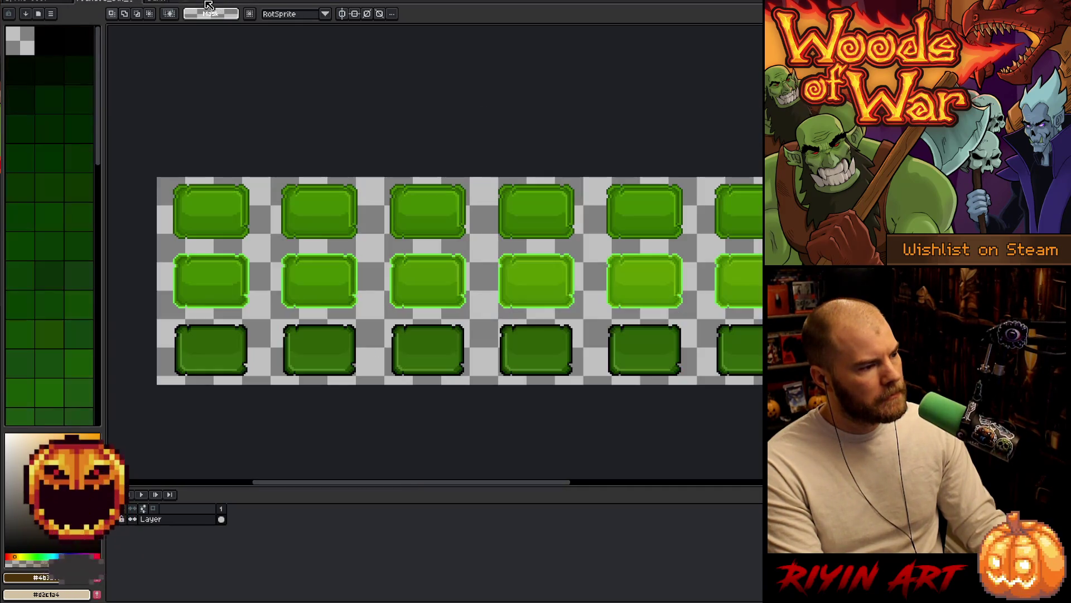
pyautogui.click(147, 2)
pyautogui.click(11, 2)
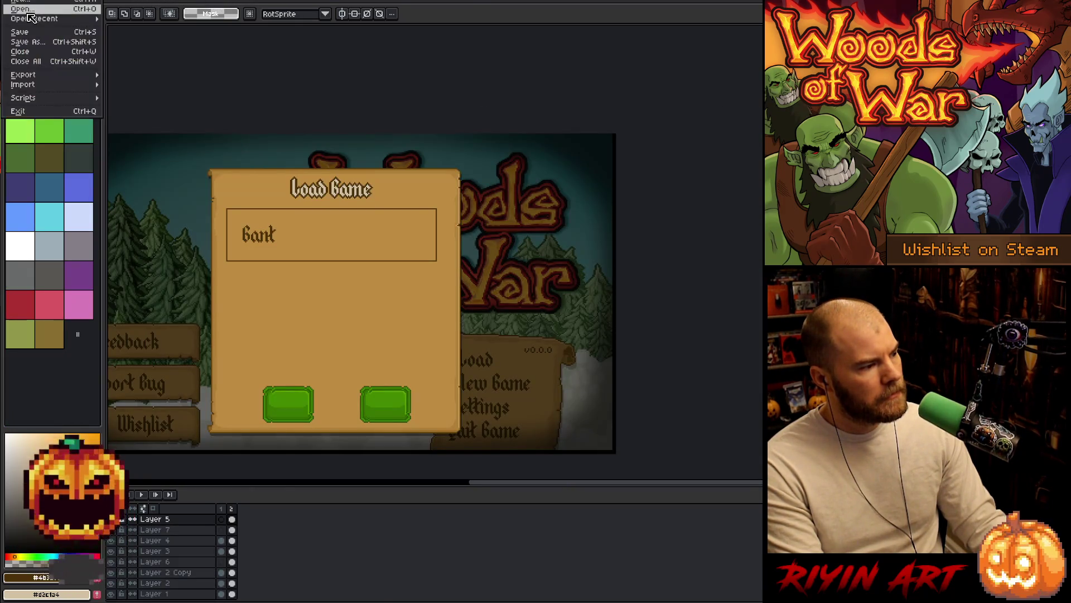
# Step: Open the cards_sm.png sprite sheet and pan across its cards
pyautogui.click(22, 33)
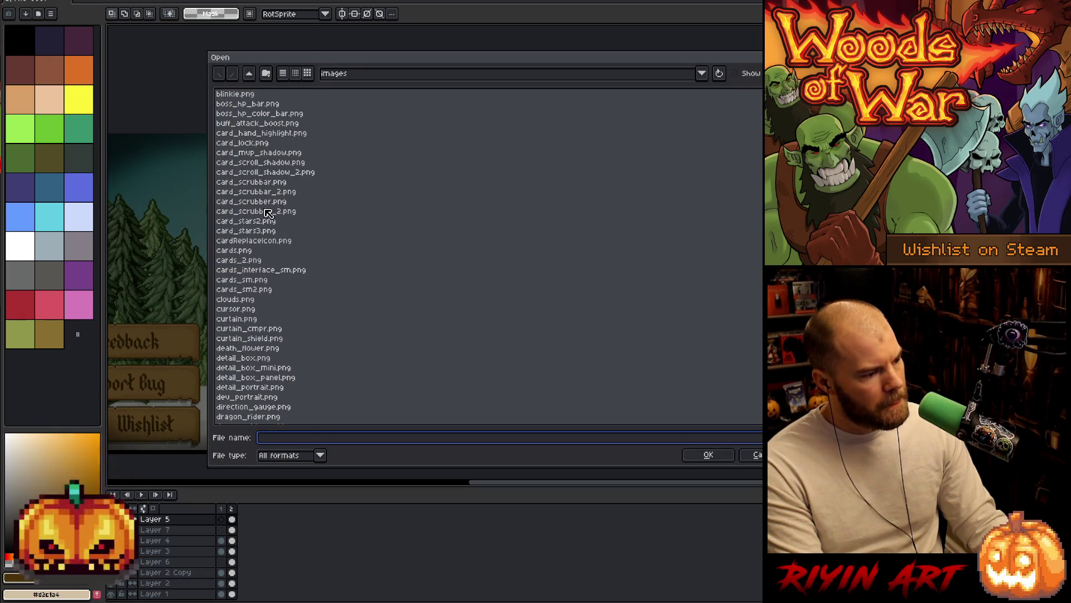
pyautogui.doubleClick(257, 280)
pyautogui.scroll(-2, 459, 267)
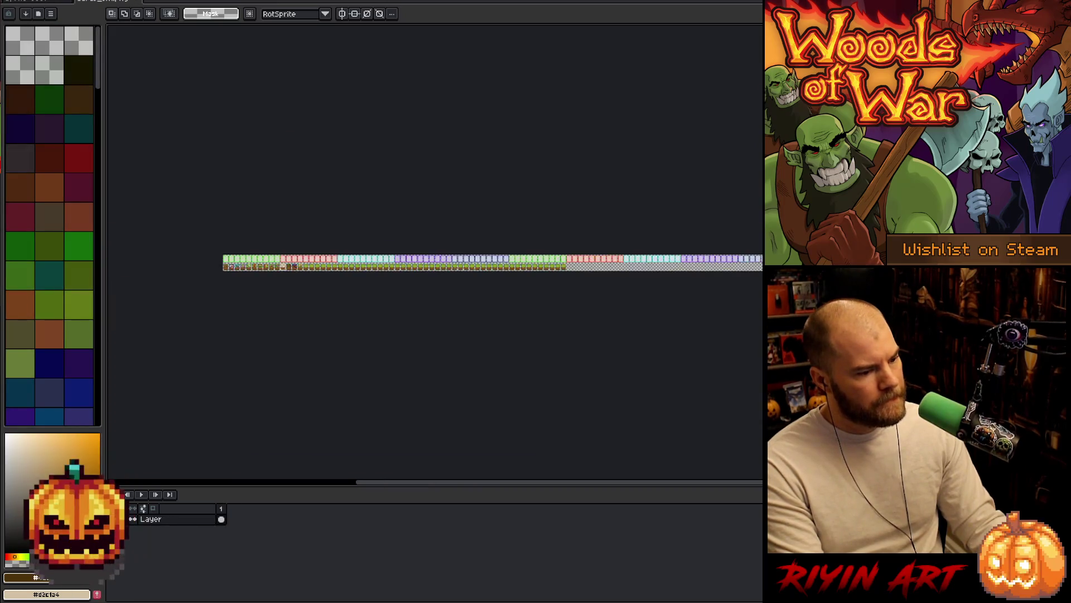
pyautogui.scroll(5, 430, 297)
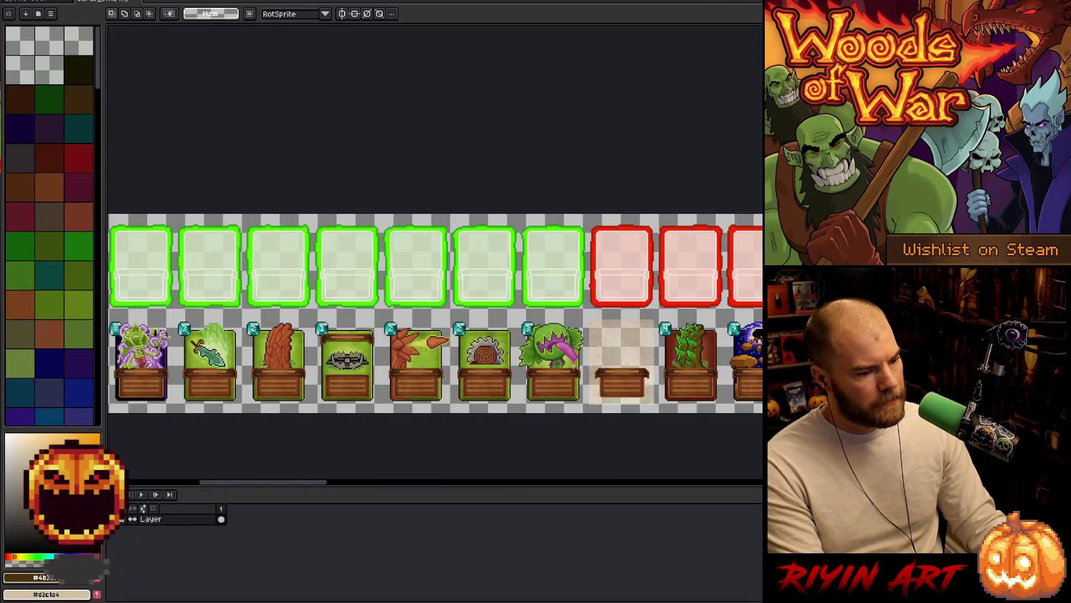
pyautogui.moveTo(170, 371)
pyautogui.mouseDown()
pyautogui.moveTo(369, 332)
pyautogui.moveTo(514, 332)
pyautogui.mouseUp()
pyautogui.scroll(1, 552, 312)
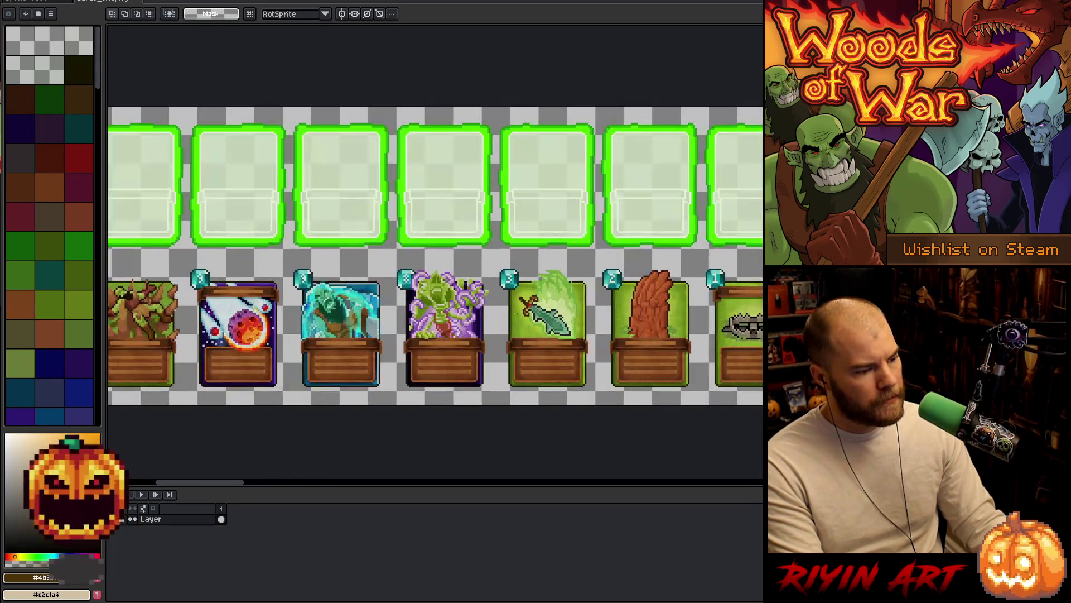
# Step: Select a run of lower-row cards, return to the Load Game mockup and add a new layer
pyautogui.moveTo(394, 258)
pyautogui.mouseDown()
pyautogui.moveTo(471, 370)
pyautogui.moveTo(771, 413)
pyautogui.moveTo(600, 408)
pyautogui.mouseUp()
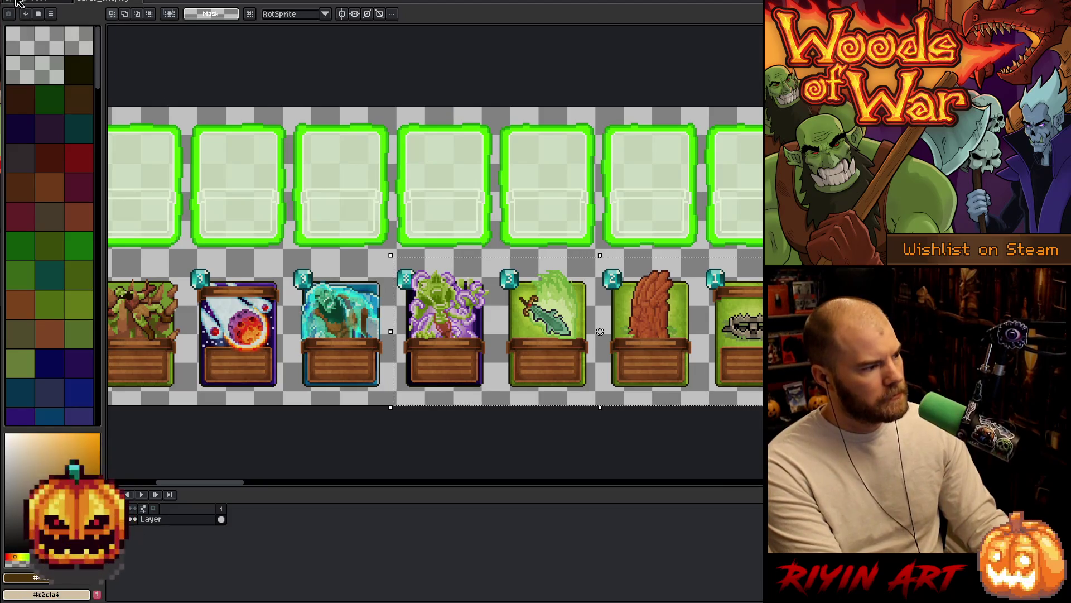
pyautogui.hotkey('ctrl', 'Tab')
pyautogui.hotkey('shift', 'n')
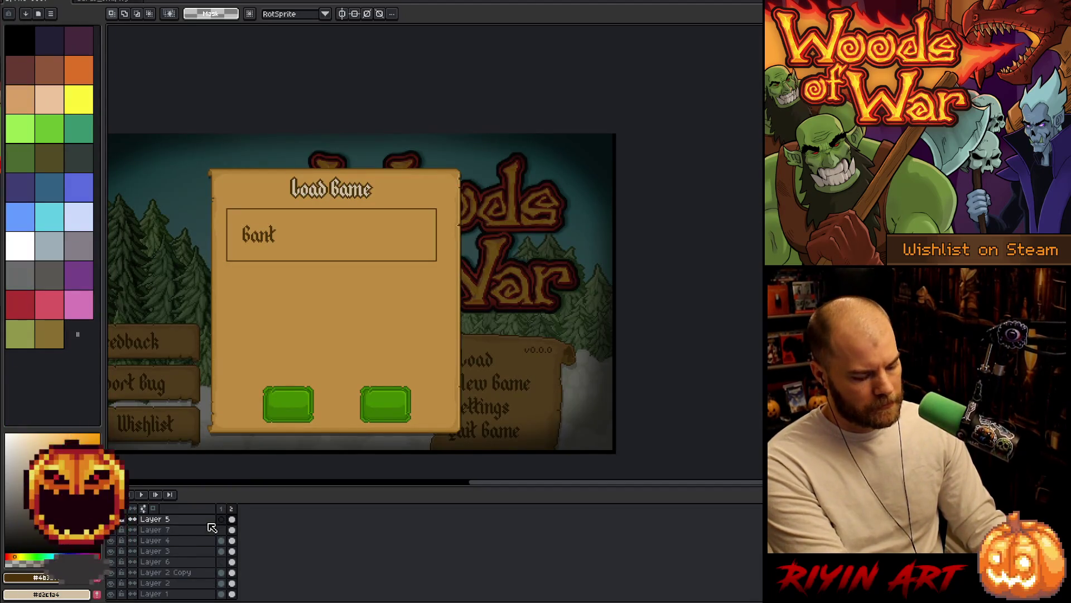
# Step: Paste the copied card row, drag it up and right on the panel, then cancel the paste
pyautogui.hotkey('ctrl', 'v')
pyautogui.moveTo(357, 279)
pyautogui.mouseDown()
pyautogui.moveTo(457, 256)
pyautogui.moveTo(263, 260)
pyautogui.moveTo(415, 245)
pyautogui.moveTo(404, 248)
pyautogui.moveTo(419, 251)
pyautogui.moveTo(416, 261)
pyautogui.moveTo(399, 266)
pyautogui.mouseUp()
pyautogui.press('Escape')
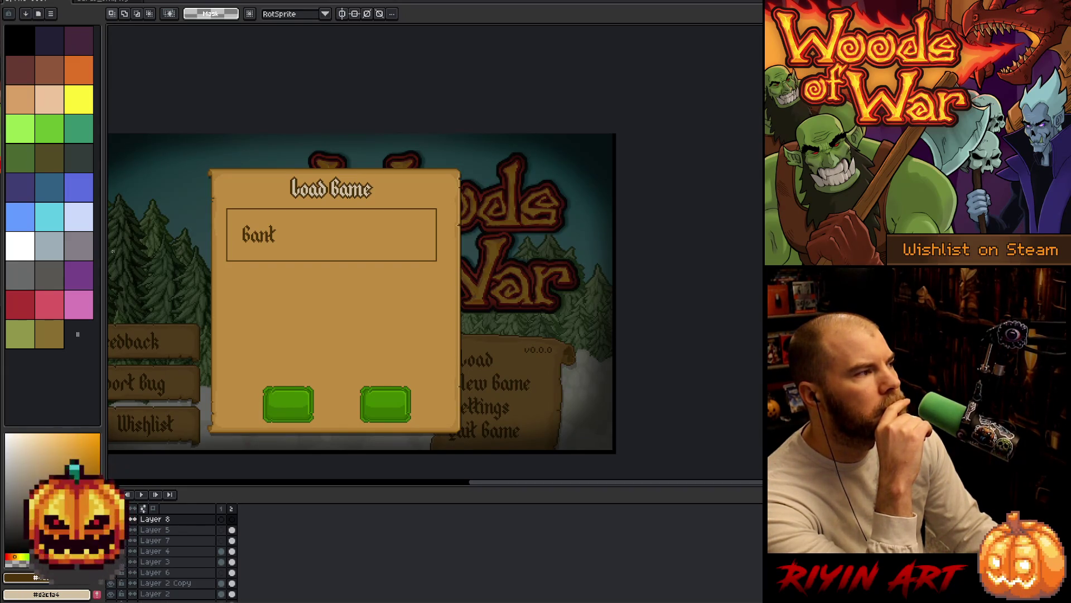
# Step: Select one blank grass card tile on the card sprite sheet
pyautogui.click(95, 1)
pyautogui.scroll(-3, 587, 328)
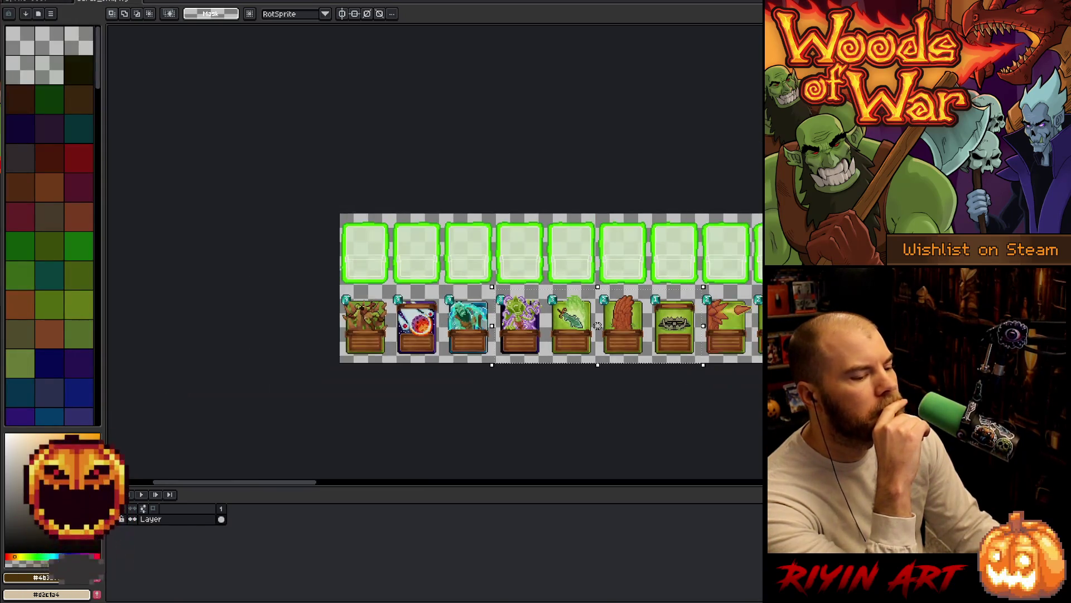
pyautogui.hscroll(5, 587, 328)
pyautogui.scroll(3, 587, 327)
pyautogui.scroll(2, 435, 251)
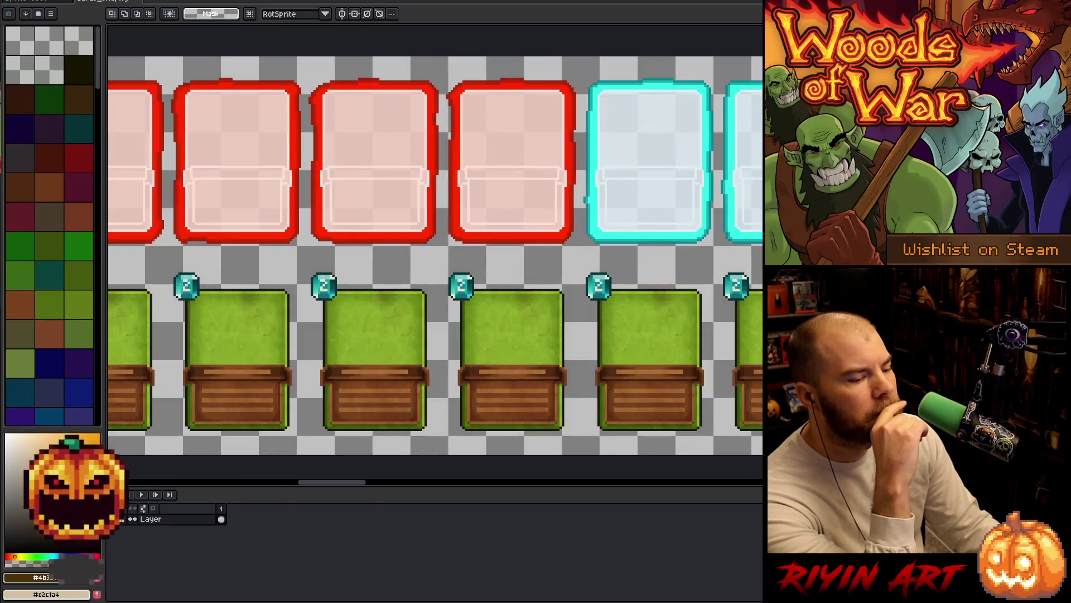
pyautogui.moveTo(581, 267); pyautogui.dragTo(708, 437)
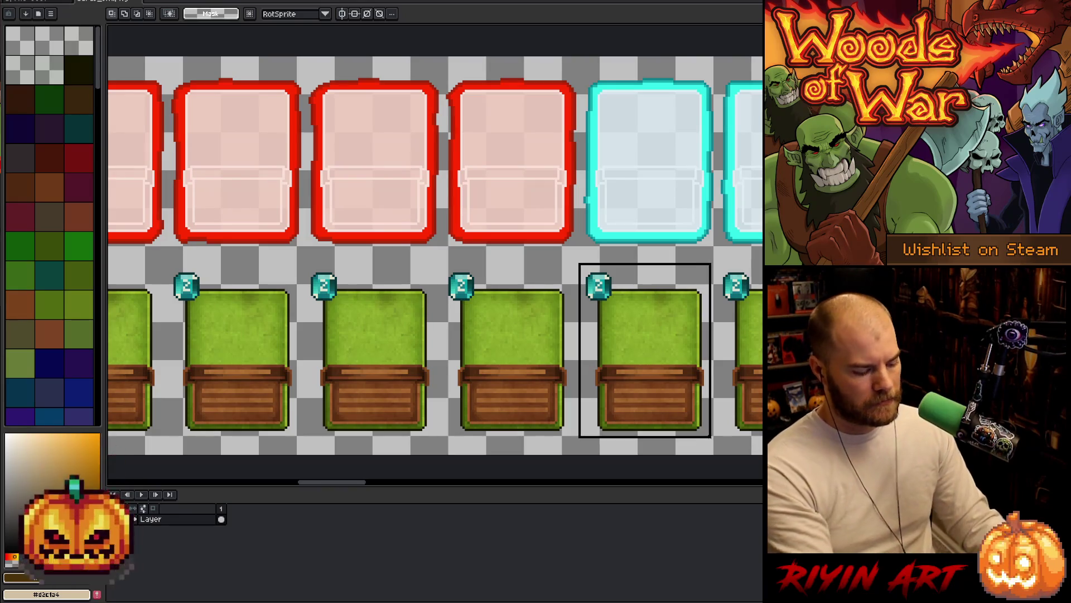
pyautogui.scroll(-1, 645, 379)
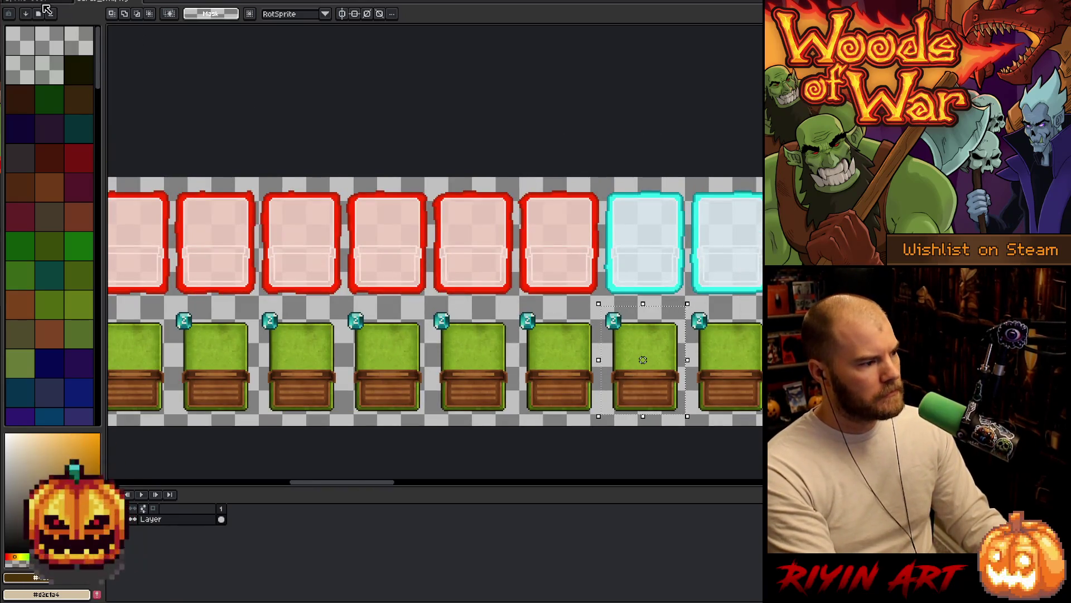
# Step: Paste the grass card tile into the Bank box, commit it, and bring up File > Open
pyautogui.hotkey('ctrl', 'Tab')
pyautogui.hotkey('ctrl', 'v')
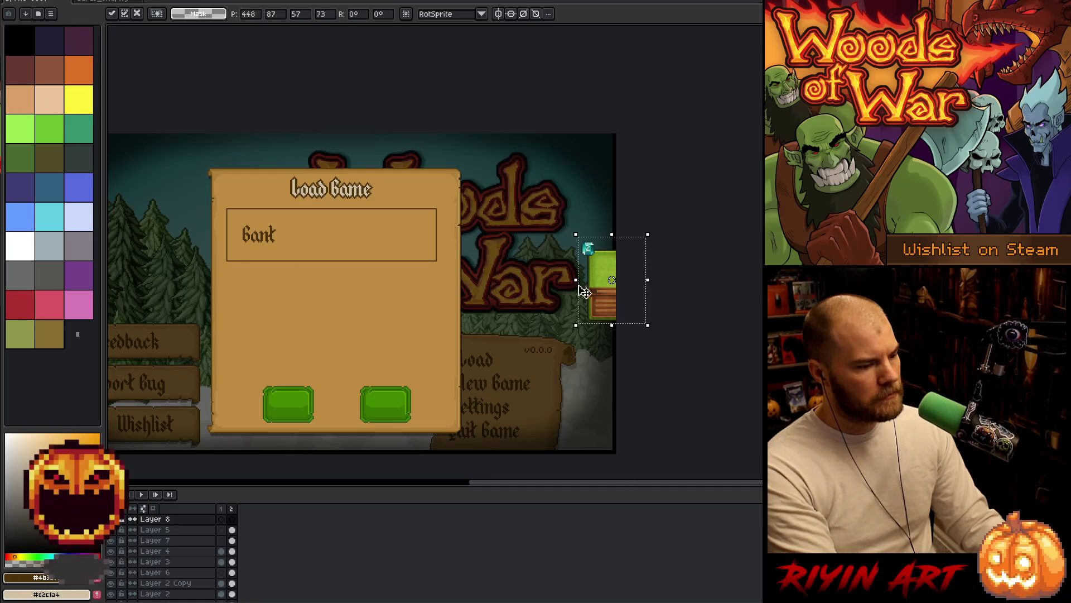
pyautogui.moveTo(597, 290)
pyautogui.mouseDown()
pyautogui.moveTo(371, 249)
pyautogui.moveTo(310, 255)
pyautogui.mouseUp()
pyautogui.press('Return')
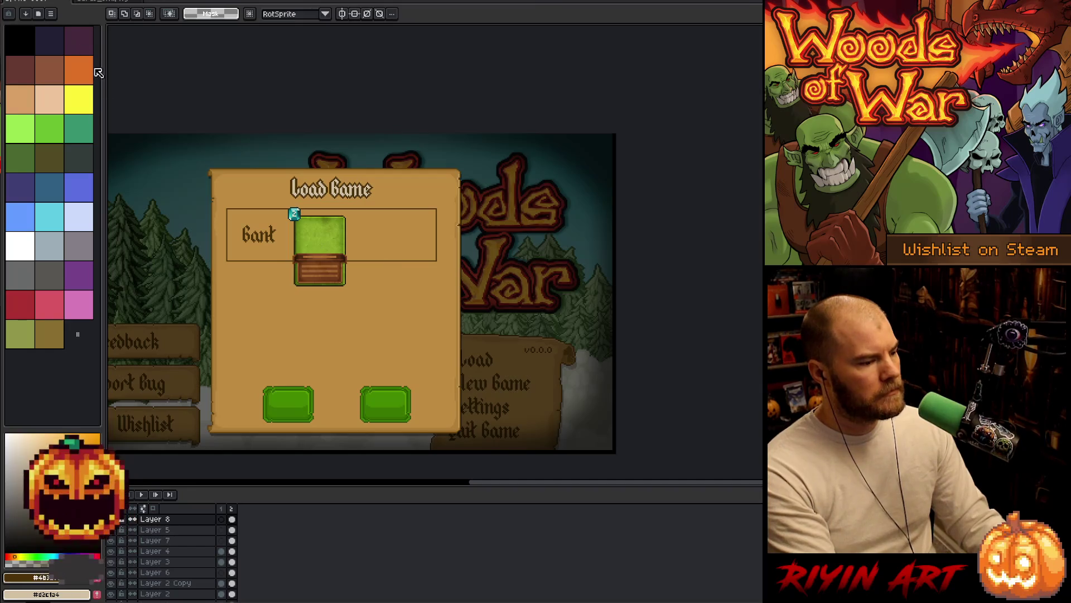
pyautogui.click(17, 2)
pyautogui.click(20, 9)
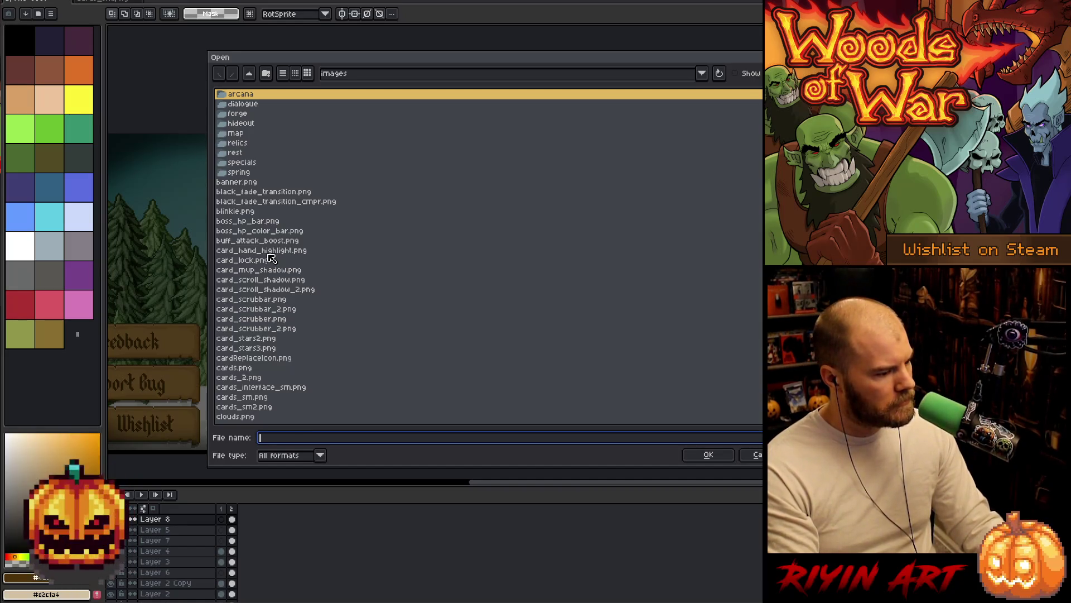
# Step: Browse to the pinned TreeRevenge folder and open cards_sm.aseprite
pyautogui.click(338, 73)
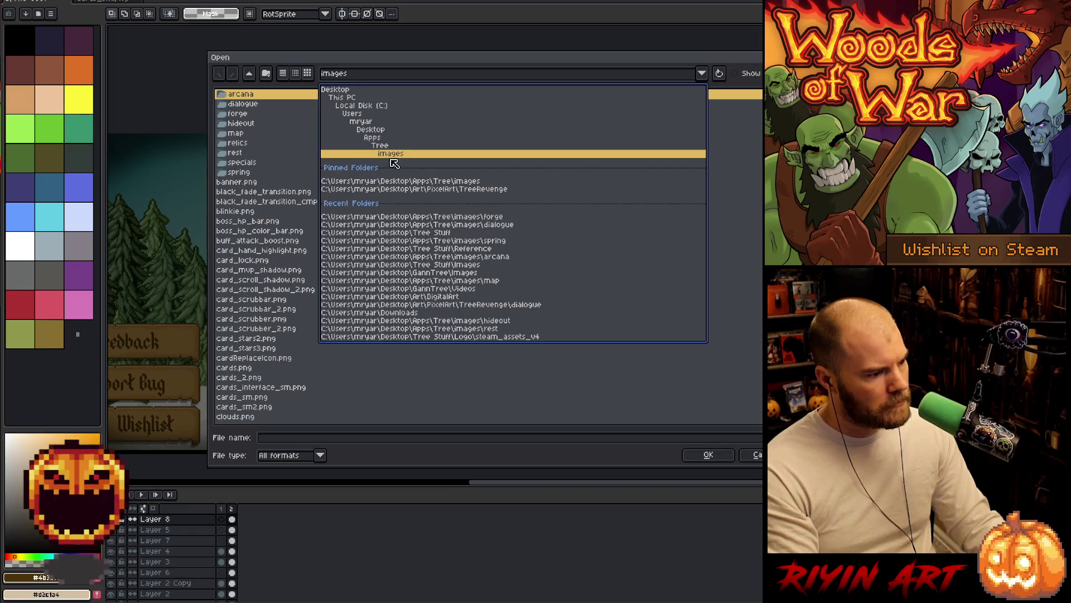
pyautogui.click(407, 190)
pyautogui.scroll(-5, 342, 220)
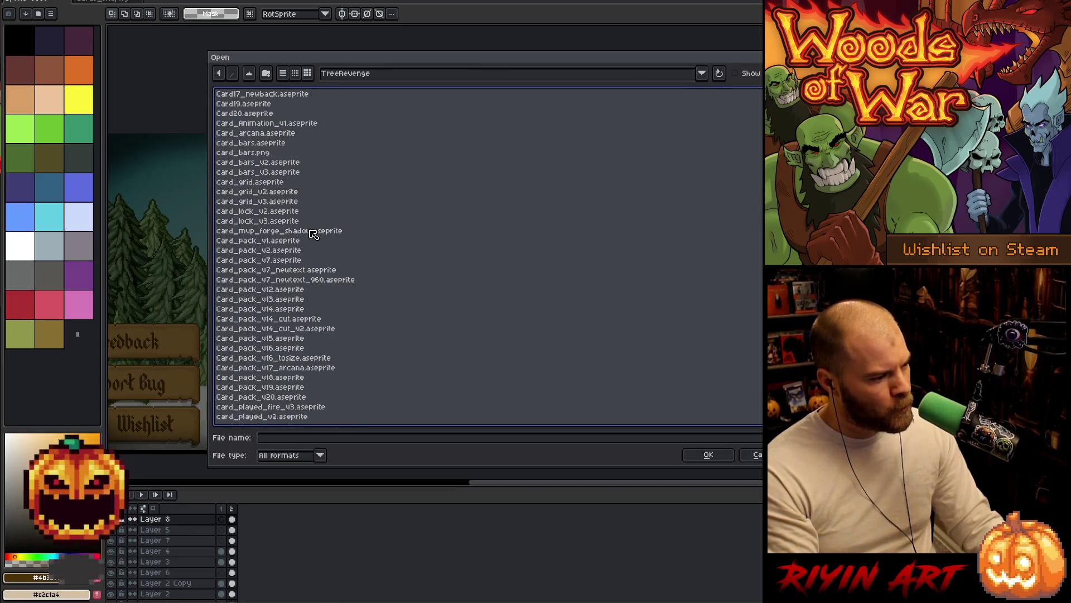
pyautogui.click(305, 229)
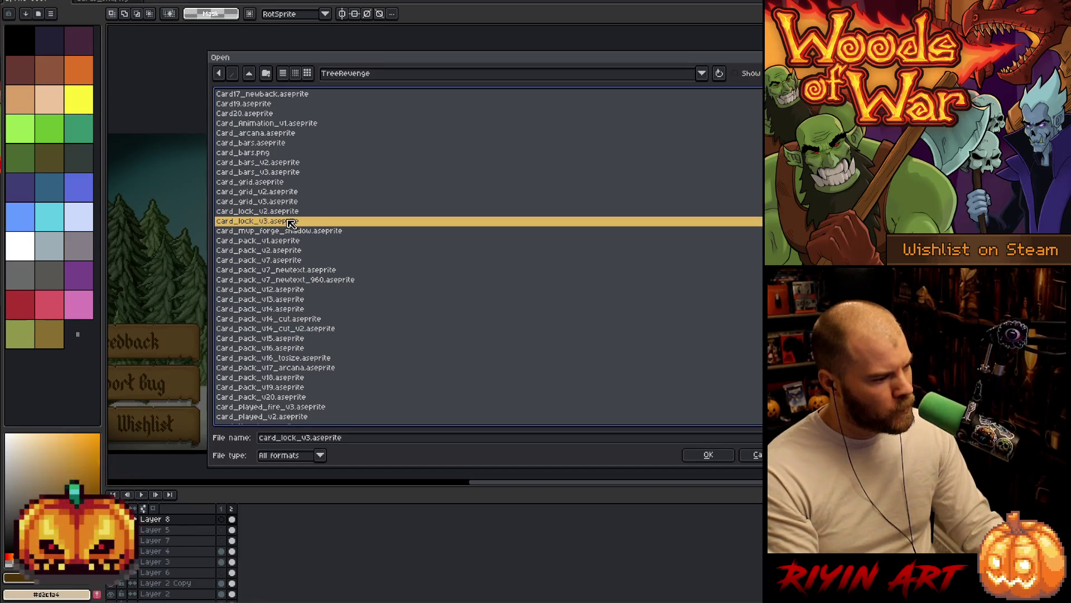
pyautogui.click(269, 194)
pyautogui.scroll(-3, 269, 204)
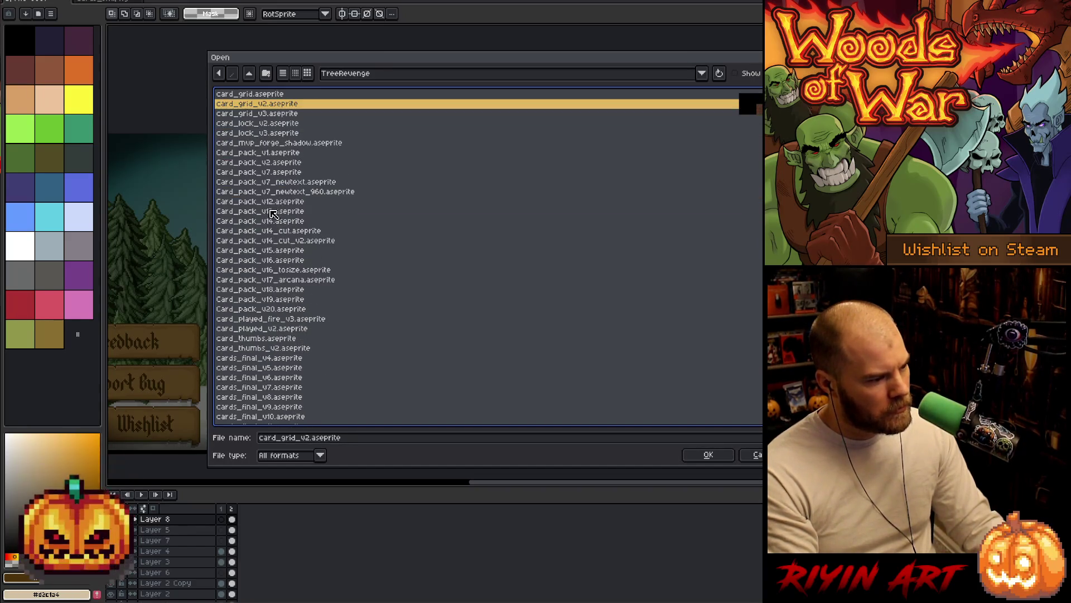
pyautogui.scroll(-2, 295, 240)
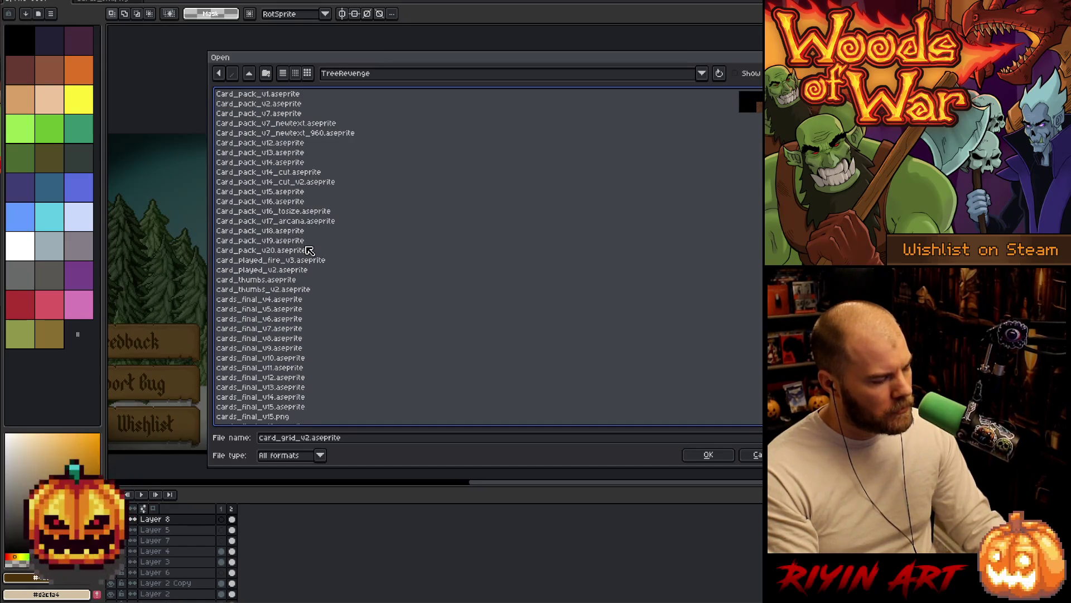
pyautogui.scroll(-3, 303, 286)
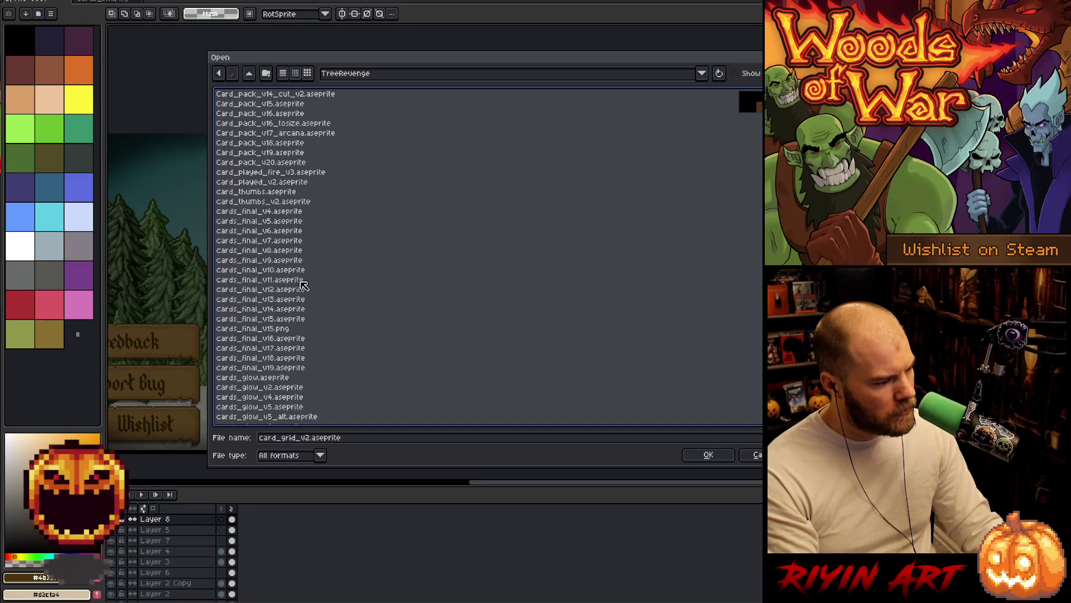
pyautogui.scroll(-6, 303, 286)
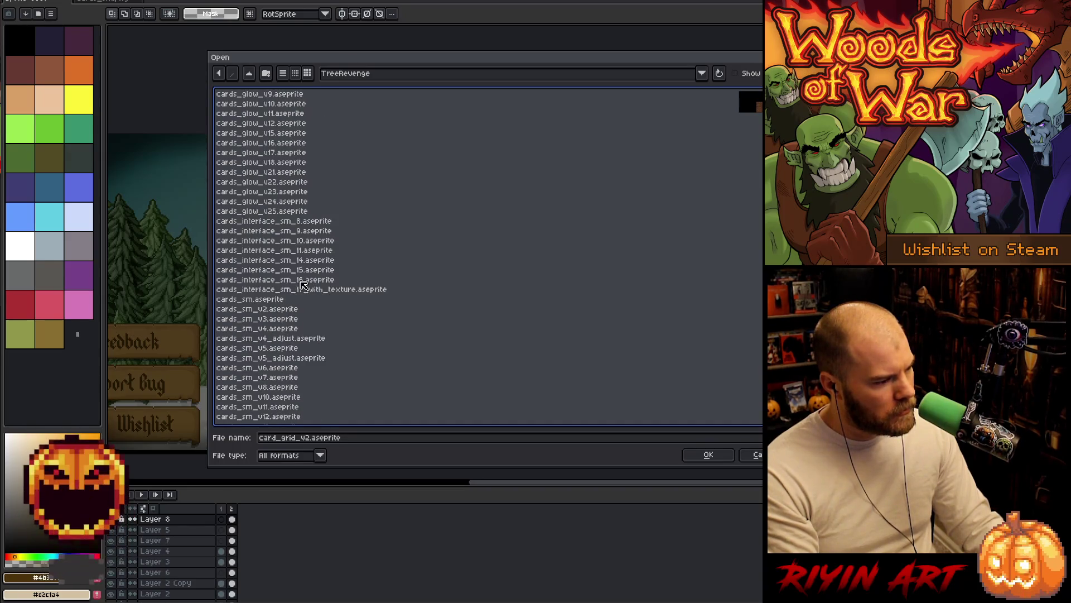
pyautogui.click(289, 291)
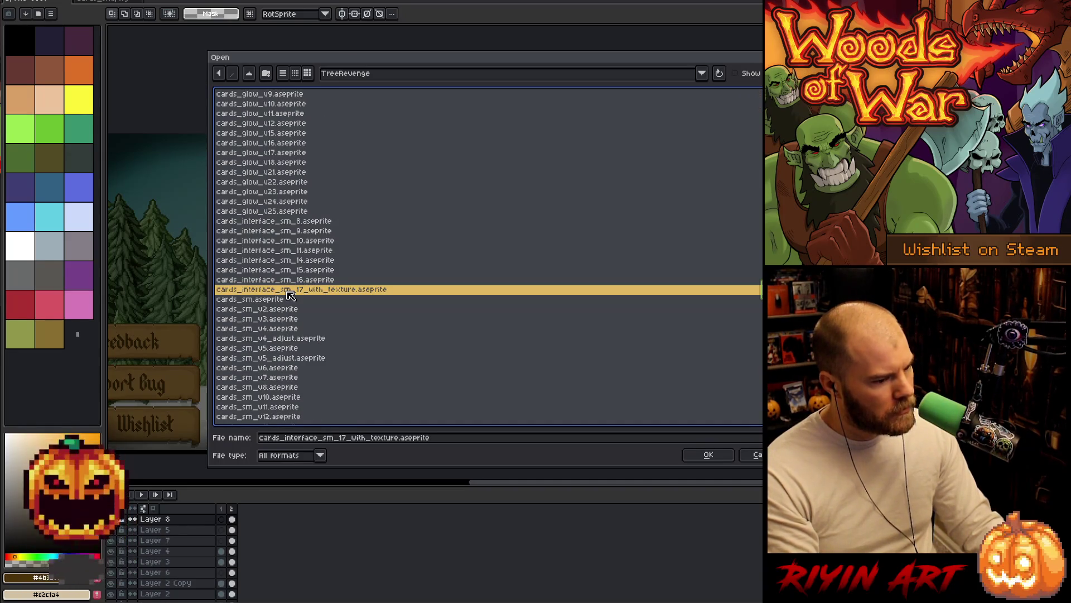
pyautogui.press('Up')
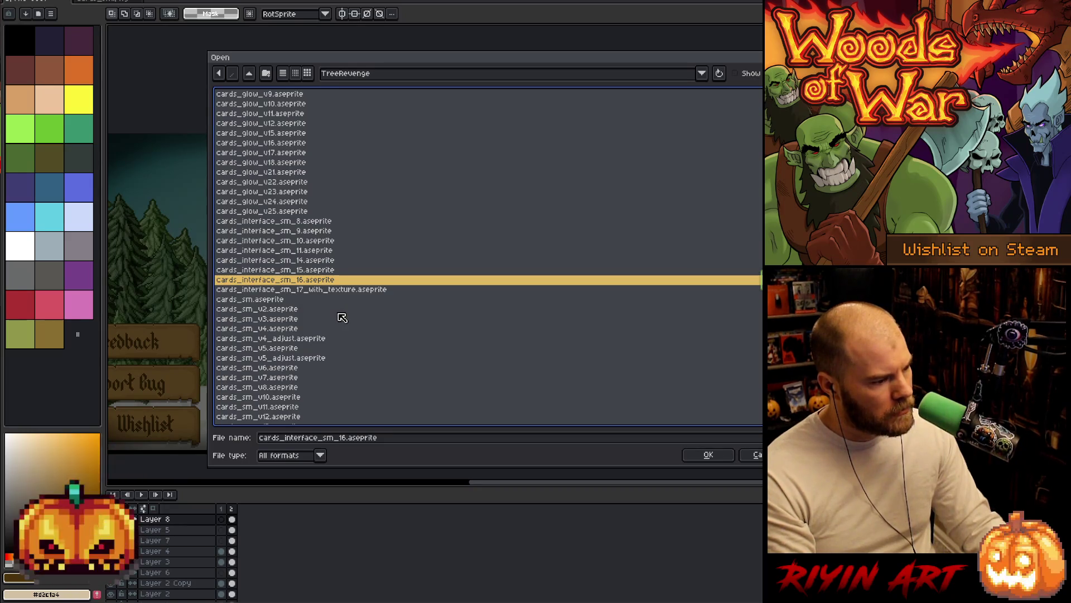
pyautogui.click(287, 302)
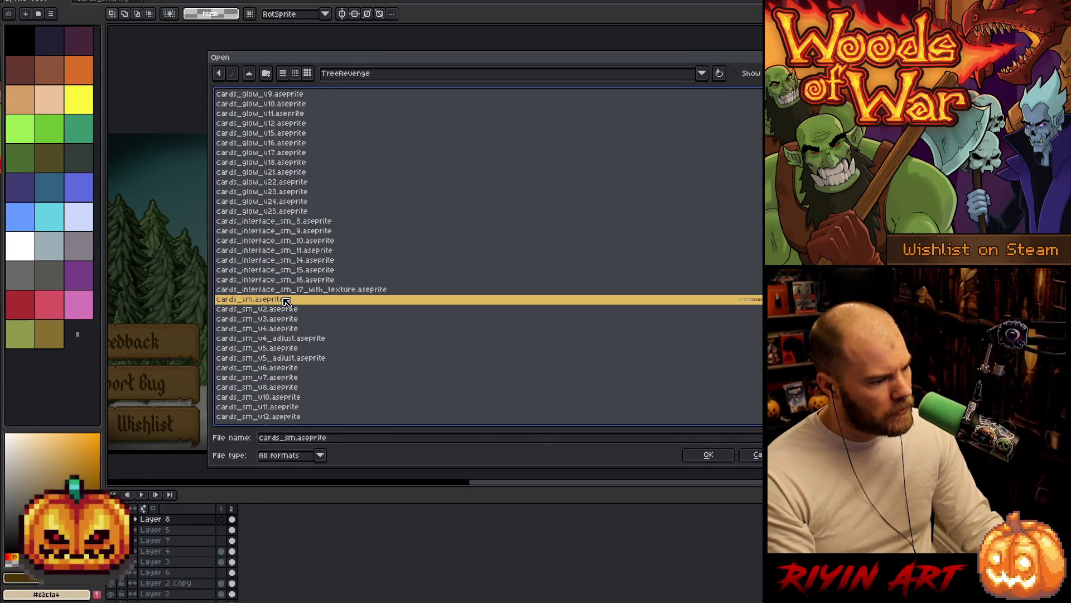
pyautogui.doubleClick(286, 302)
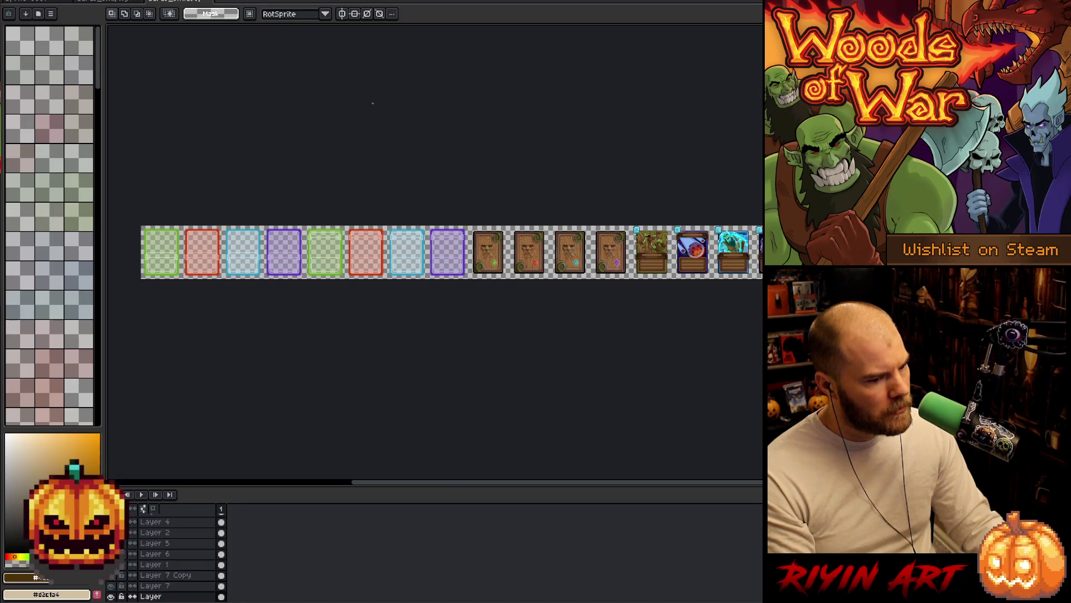
# Step: Close both card sheet documents and reopen the Open dialog
pyautogui.click(213, 1)
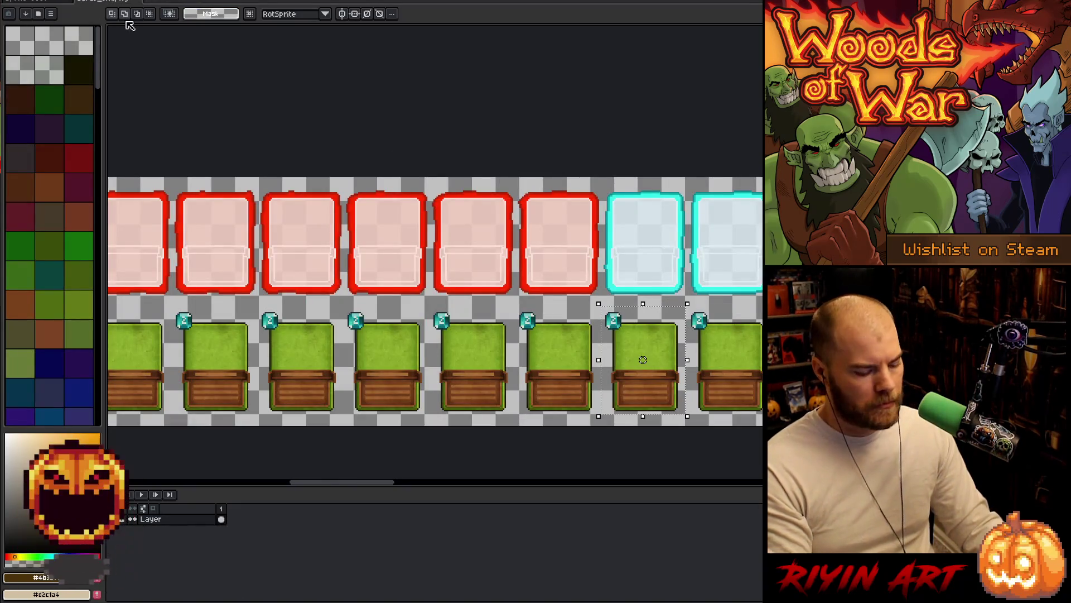
pyautogui.click(144, 2)
pyautogui.hotkey('ctrl', 'o')
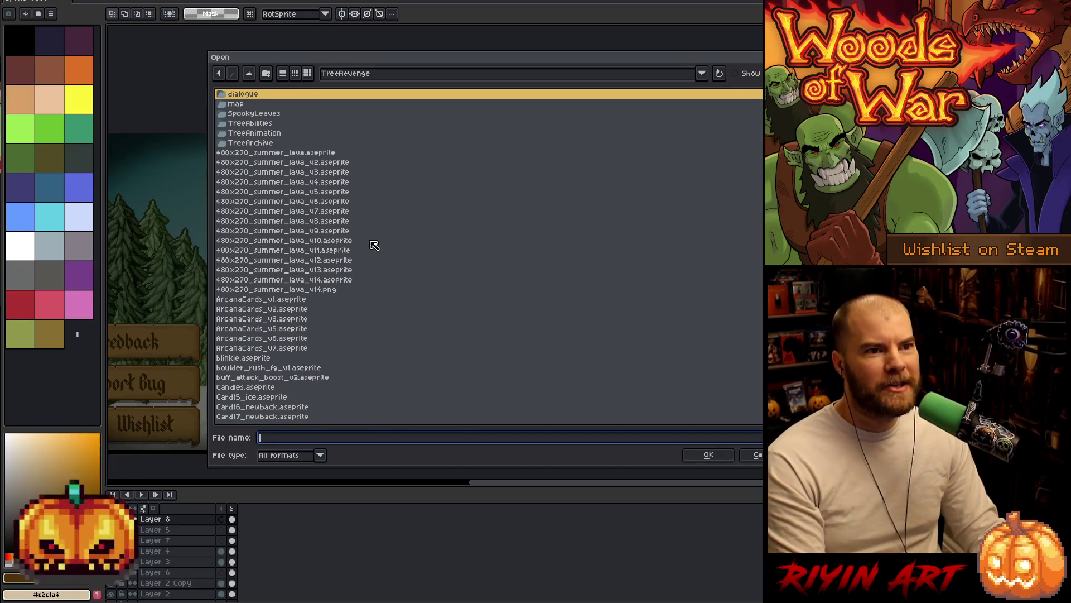
# Step: Scroll to the cards_interface_sm files and open cards_interface_sm_17_with_texture.aseprite
pyautogui.scroll(-15, 352, 279)
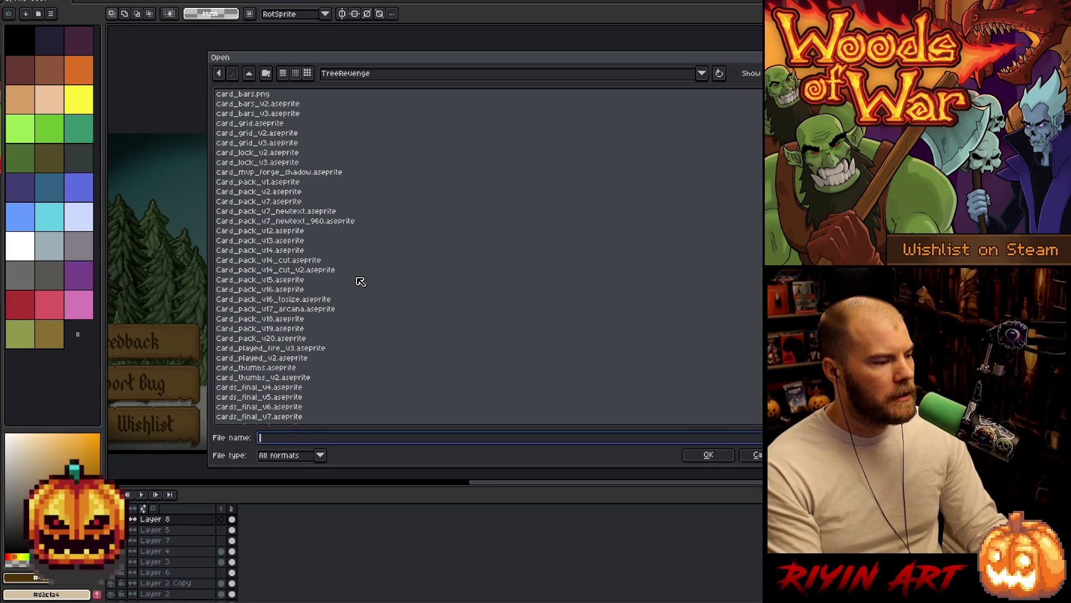
pyautogui.scroll(-4, 360, 282)
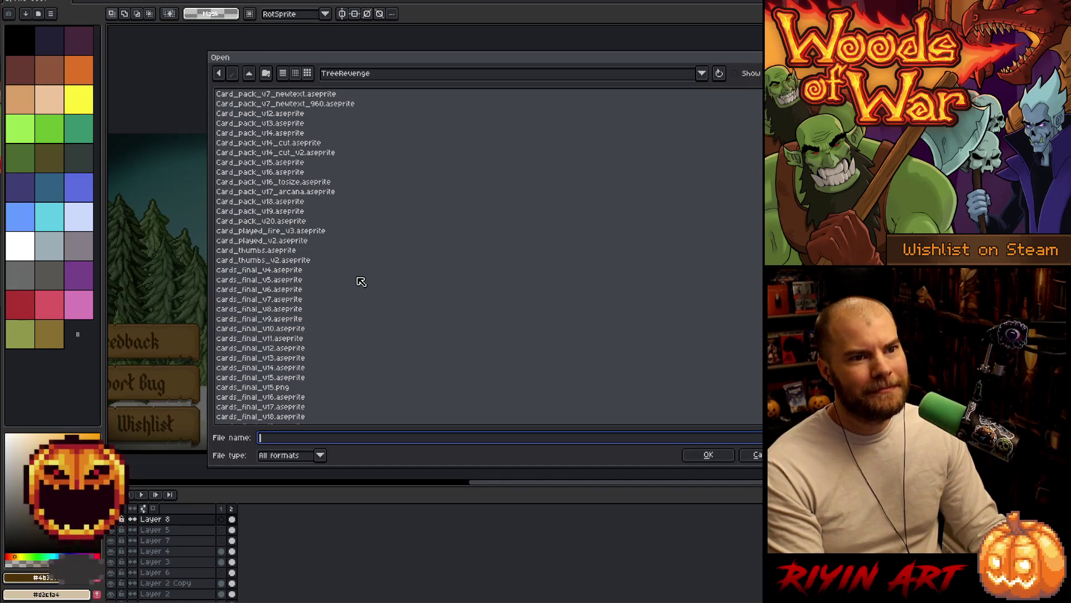
pyautogui.scroll(-7, 362, 281)
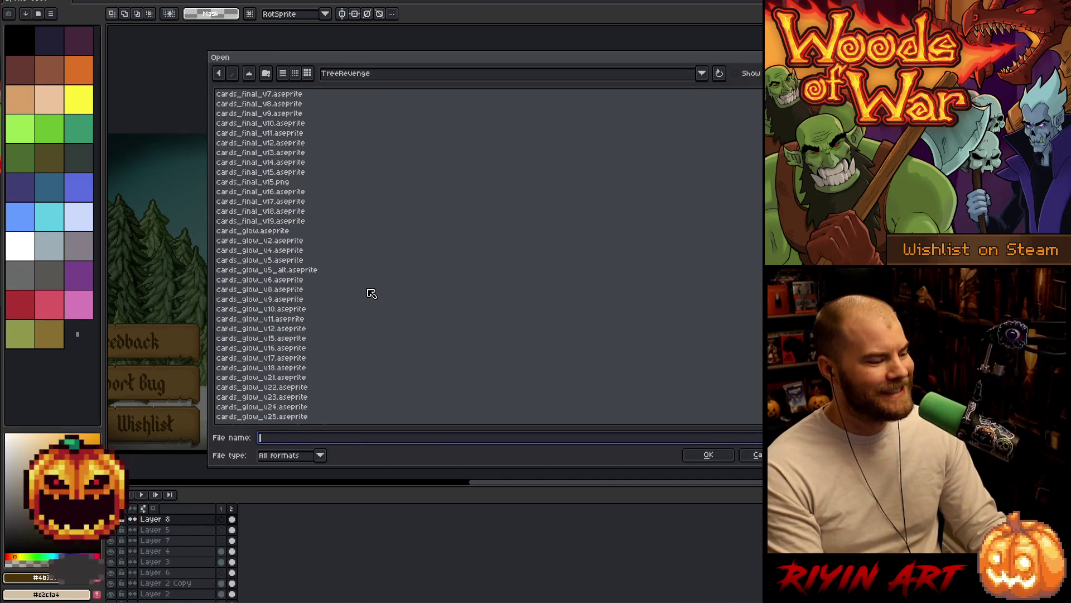
pyautogui.scroll(-1, 374, 294)
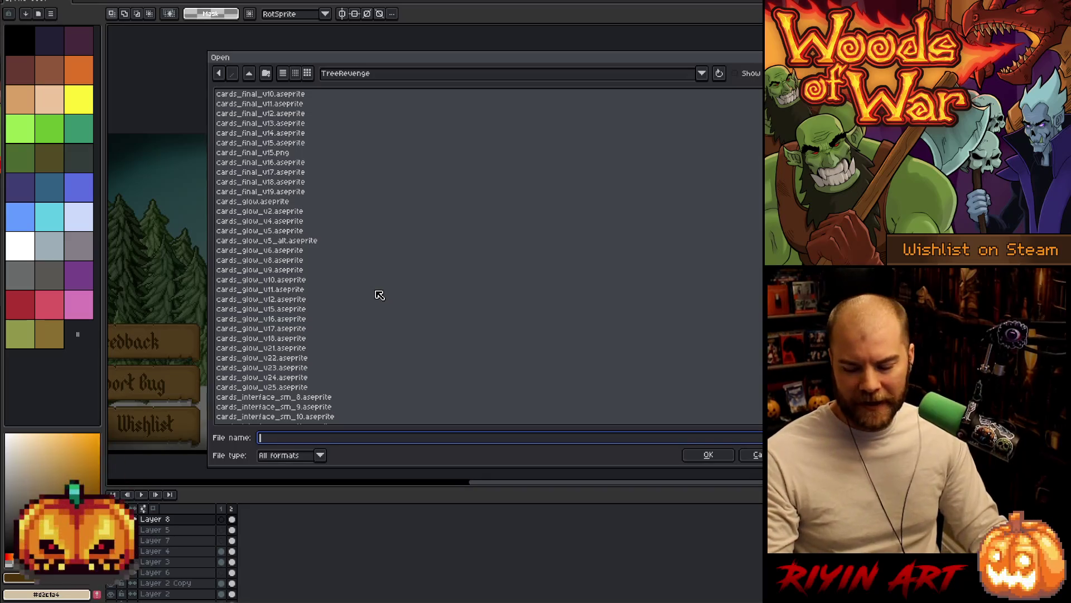
pyautogui.scroll(-5, 379, 291)
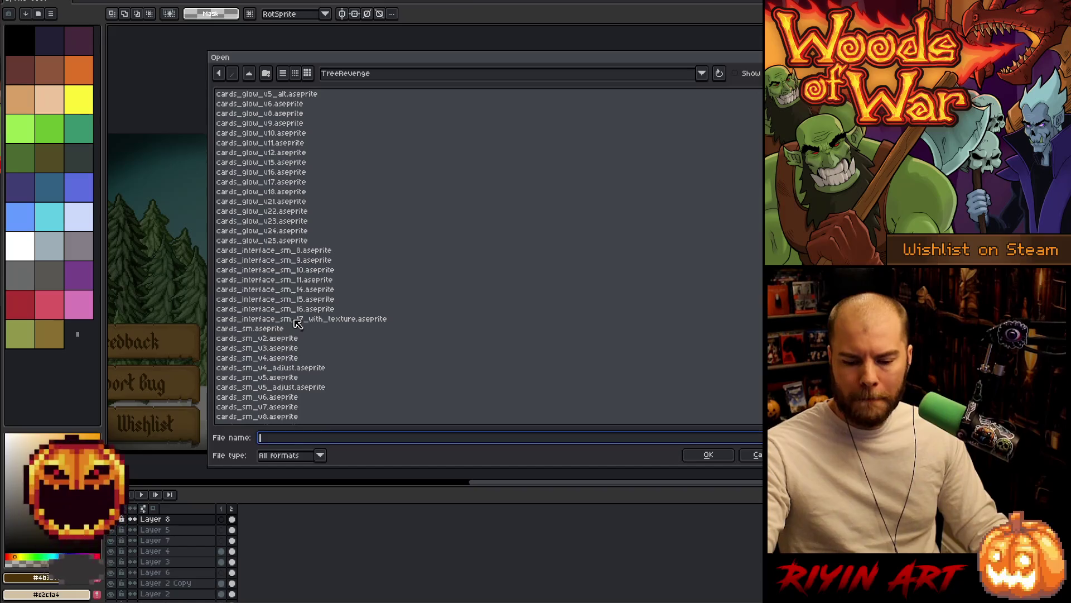
pyautogui.click(297, 321)
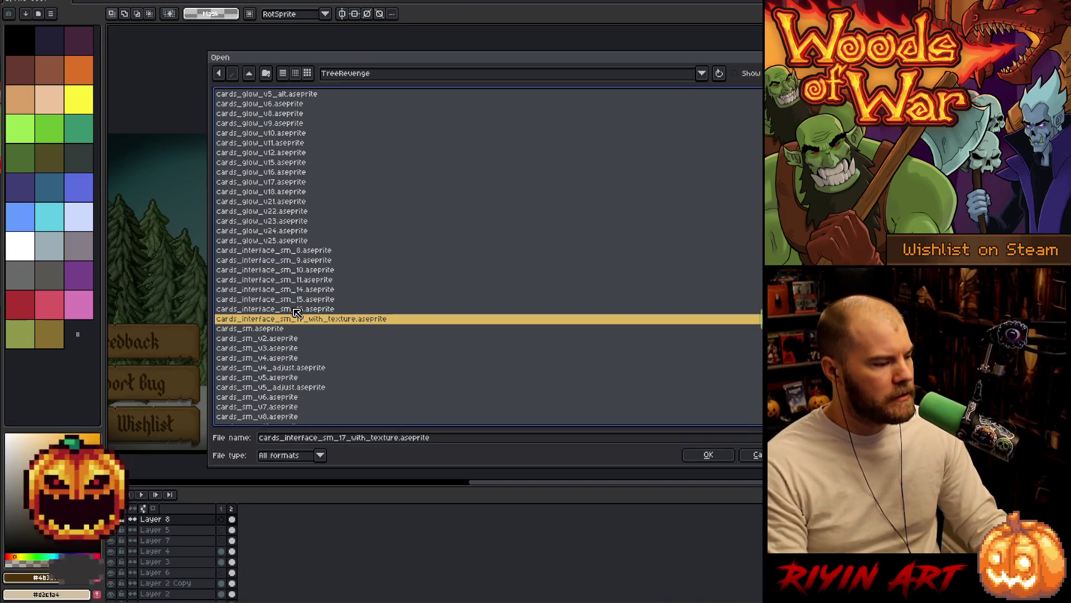
pyautogui.doubleClick(294, 309)
# Step: Zoom in and flip between the trap and claw card frames
pyautogui.scroll(9, 621, 251)
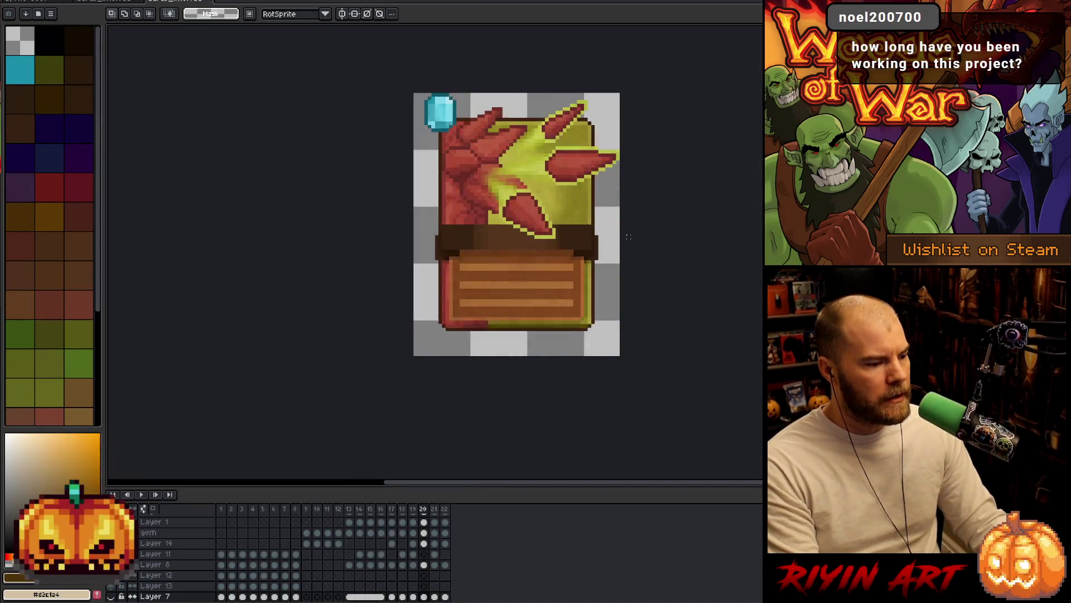
pyautogui.press('space')
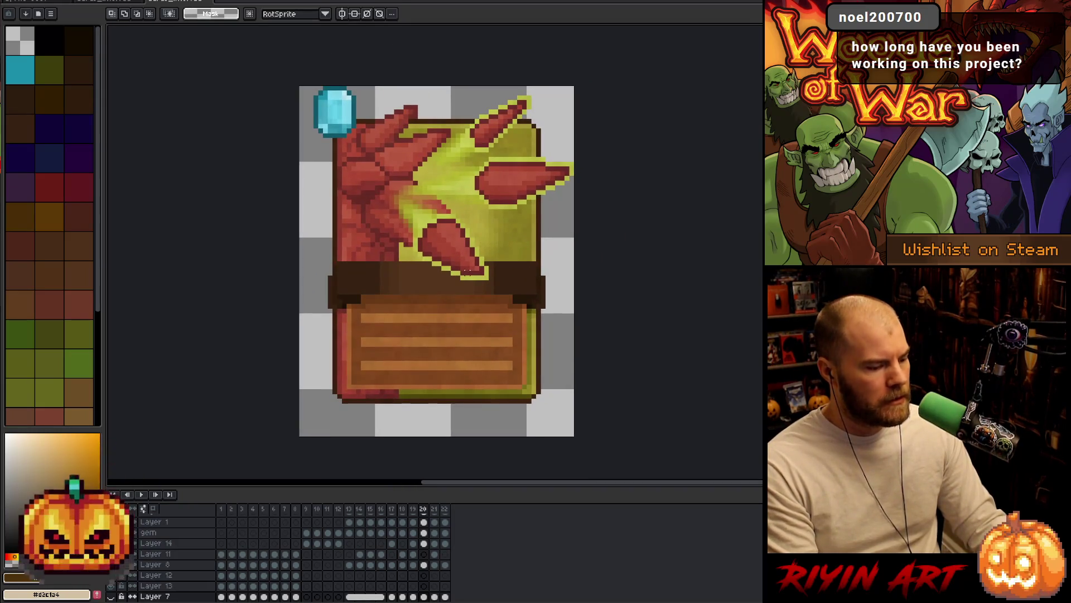
pyautogui.press('Left')
pyautogui.press('Right')
pyautogui.press('Left')
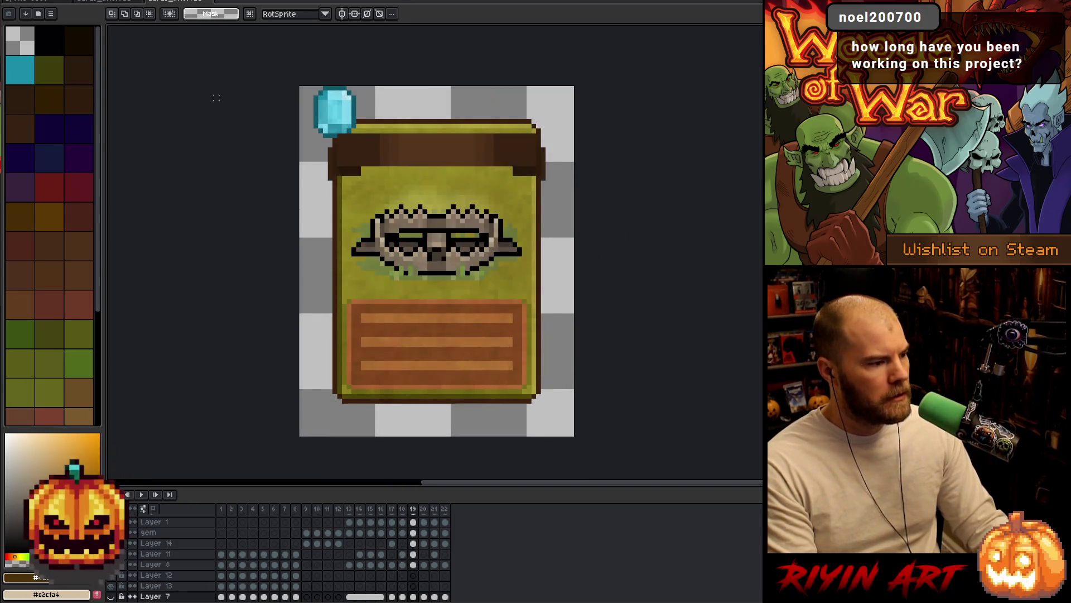
# Step: Select the whole blue card sprite and paste it into the Load Game mockup
pyautogui.click(120, 2)
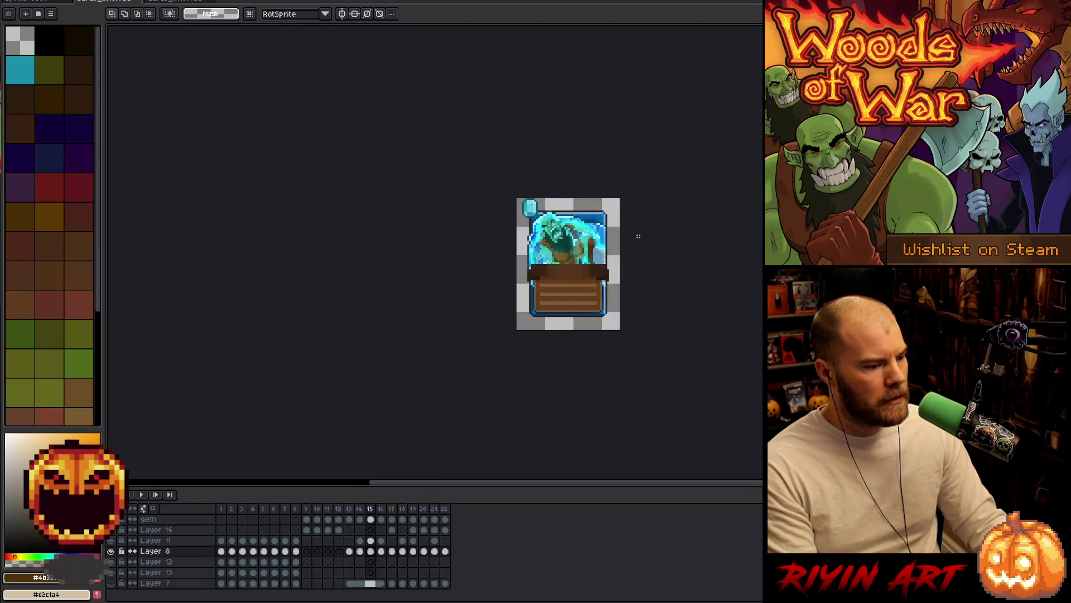
pyautogui.scroll(3, 638, 237)
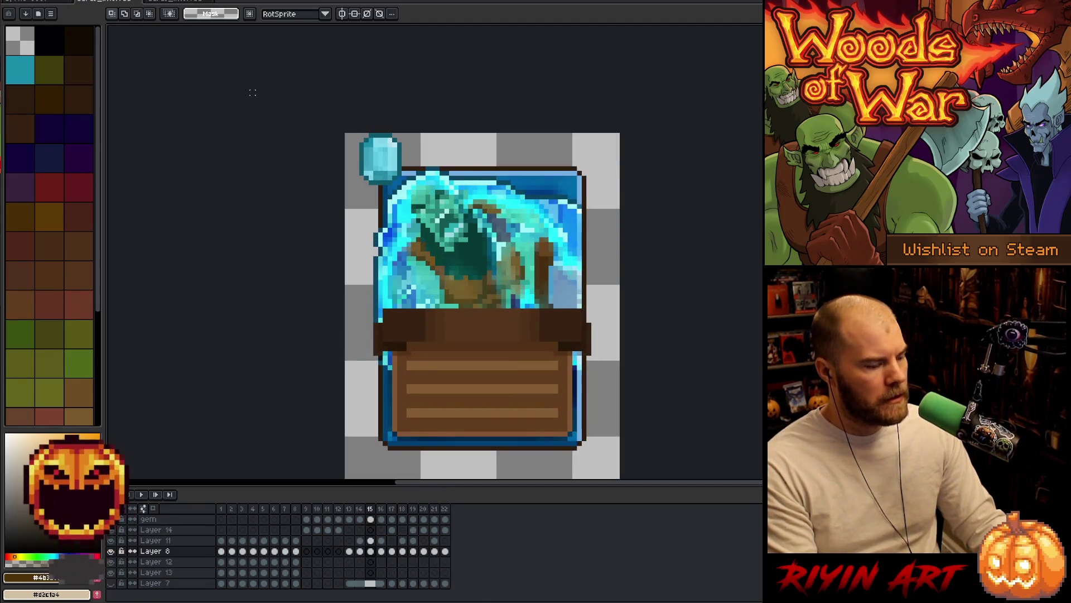
pyautogui.hotkey('ctrl', 'a')
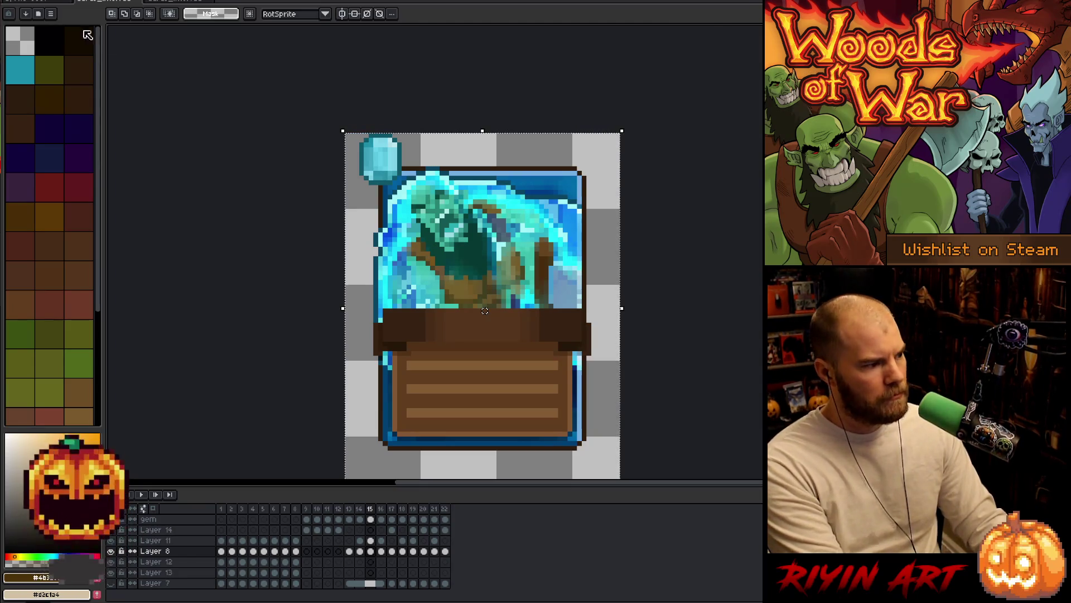
pyautogui.click(42, 6)
pyautogui.hotkey('ctrl', 'v')
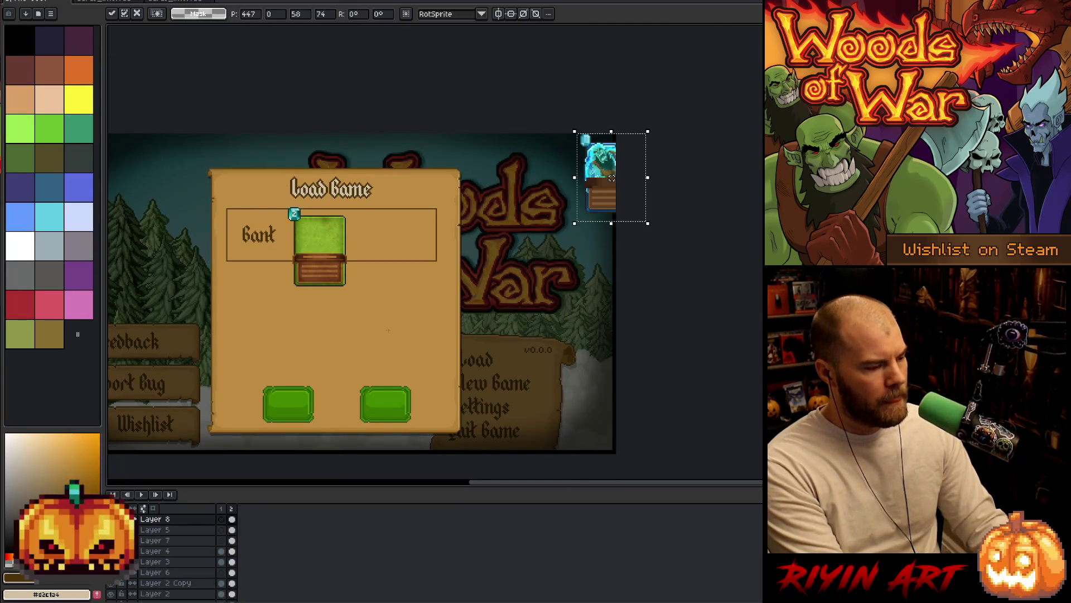
# Step: Discard the pasted blue card and open the TreeRevenge folder in the Open dialog
pyautogui.moveTo(612, 177)
pyautogui.mouseDown()
pyautogui.moveTo(486, 228)
pyautogui.moveTo(314, 257)
pyautogui.moveTo(406, 264)
pyautogui.mouseUp()
pyautogui.press('Delete')
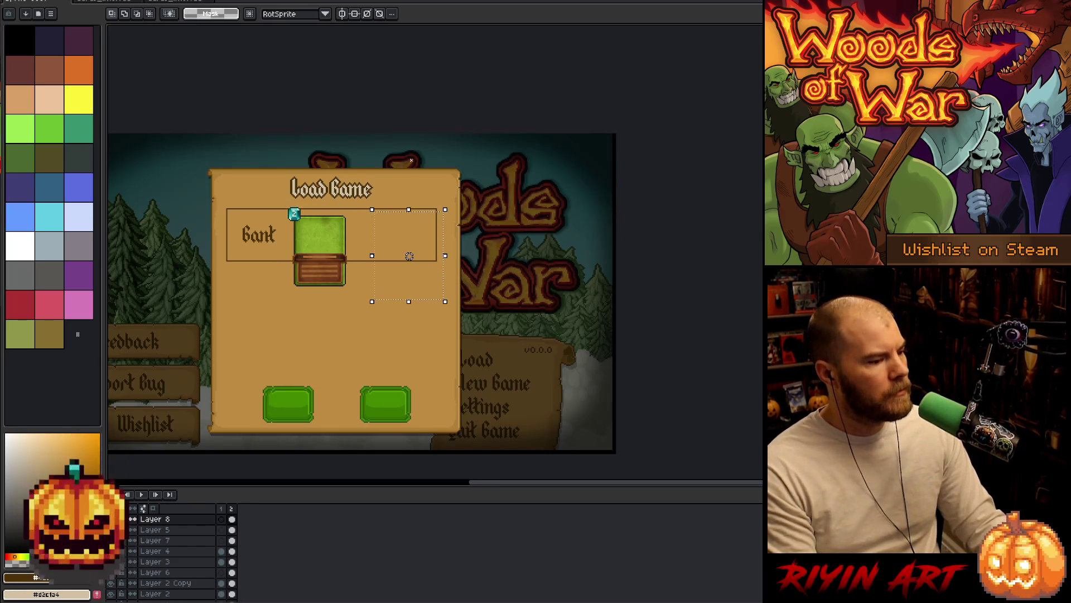
pyautogui.click(178, 3)
pyautogui.click(145, 2)
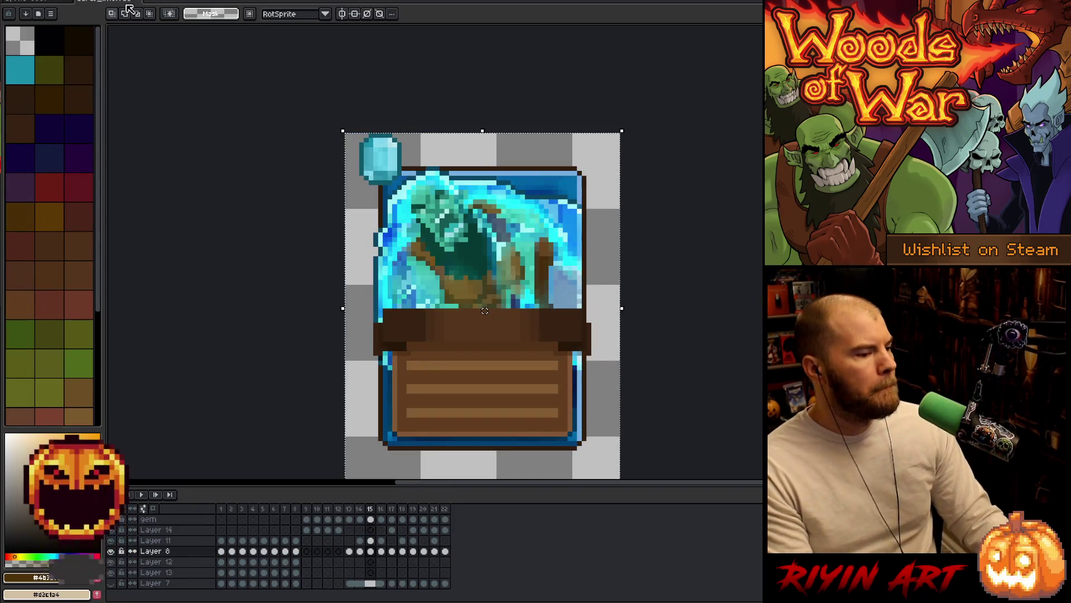
pyautogui.click(141, 3)
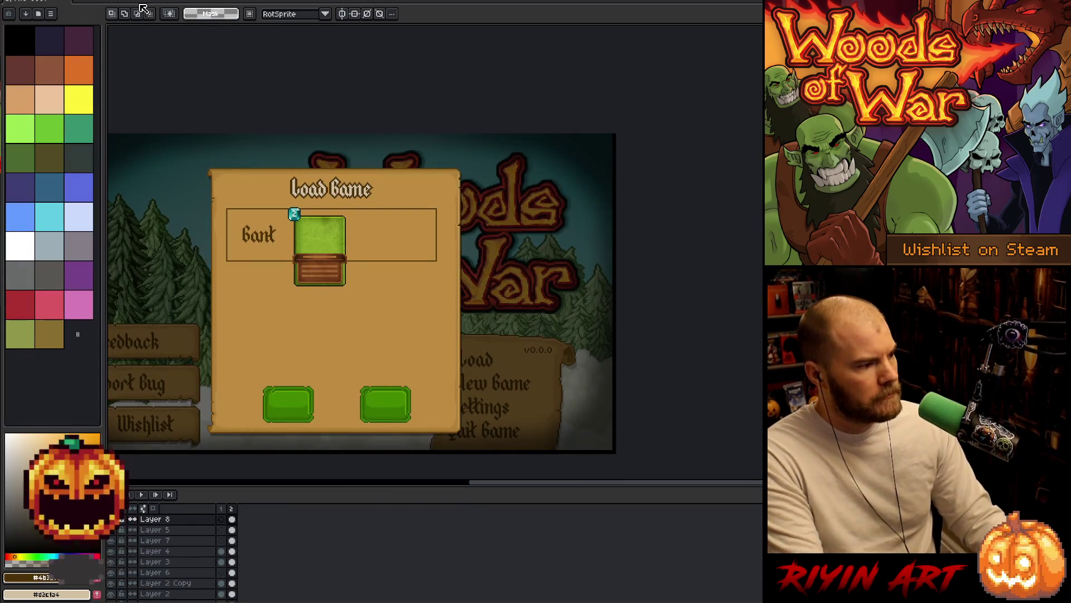
pyautogui.hotkey('ctrl', 'o')
pyautogui.scroll(-10, 335, 267)
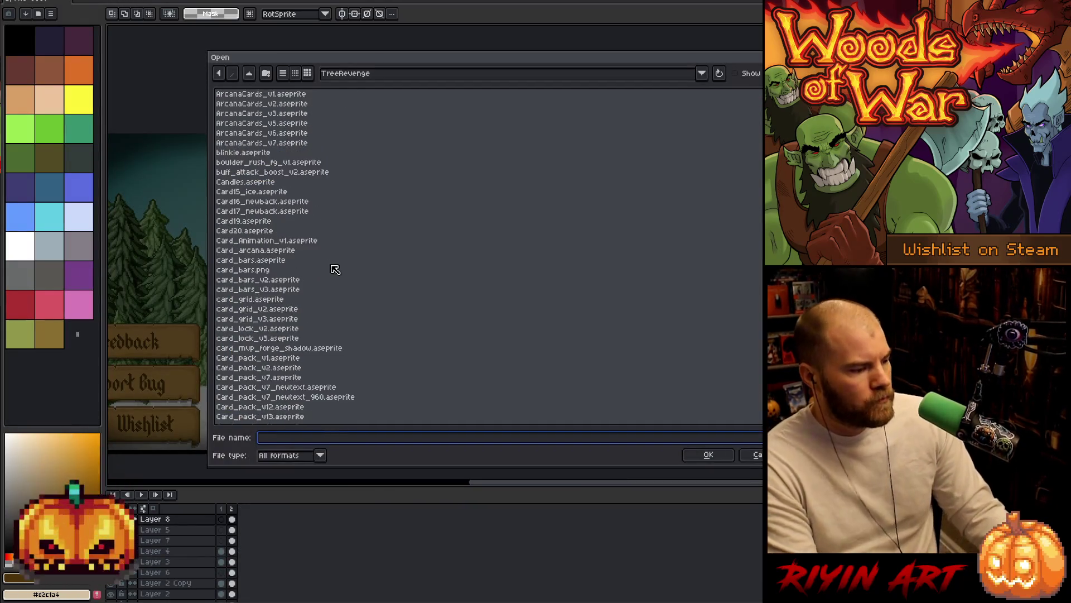
# Step: Browse the TreeRevenge file list, previewing the Dialogue_mockup files
pyautogui.scroll(-6, 340, 278)
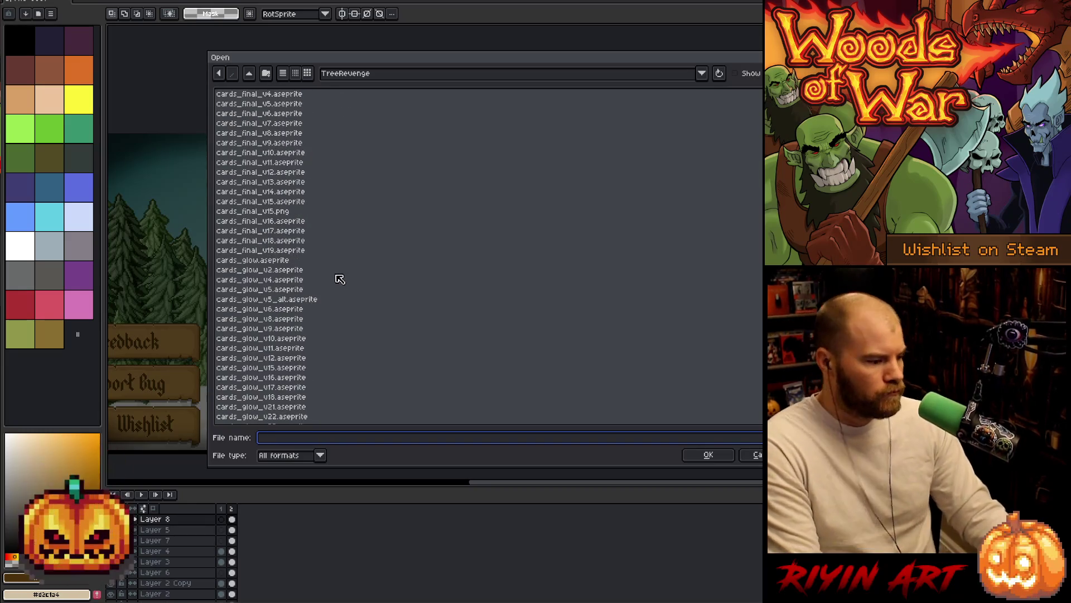
pyautogui.scroll(-15, 340, 278)
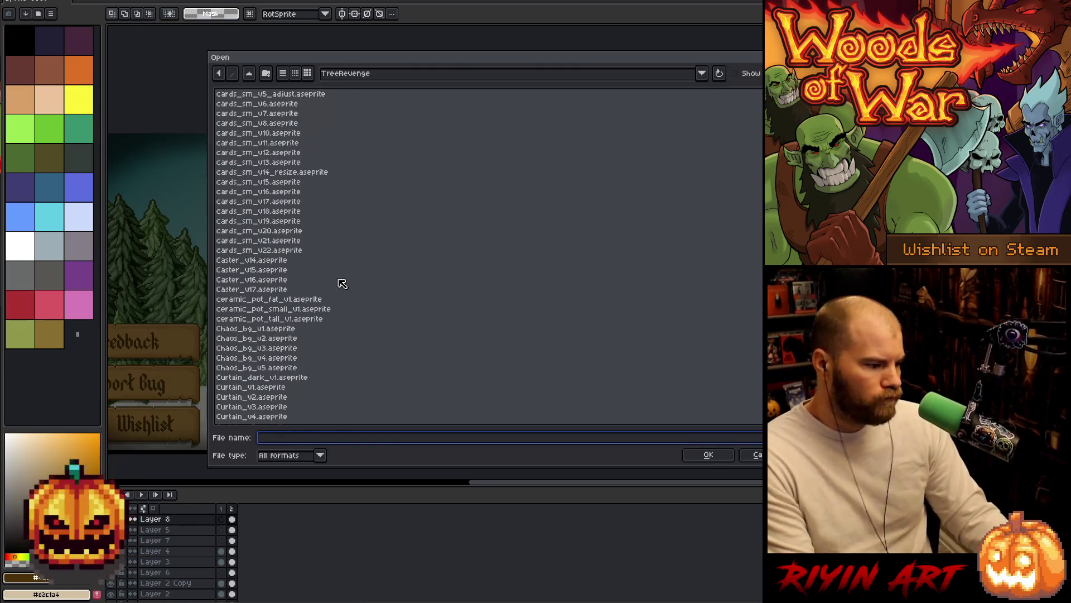
pyautogui.scroll(-3, 342, 284)
pyautogui.scroll(-20, 342, 284)
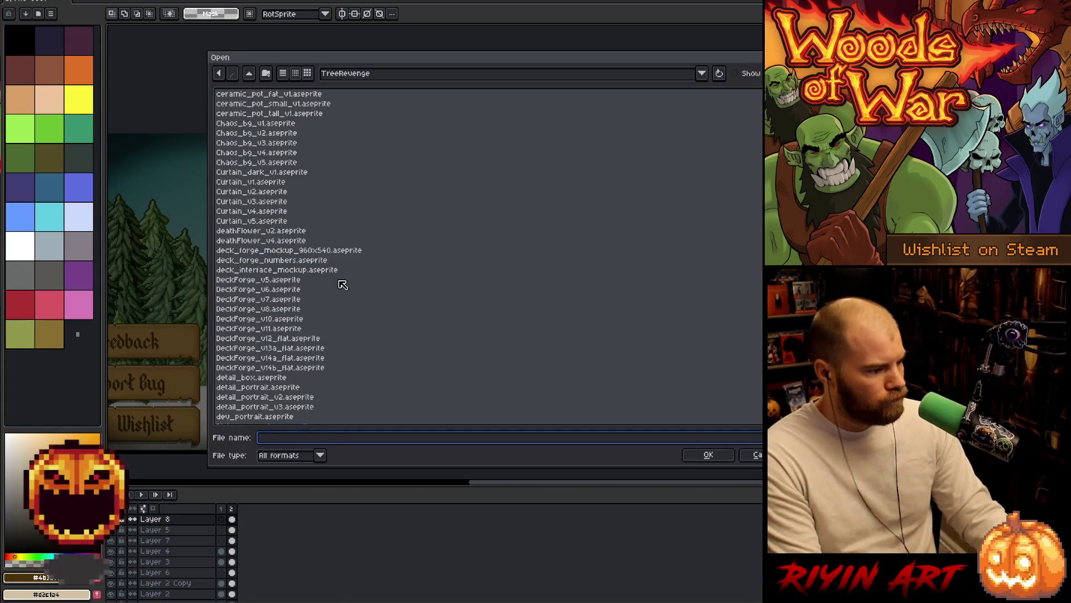
pyautogui.scroll(-9, 342, 286)
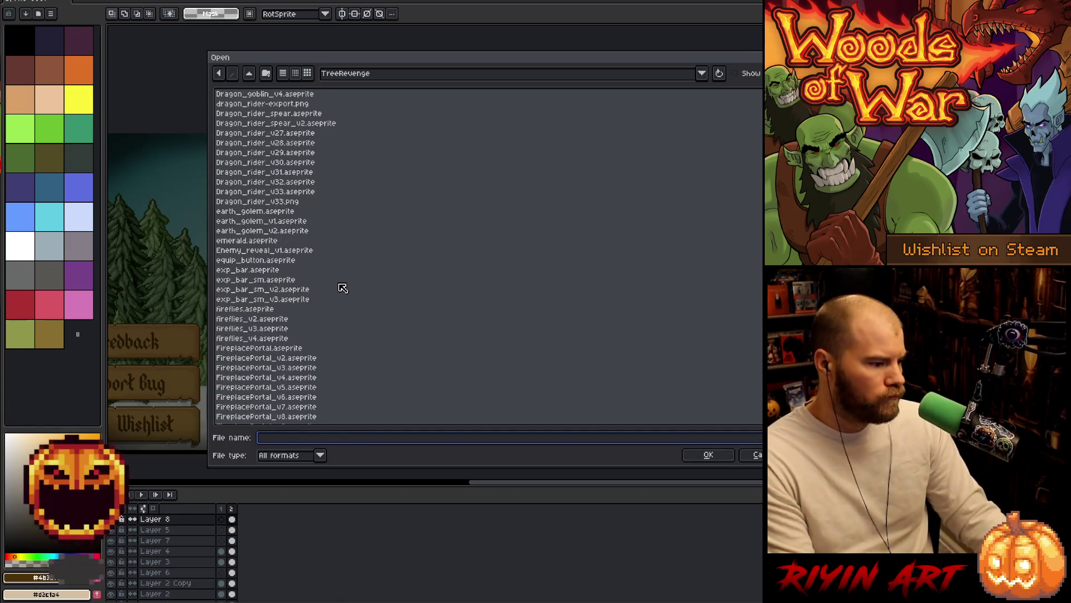
pyautogui.scroll(-1, 343, 284)
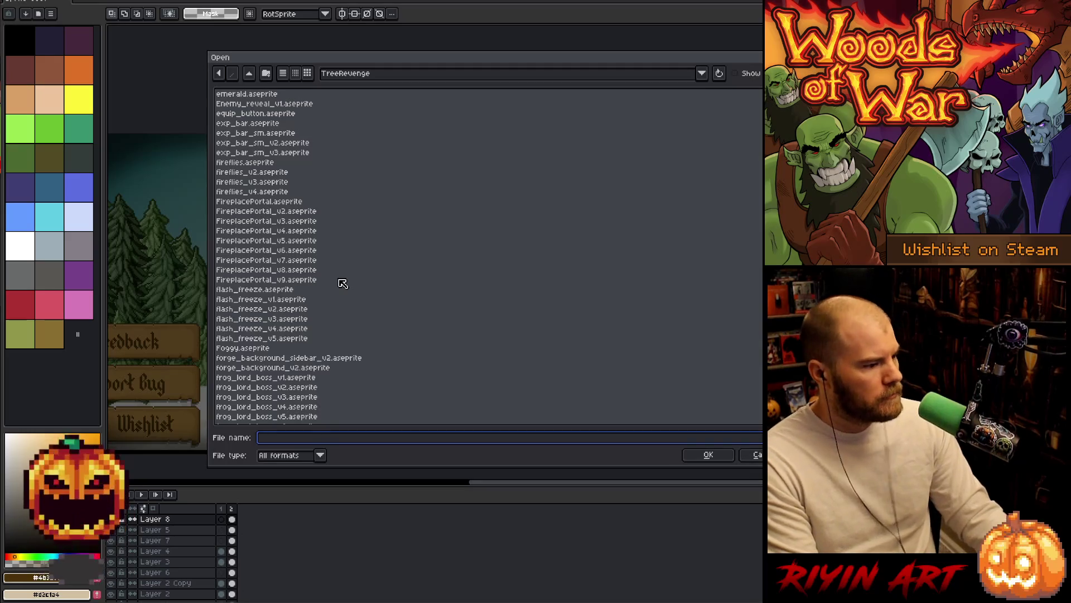
pyautogui.scroll(7, 343, 283)
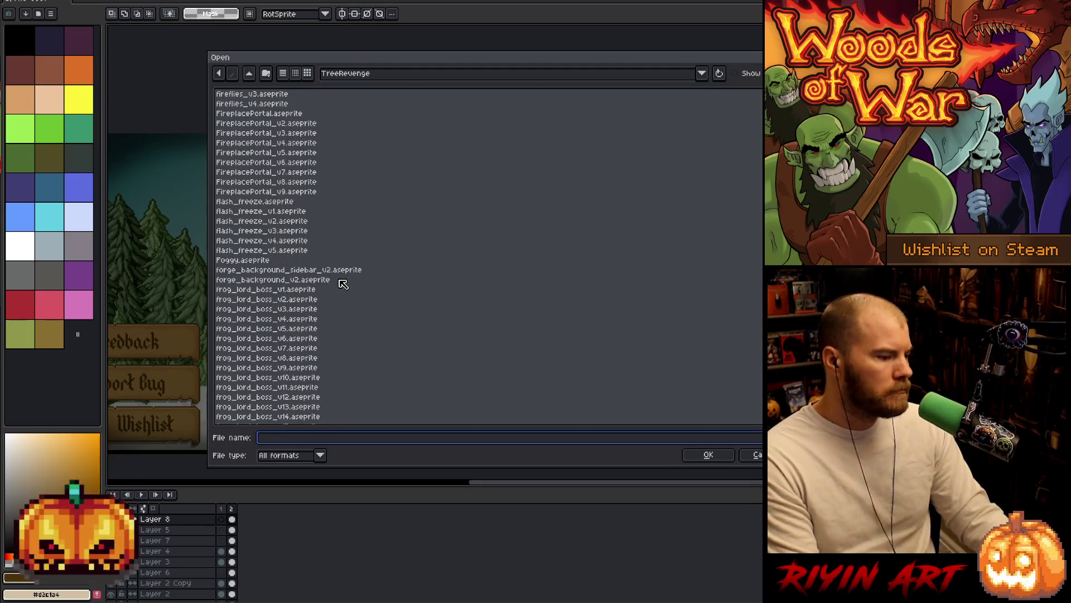
pyautogui.scroll(9, 356, 281)
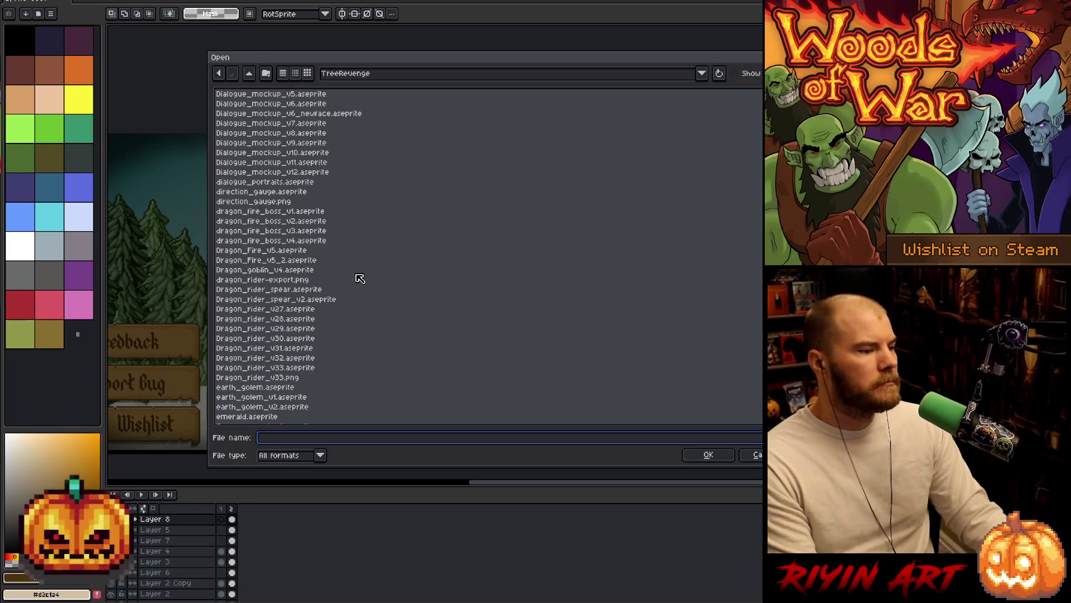
pyautogui.scroll(4, 360, 276)
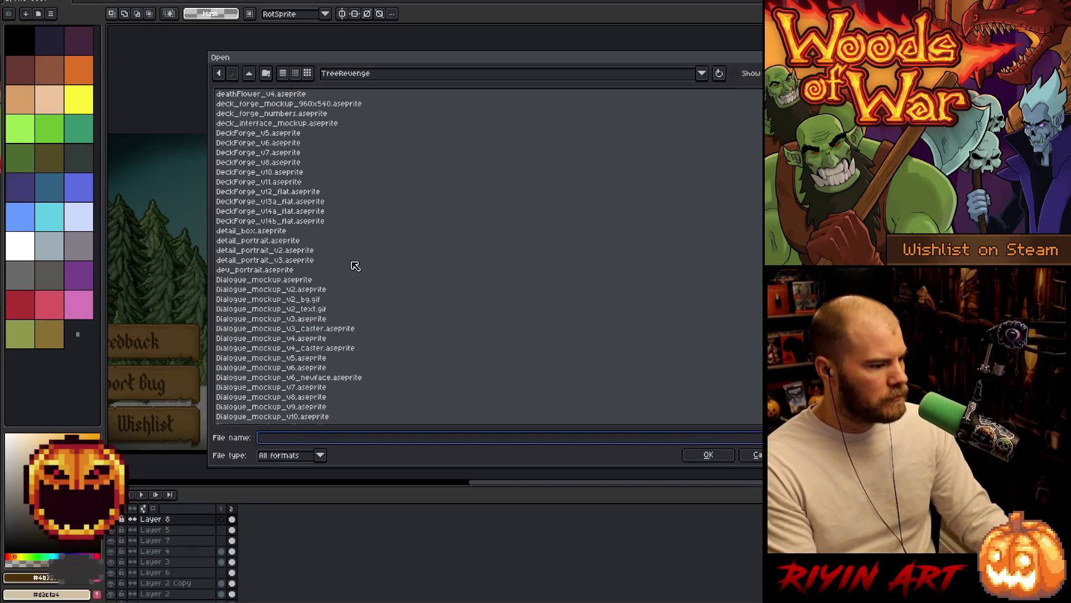
pyautogui.scroll(-3, 356, 266)
pyautogui.click(304, 348)
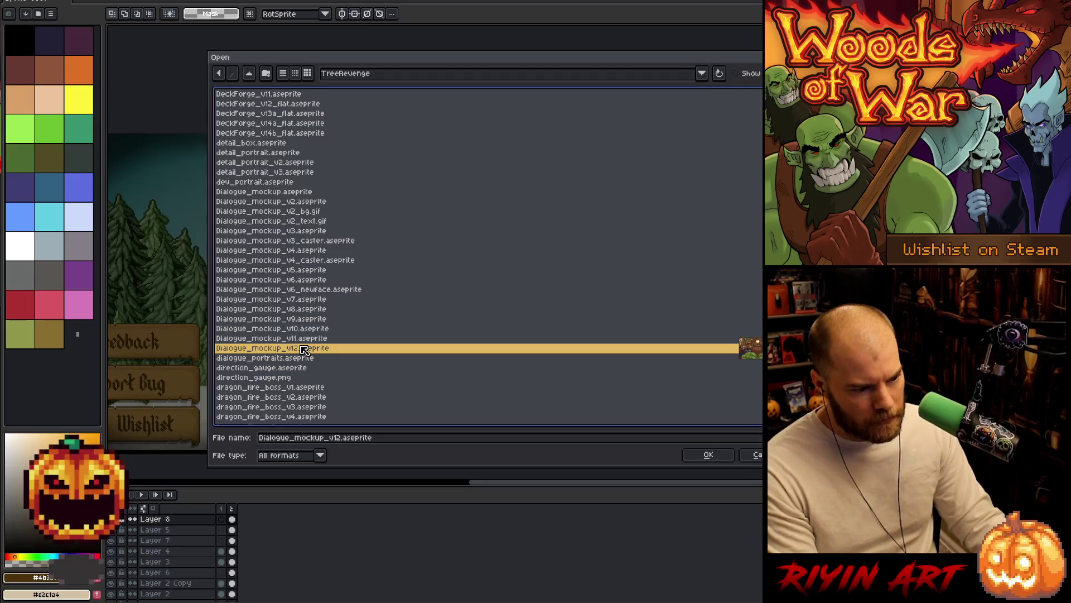
pyautogui.click(299, 243)
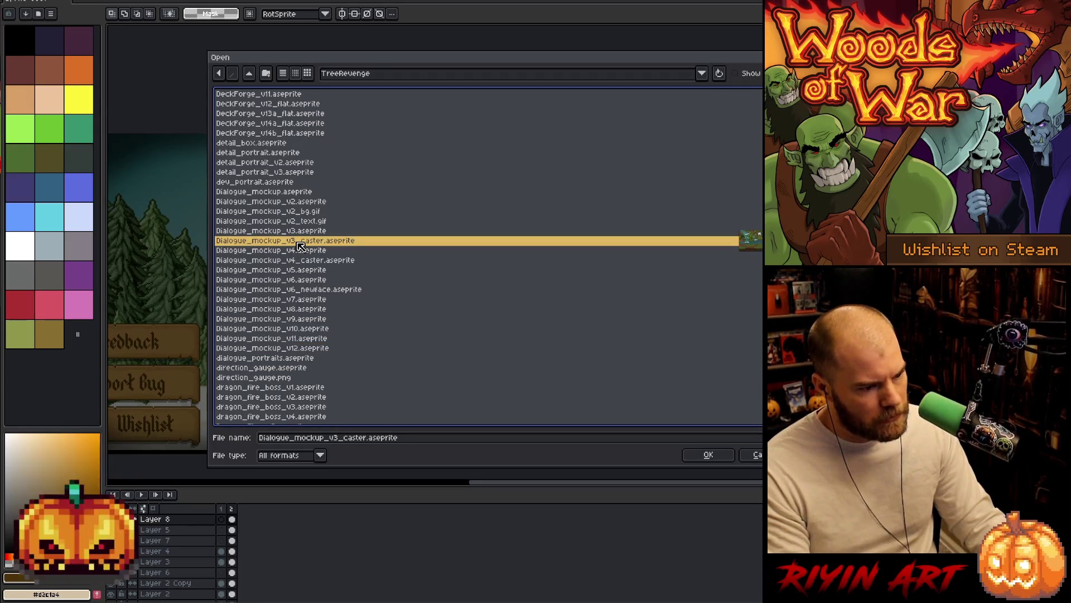
pyautogui.press('Up')
pyautogui.press('Up')
pyautogui.press('Up')
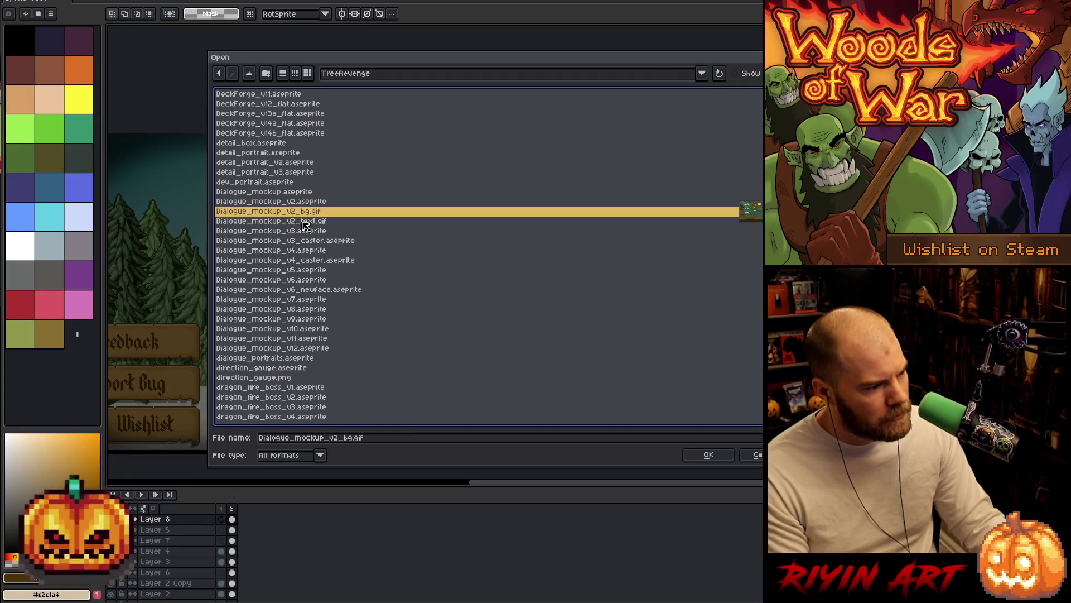
pyautogui.press('Up')
pyautogui.press('Up')
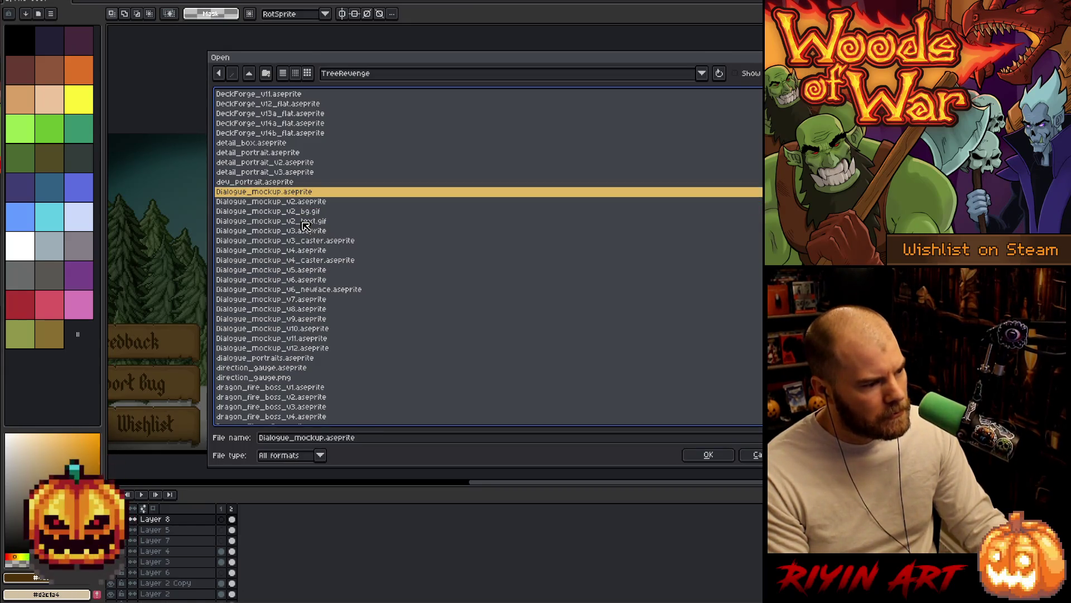
pyautogui.scroll(6, 306, 226)
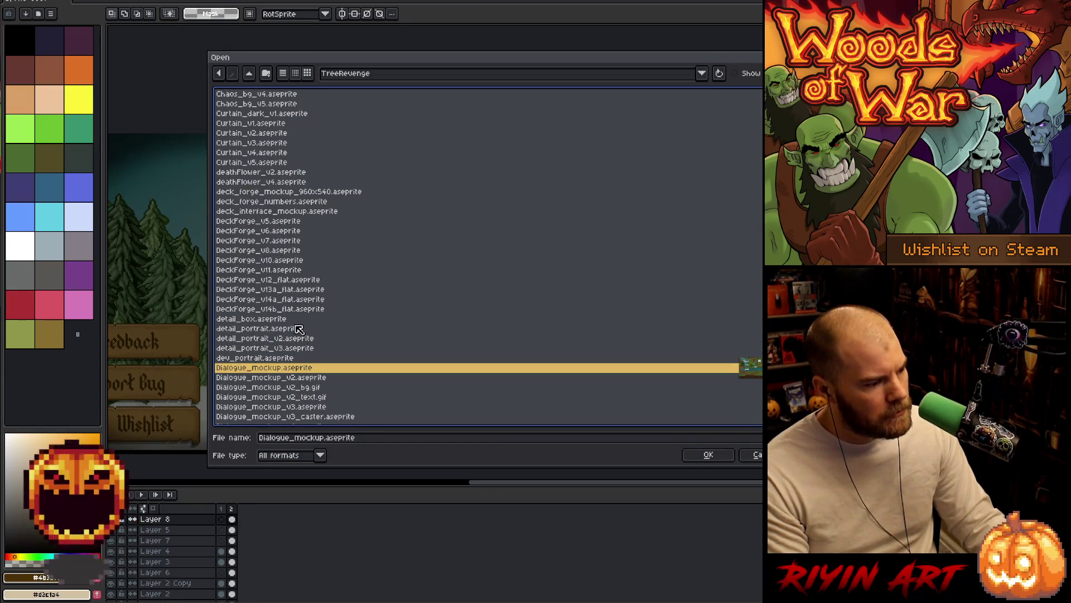
pyautogui.scroll(6, 294, 322)
pyautogui.scroll(-15, 301, 319)
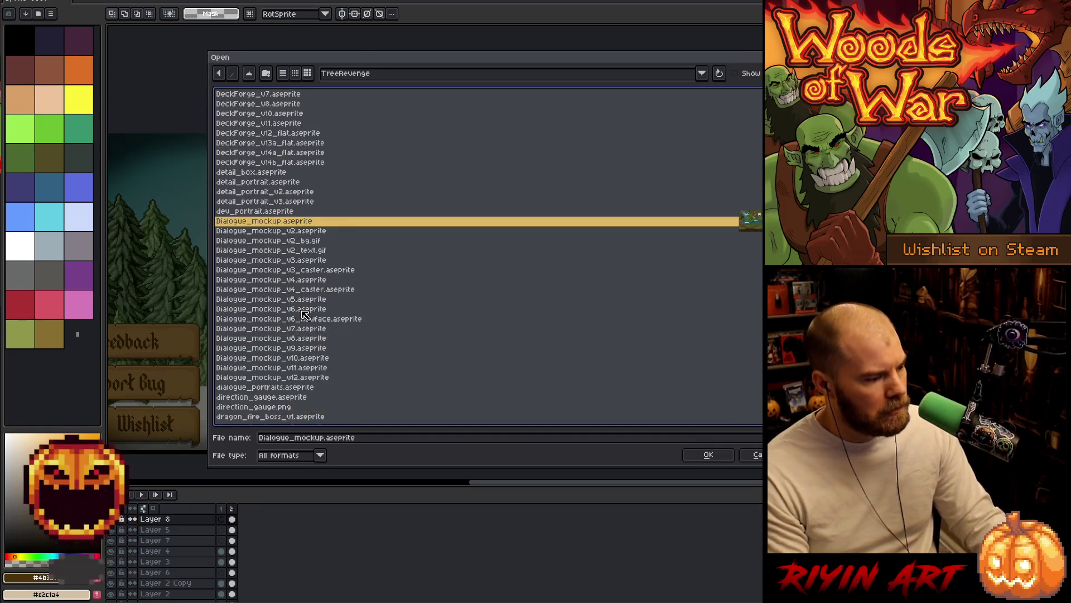
pyautogui.scroll(-20, 308, 315)
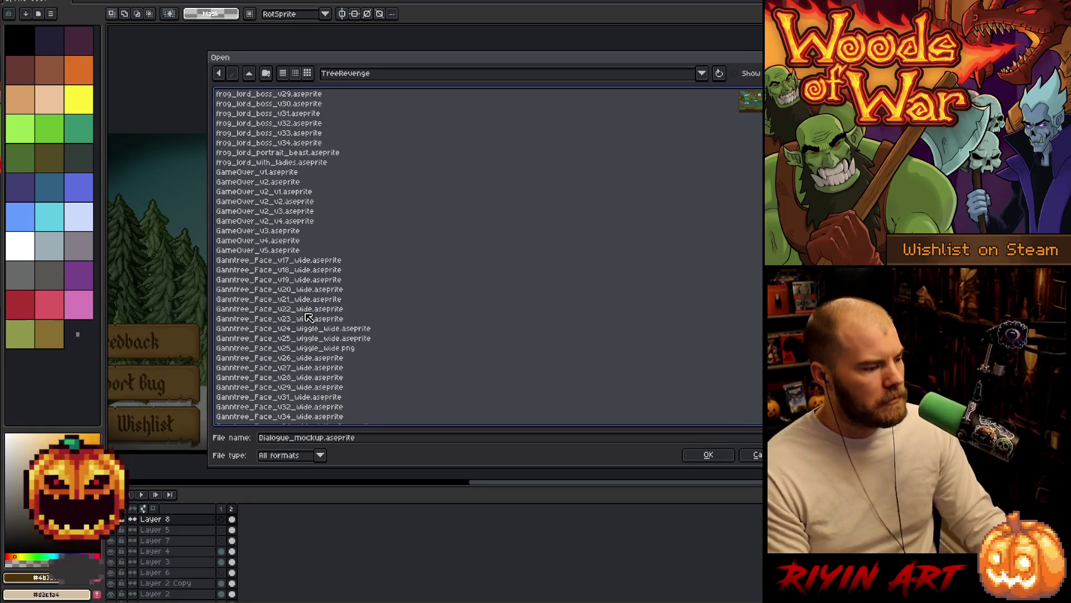
pyautogui.scroll(-20, 308, 312)
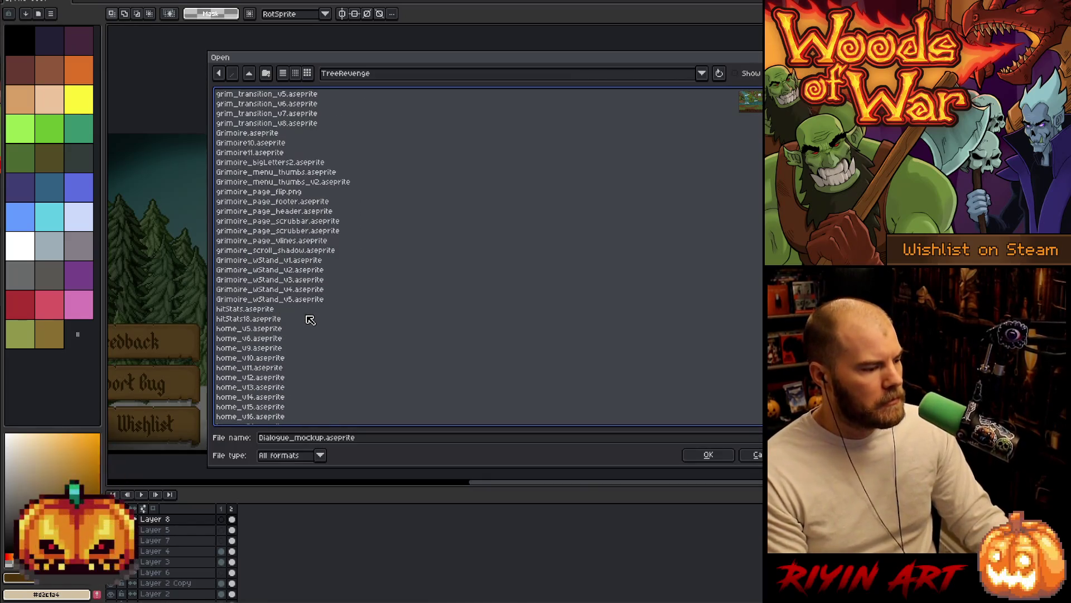
pyautogui.scroll(-12, 311, 307)
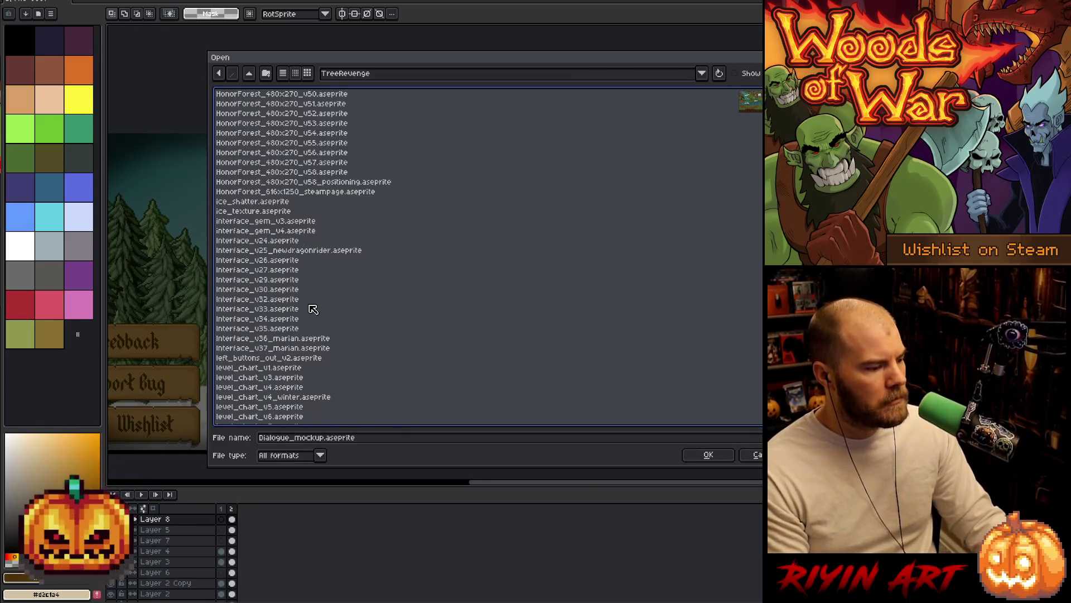
pyautogui.scroll(3, 296, 257)
# Step: Open interface_v24.aseprite from the file list
pyautogui.click(283, 231)
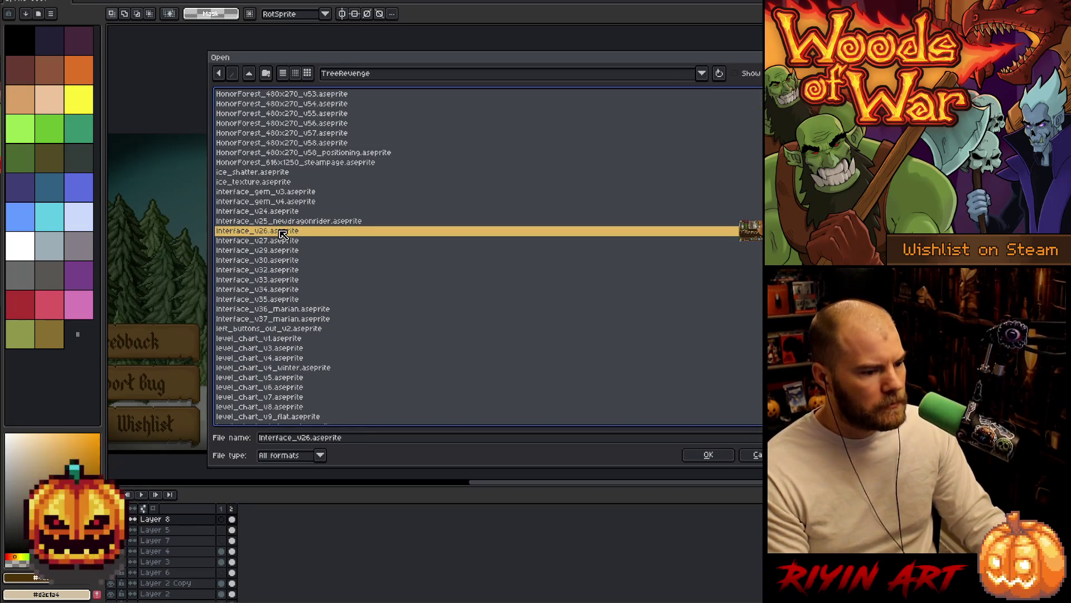
pyautogui.press('Up')
pyautogui.press('Up')
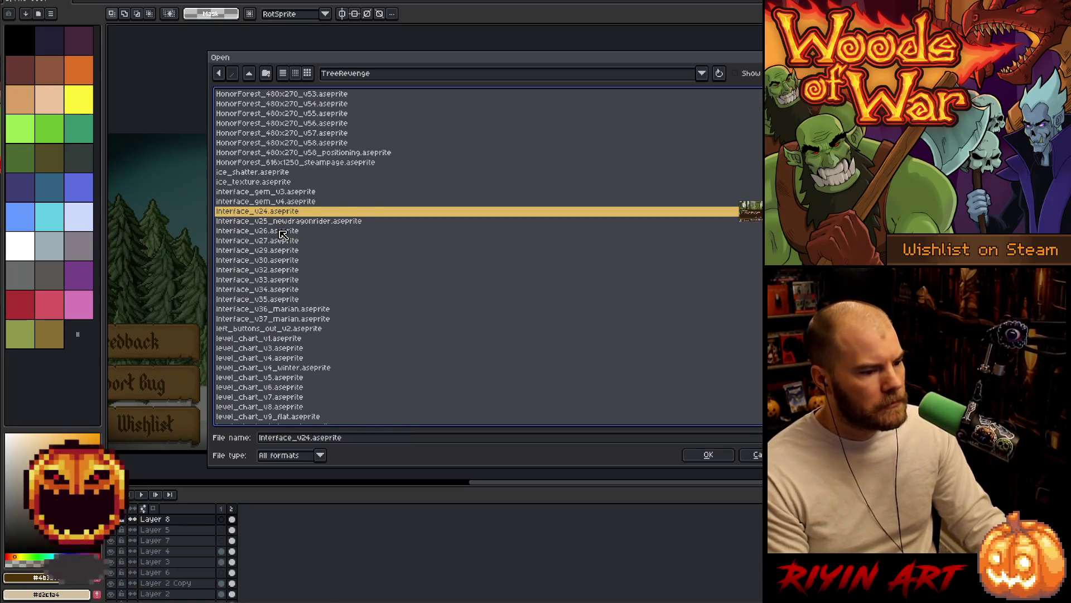
pyautogui.press('Return')
pyautogui.scroll(5, 567, 371)
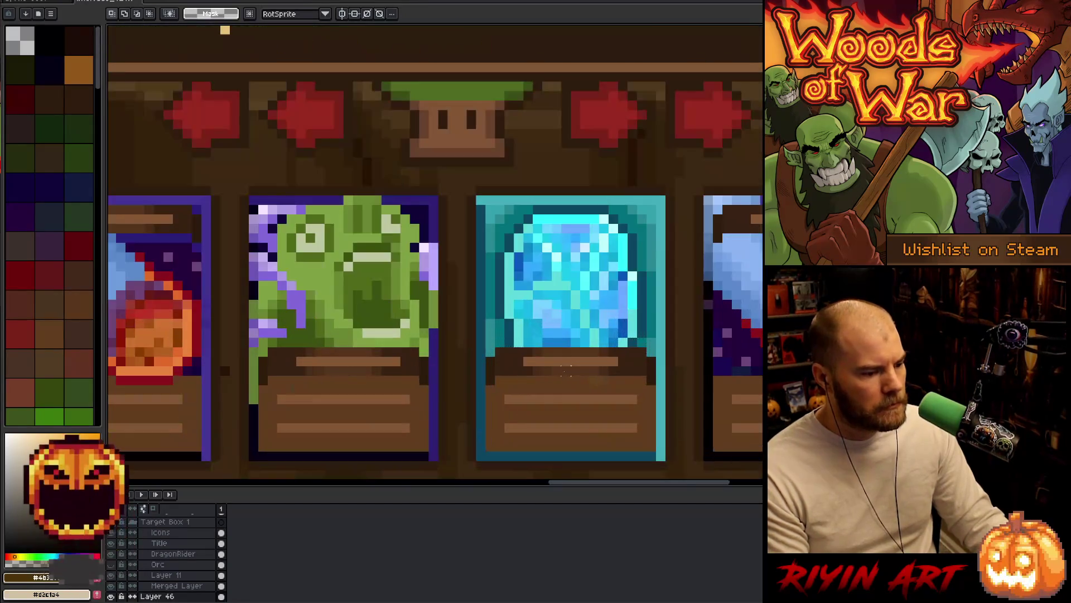
pyautogui.scroll(-2, 565, 371)
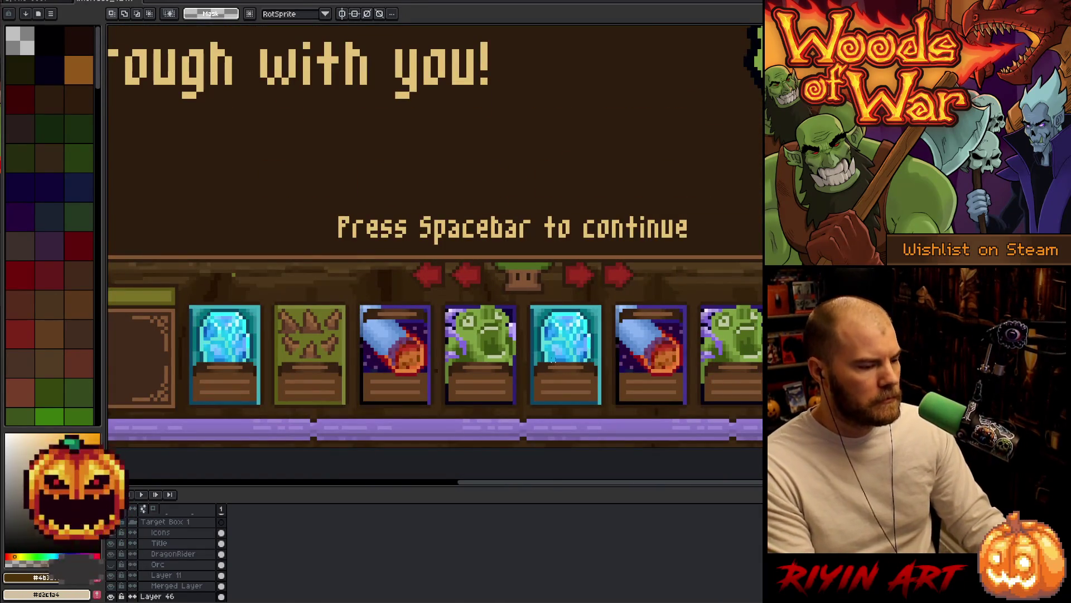
pyautogui.scroll(-2, 555, 362)
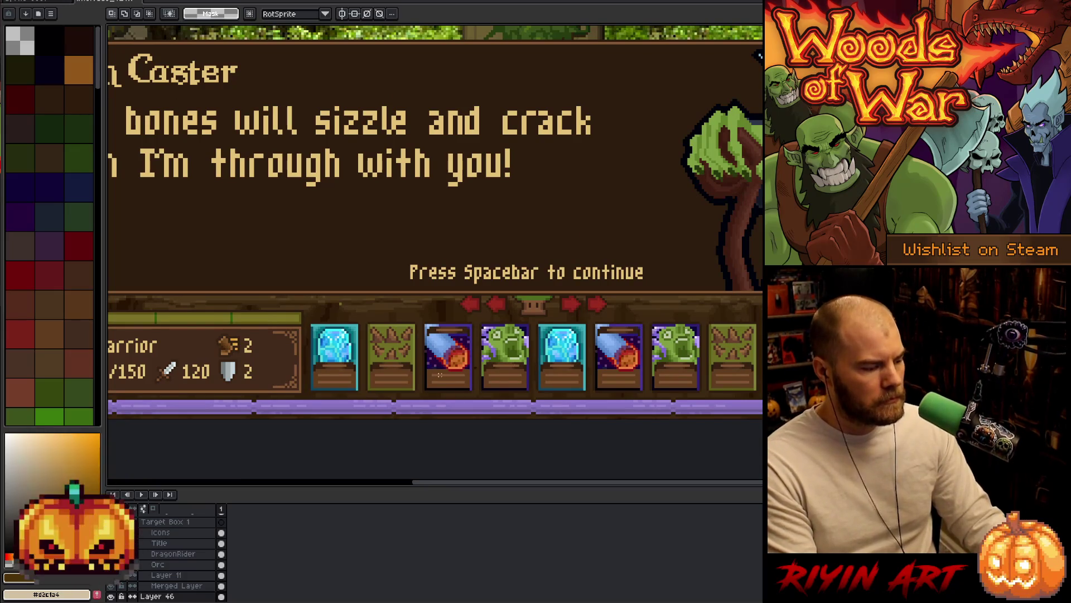
# Step: Marquee four cards on the Cards layer's card bar and return to the Load Game document
pyautogui.press('v')
pyautogui.click(454, 355)
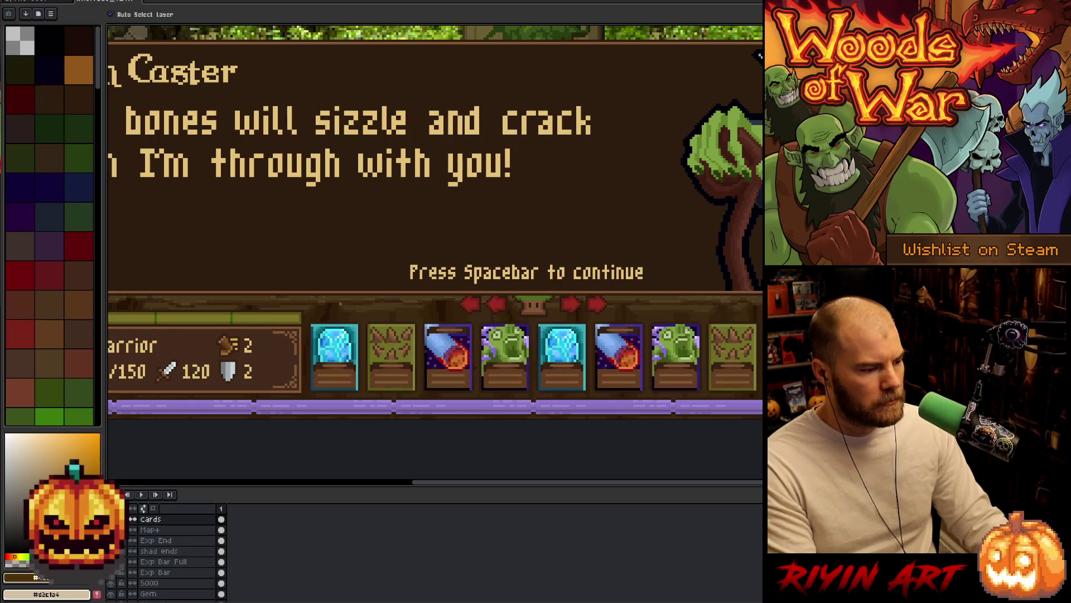
pyautogui.press('m')
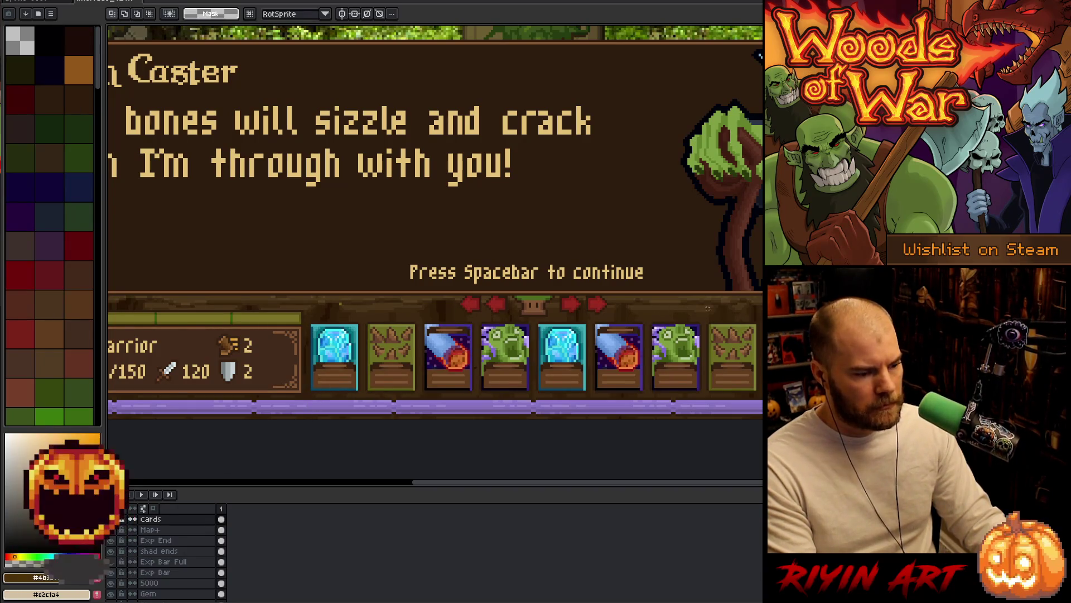
pyautogui.moveTo(760, 319)
pyautogui.mouseDown()
pyautogui.moveTo(584, 398)
pyautogui.moveTo(535, 403)
pyautogui.mouseUp()
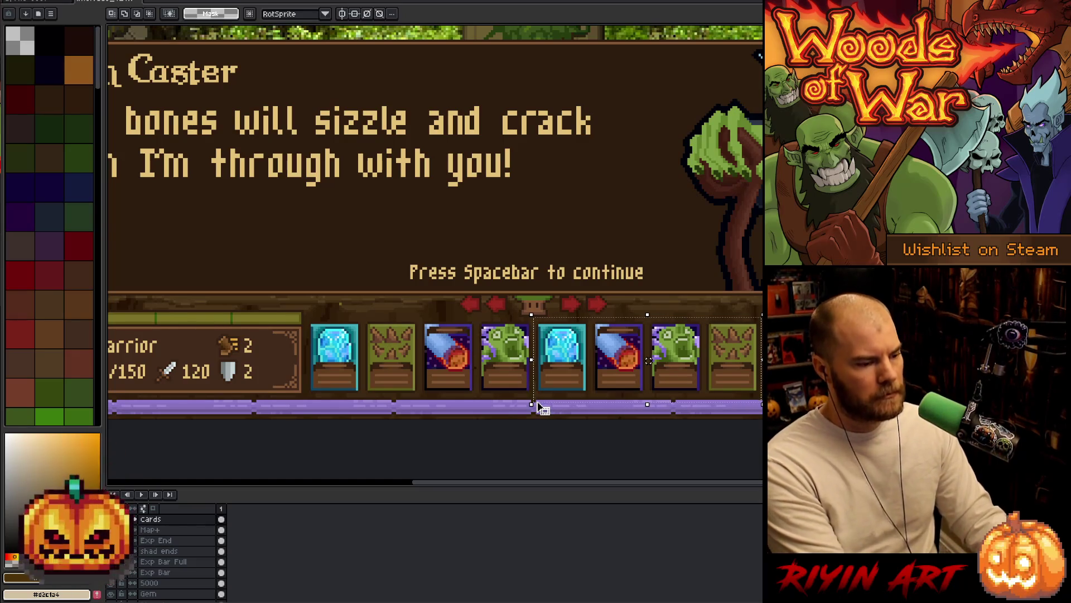
pyautogui.click(39, 3)
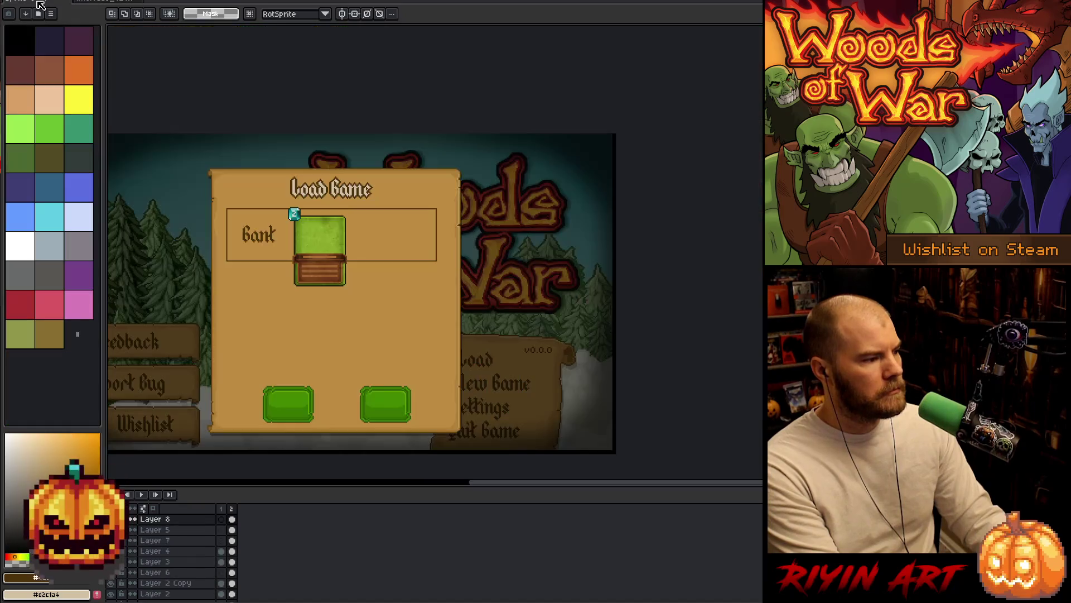
# Step: Paste the four copied cards and delete the green placeholder card from the Bank row
pyautogui.hotkey('ctrl', 'v')
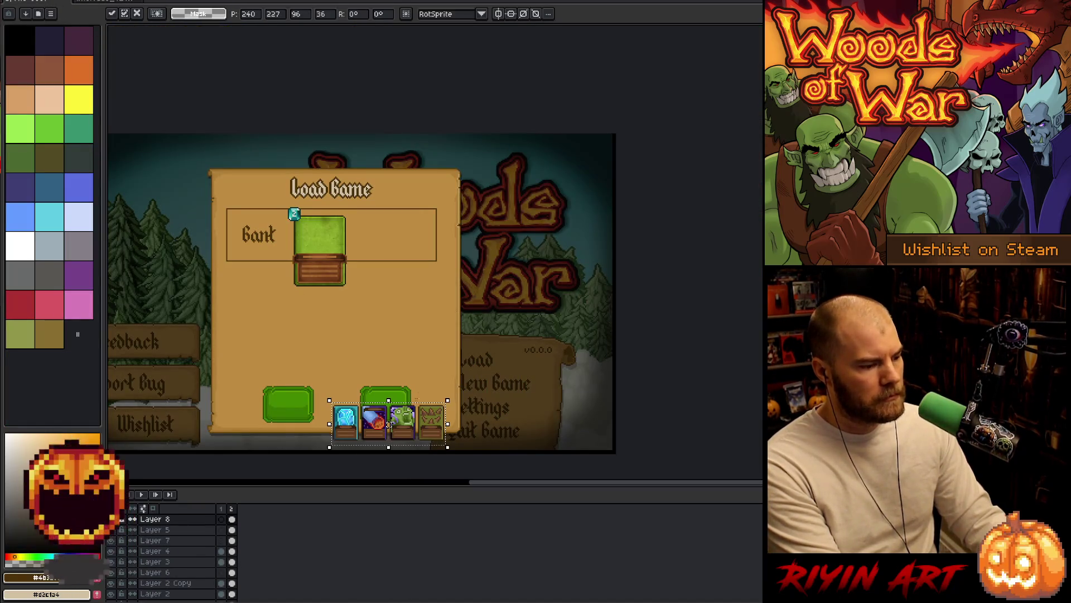
pyautogui.moveTo(414, 423)
pyautogui.mouseDown()
pyautogui.moveTo(419, 250)
pyautogui.moveTo(394, 235)
pyautogui.moveTo(469, 277)
pyautogui.mouseUp()
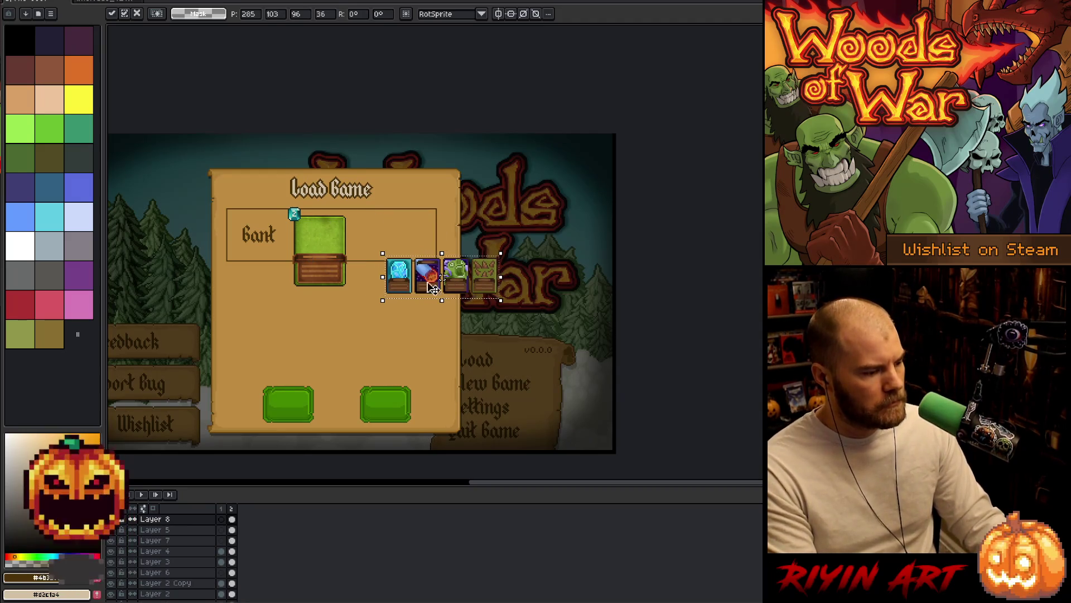
pyautogui.press('Return')
pyautogui.moveTo(254, 183); pyautogui.dragTo(359, 321)
pyautogui.press('Delete')
# Step: Move the four pasted cards side by side into the Bank row and set them in place
pyautogui.moveTo(597, 244); pyautogui.dragTo(331, 316)
pyautogui.moveTo(431, 279)
pyautogui.mouseDown()
pyautogui.moveTo(344, 229)
pyautogui.moveTo(356, 240)
pyautogui.mouseUp()
pyautogui.press('Return')
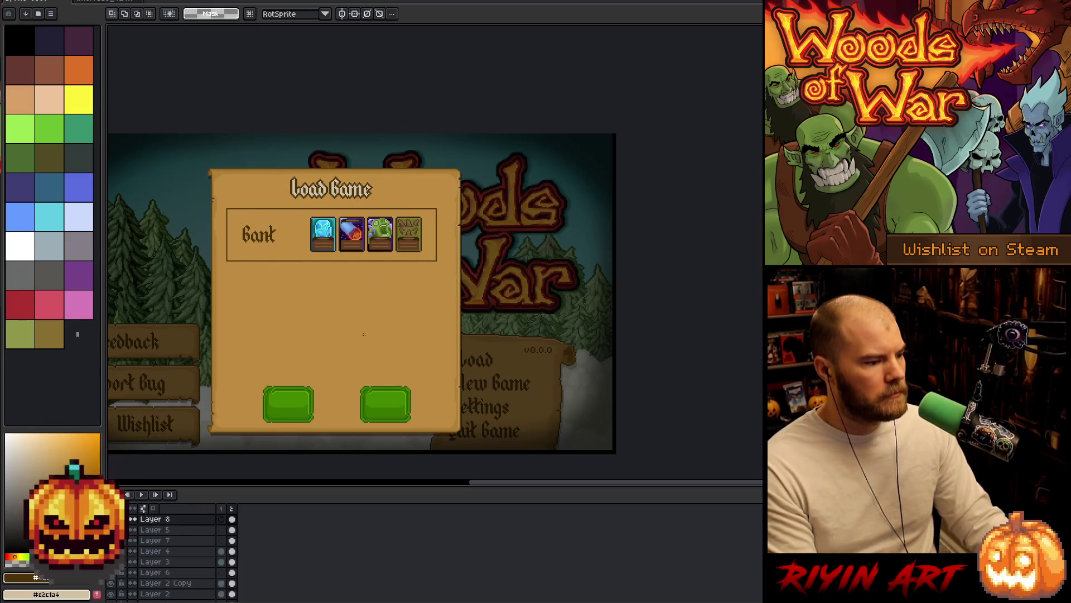
pyautogui.scroll(2, 357, 230)
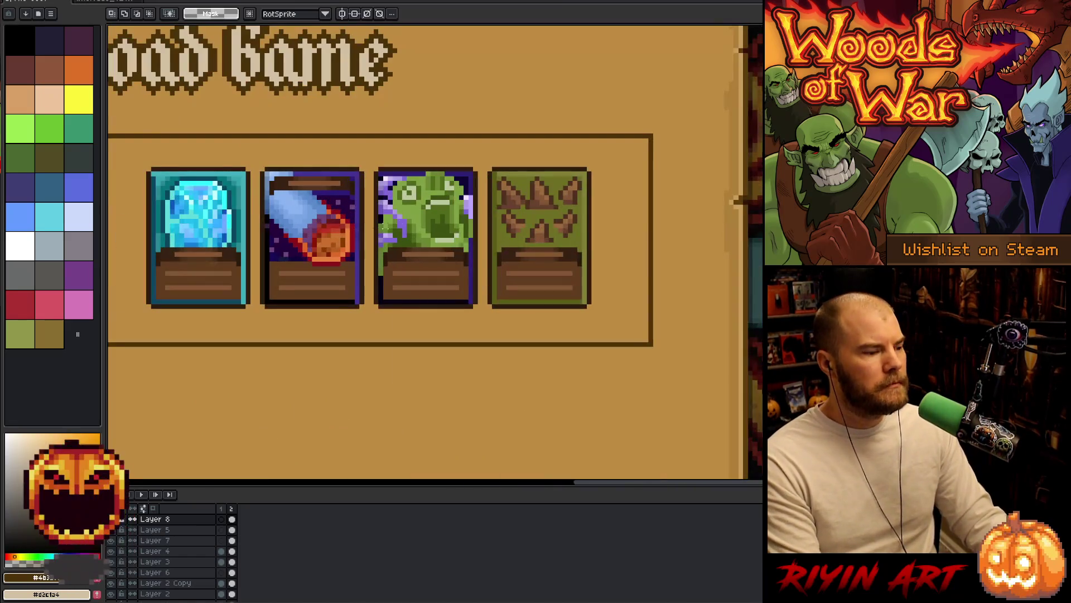
# Step: Re-paste the card row and line up all four cards inside the Bank box
pyautogui.scroll(1, 580, 218)
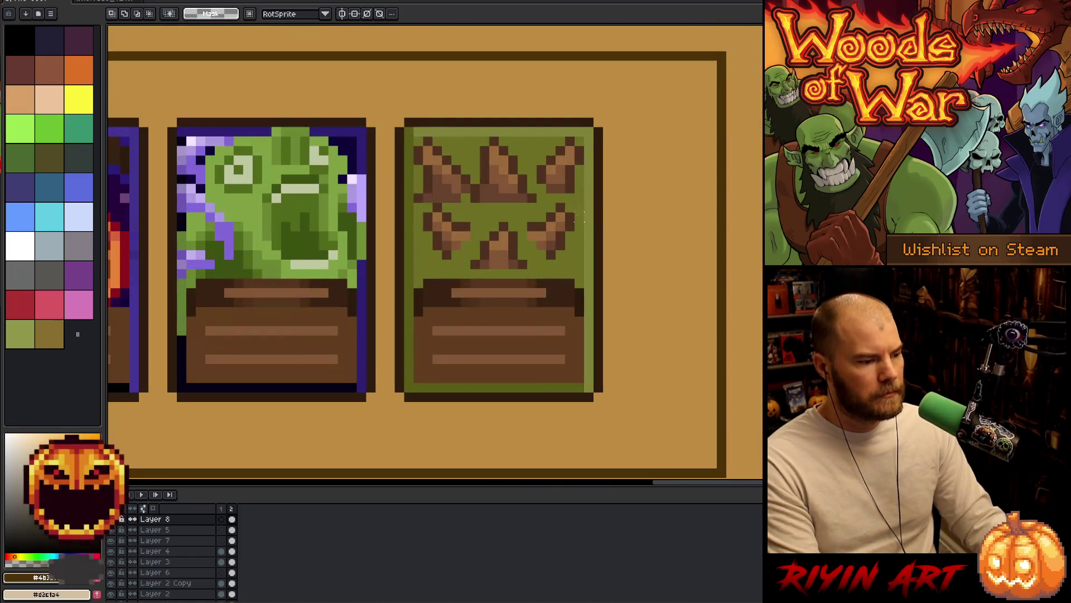
pyautogui.scroll(-3, 485, 178)
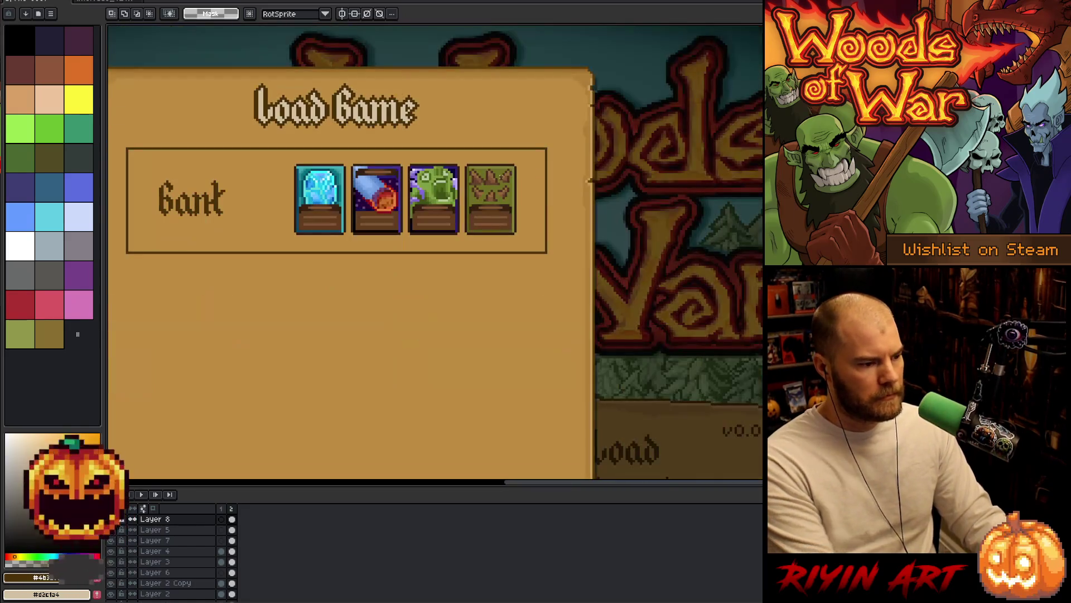
pyautogui.hotkey('ctrl', 'z')
pyautogui.hotkey('ctrl', 'z')
pyautogui.hotkey('ctrl', 'v')
pyautogui.moveTo(304, 218); pyautogui.dragTo(731, 145)
pyautogui.moveTo(344, 214)
pyautogui.mouseDown()
pyautogui.moveTo(646, 326)
pyautogui.moveTo(675, 348)
pyautogui.mouseUp()
pyautogui.moveTo(643, 302)
pyautogui.mouseDown()
pyautogui.moveTo(499, 215)
pyautogui.moveTo(513, 221)
pyautogui.moveTo(514, 284)
pyautogui.moveTo(517, 274)
pyautogui.mouseUp()
pyautogui.scroll(1, 507, 218)
pyautogui.scroll(1, 507, 218)
pyautogui.scroll(-1, 507, 218)
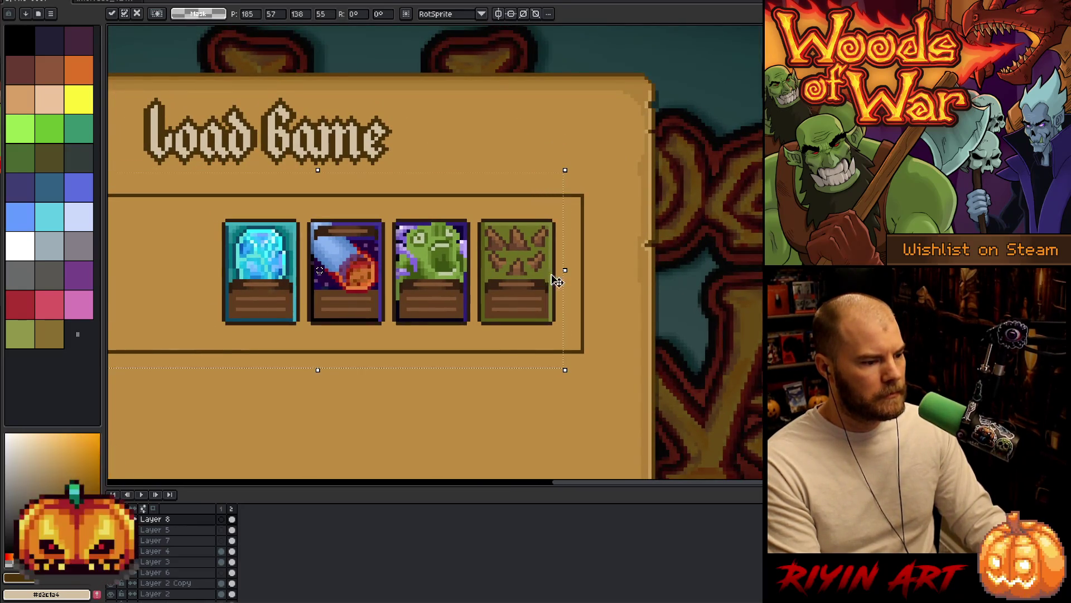
pyautogui.press('Return')
pyautogui.scroll(2, 552, 234)
pyautogui.scroll(-2, 575, 223)
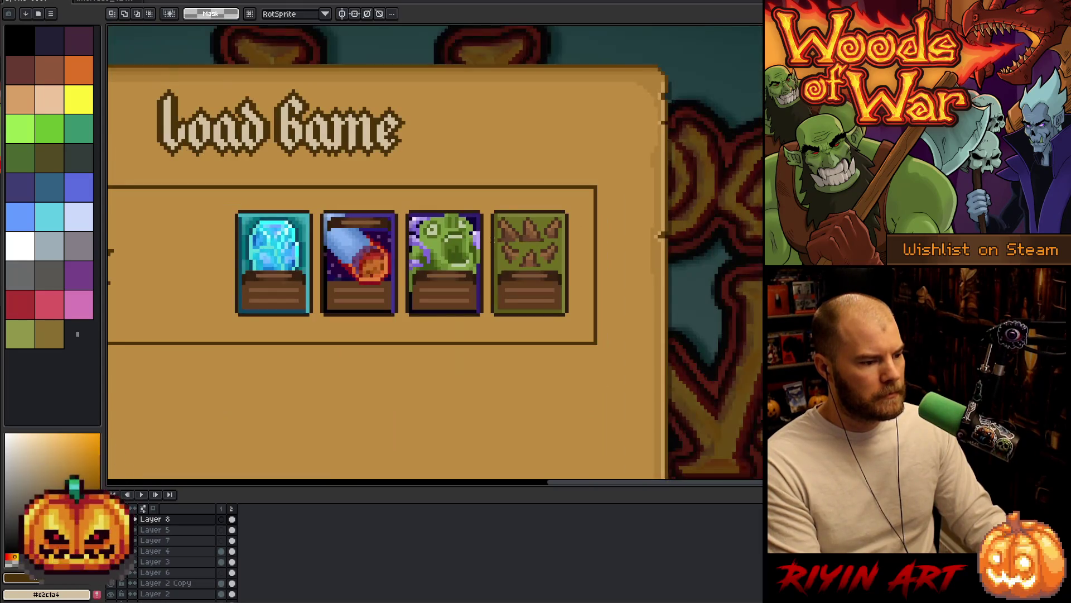
pyautogui.scroll(1, 575, 224)
pyautogui.scroll(3, 515, 222)
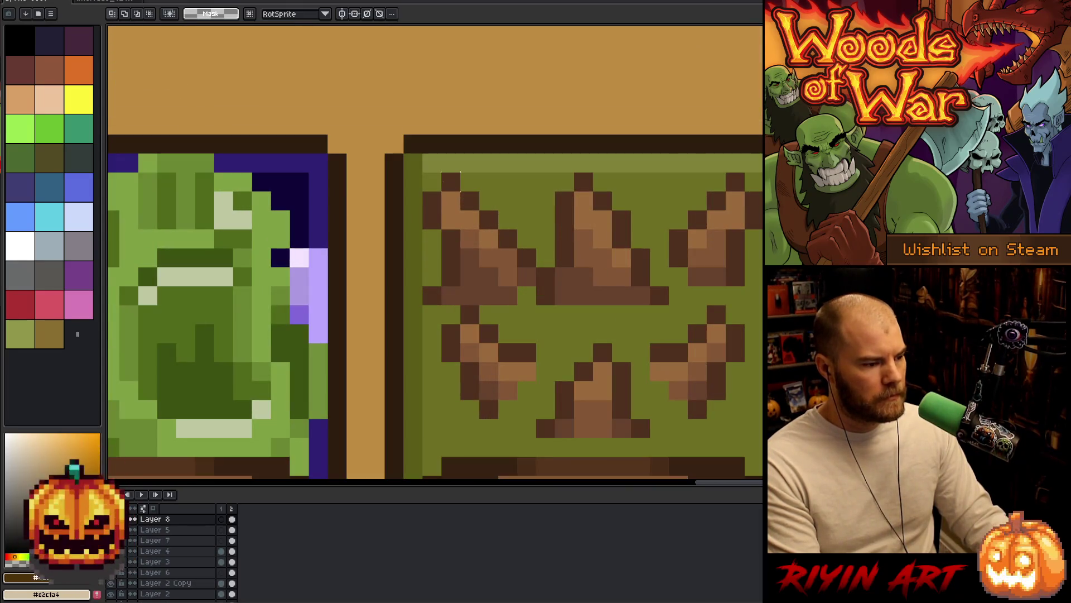
# Step: Fill the fourth card's brown spike art with solid green, leaving a plain green card
pyautogui.moveTo(424, 174)
pyautogui.mouseDown()
pyautogui.moveTo(546, 308)
pyautogui.moveTo(751, 436)
pyautogui.mouseUp()
pyautogui.press('i')
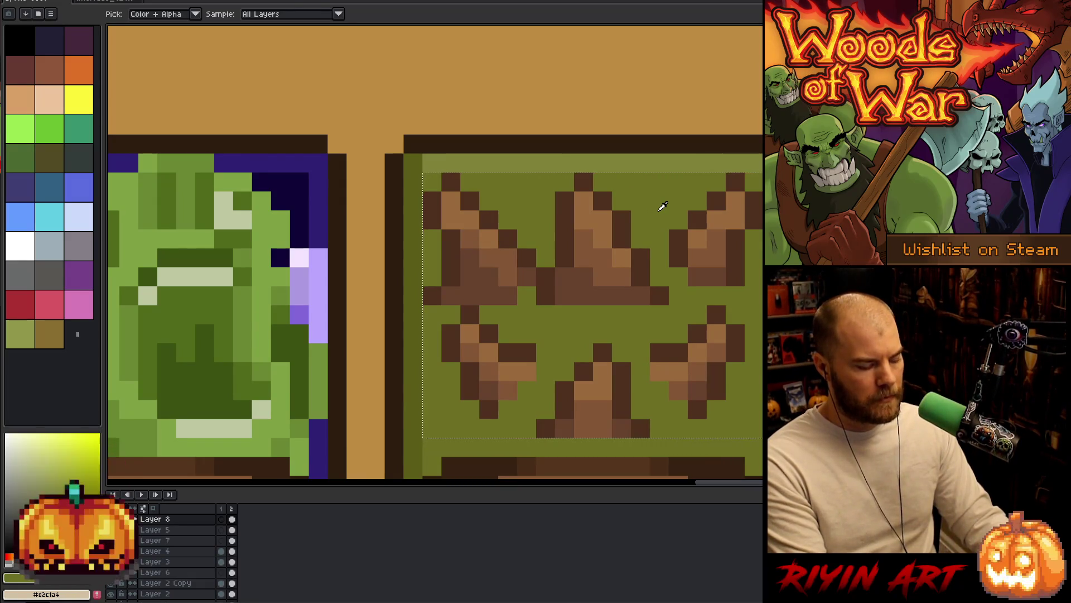
pyautogui.press('g')
pyautogui.click(658, 211)
pyautogui.scroll(-2, 653, 210)
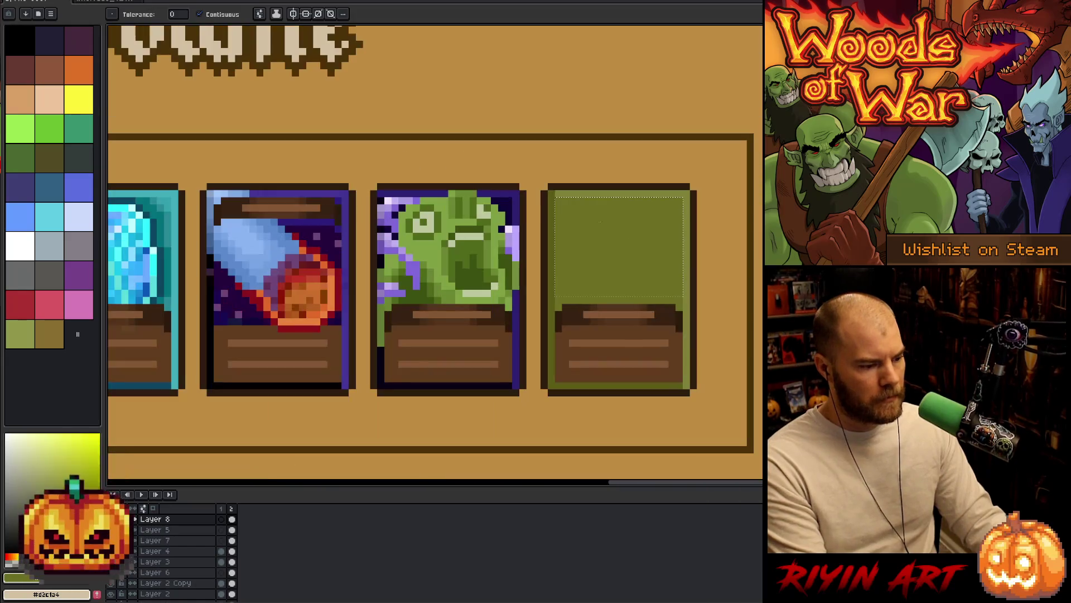
pyautogui.scroll(3, 484, 204)
pyautogui.scroll(-2, 505, 218)
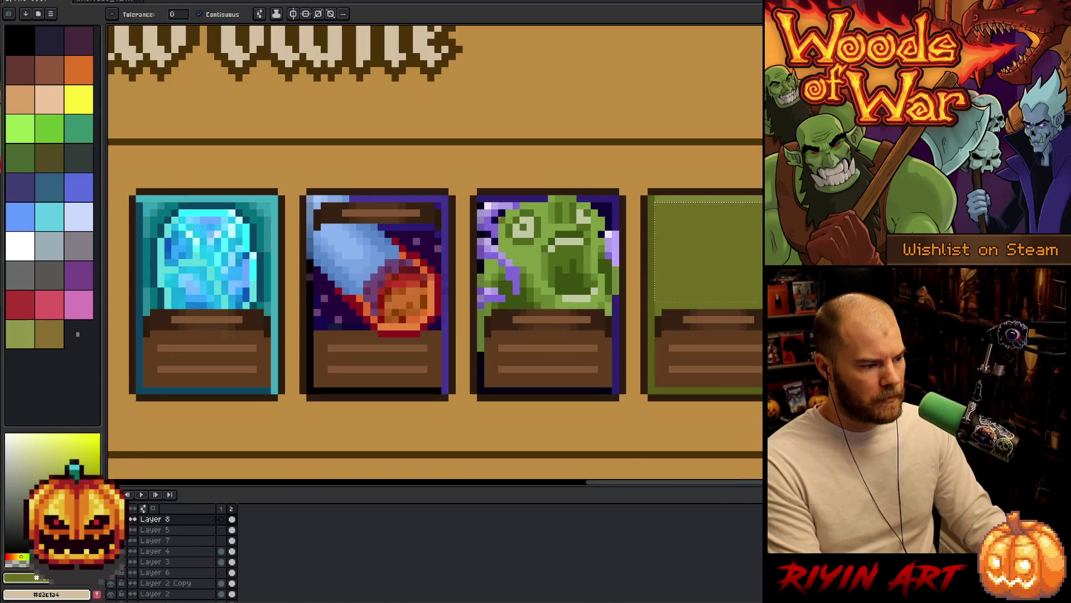
pyautogui.scroll(2, 582, 206)
# Step: Fill the goblin art on the third card's interior with solid dark navy
pyautogui.press('i')
pyautogui.press('m')
pyautogui.moveTo(638, 198)
pyautogui.mouseDown()
pyautogui.moveTo(564, 312)
pyautogui.moveTo(405, 380)
pyautogui.moveTo(393, 399)
pyautogui.mouseUp()
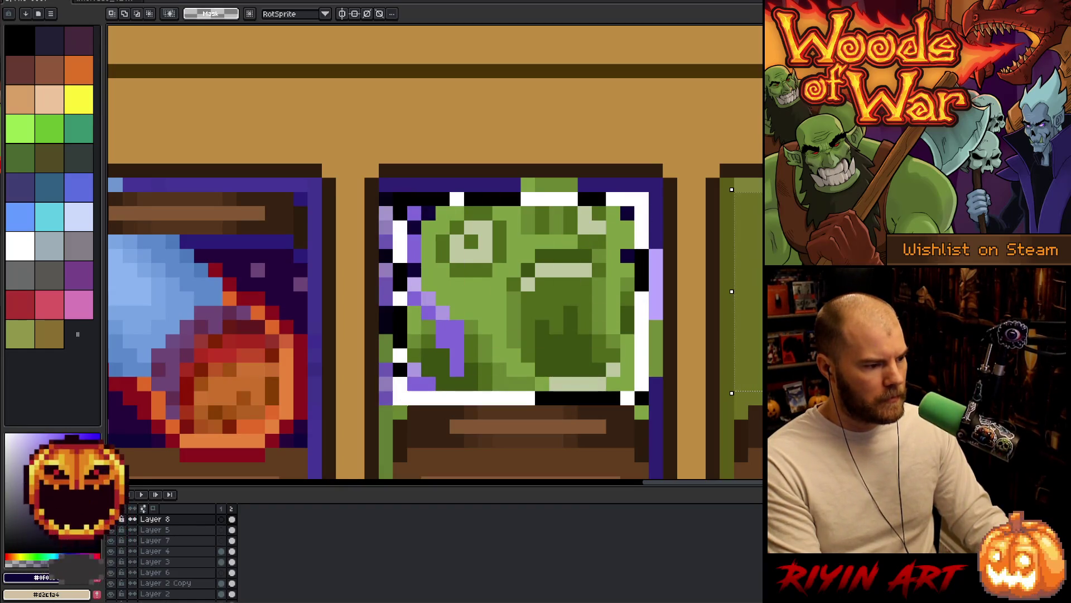
pyautogui.moveTo(651, 190); pyautogui.dragTo(391, 407)
pyautogui.press('f')
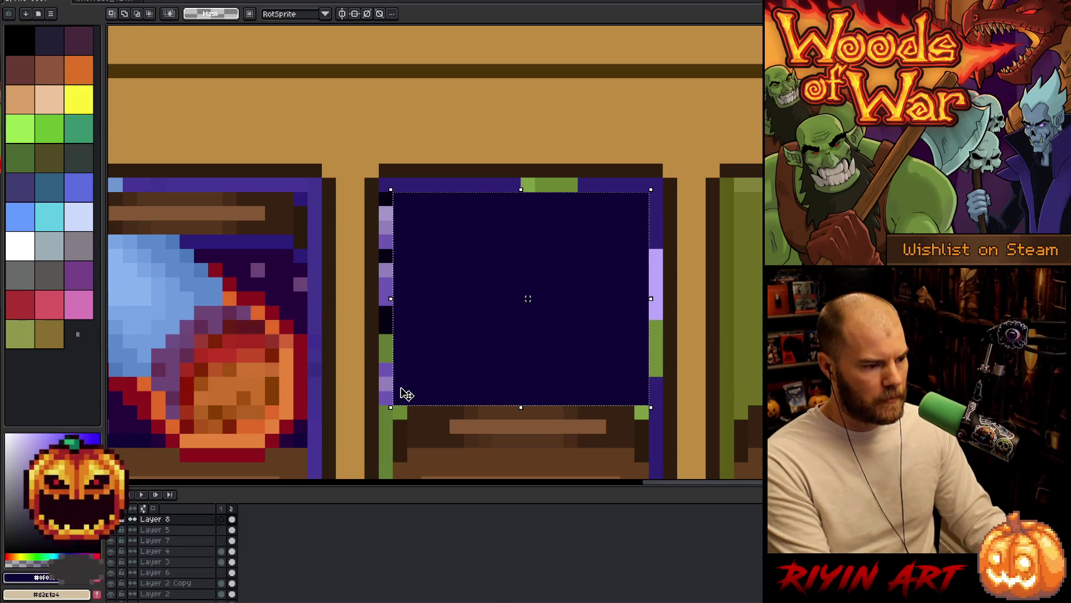
pyautogui.press('i')
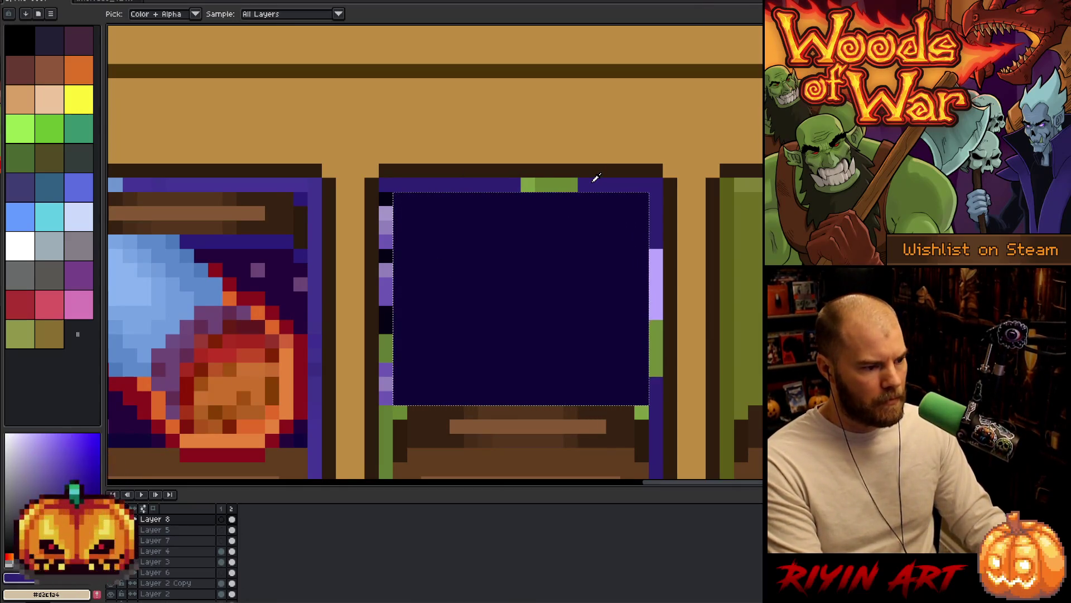
pyautogui.hotkey('ctrl', 'd')
# Step: Repaint the stray green pixels on the card's top border and left column dark navy
pyautogui.press('b')
pyautogui.moveTo(575, 185); pyautogui.dragTo(544, 191)
pyautogui.click(527, 186)
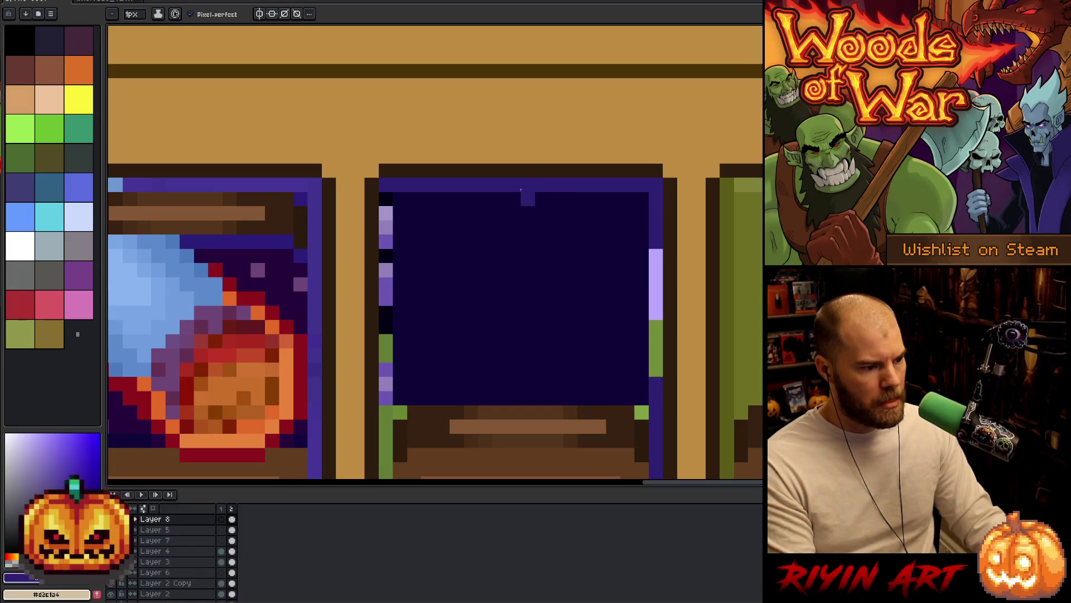
pyautogui.keyDown('alt'); pyautogui.click(555, 210); pyautogui.keyUp('alt')
pyautogui.press('i')
pyautogui.press('b')
pyautogui.click(385, 226)
pyautogui.scroll(-3, 419, 318)
pyautogui.scroll(3, 383, 263)
pyautogui.moveTo(357, 39)
pyautogui.mouseDown()
pyautogui.moveTo(365, 273)
pyautogui.moveTo(358, 120)
pyautogui.mouseUp()
pyautogui.scroll(3, 378, 313)
# Step: Repaint the remaining green pixels on the card's left edge and right column dark
pyautogui.press('i')
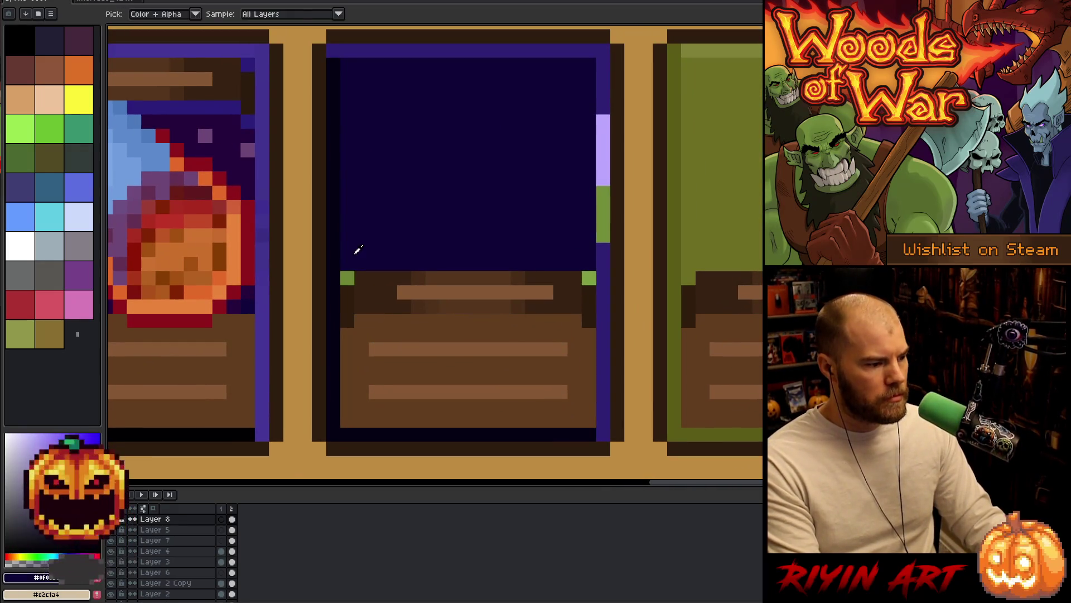
pyautogui.press('b')
pyautogui.click(348, 277)
pyautogui.click(589, 278)
pyautogui.press('i')
pyautogui.press('b')
pyautogui.click(602, 239)
pyautogui.moveTo(602, 240); pyautogui.dragTo(596, 102)
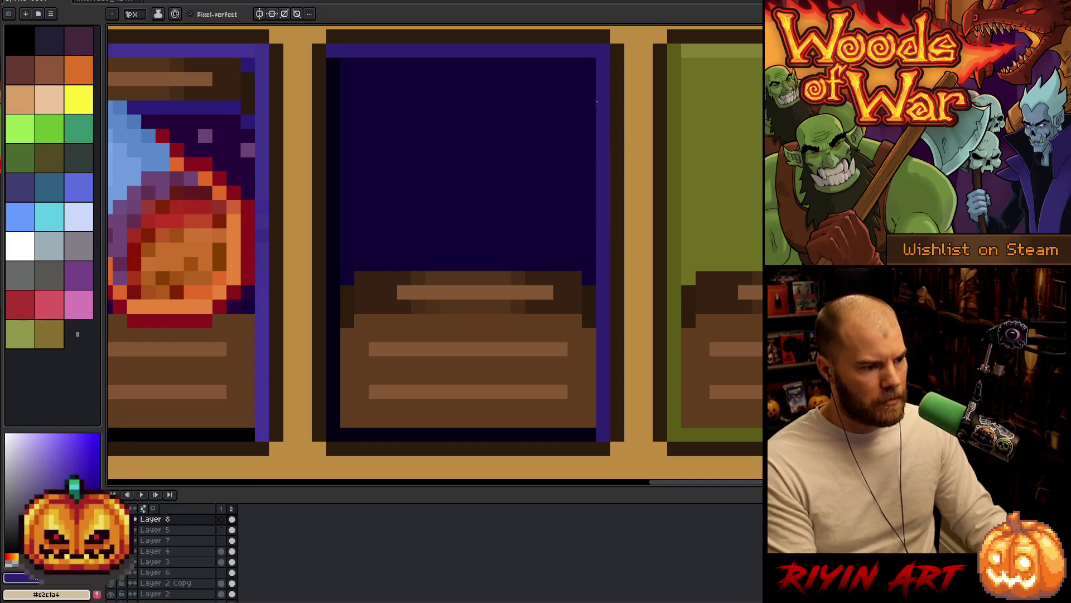
pyautogui.scroll(-2, 540, 88)
pyautogui.moveTo(409, 168)
pyautogui.mouseDown()
pyautogui.moveTo(432, 233)
pyautogui.moveTo(424, 248)
pyautogui.mouseUp()
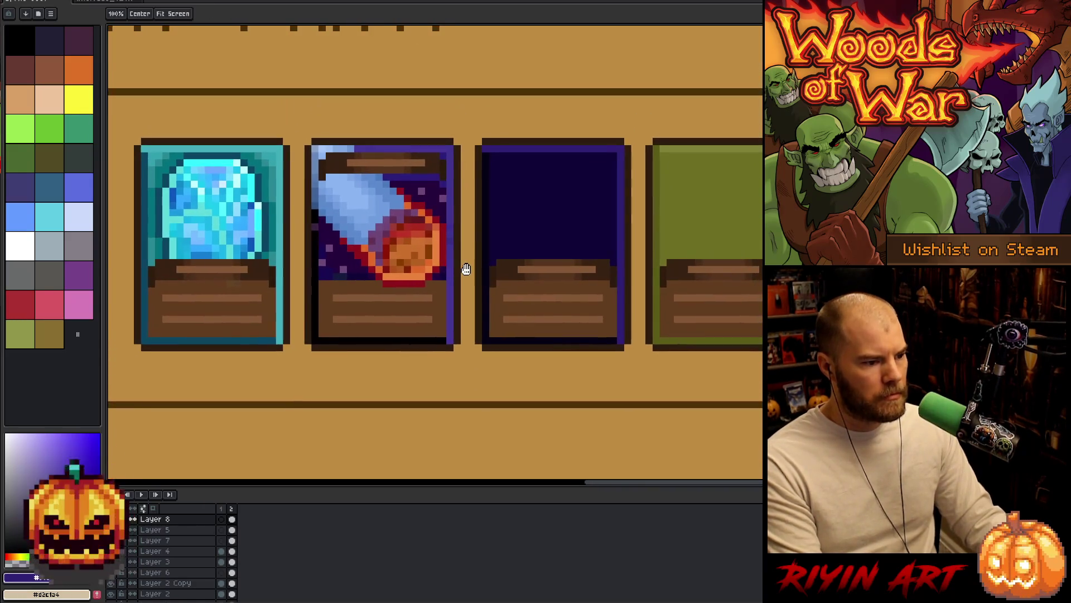
pyautogui.press('b')
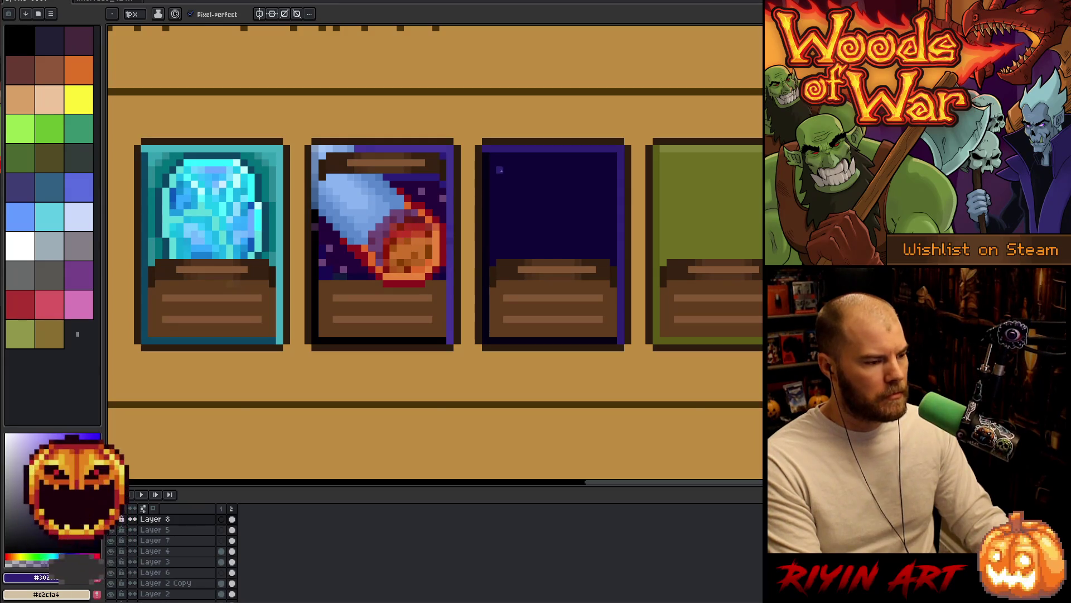
# Step: Select the crystal gem on the first card and delete it, leaving flat teal
pyautogui.scroll(2, 500, 171)
pyautogui.press('alt')
pyautogui.scroll(-3, 485, 150)
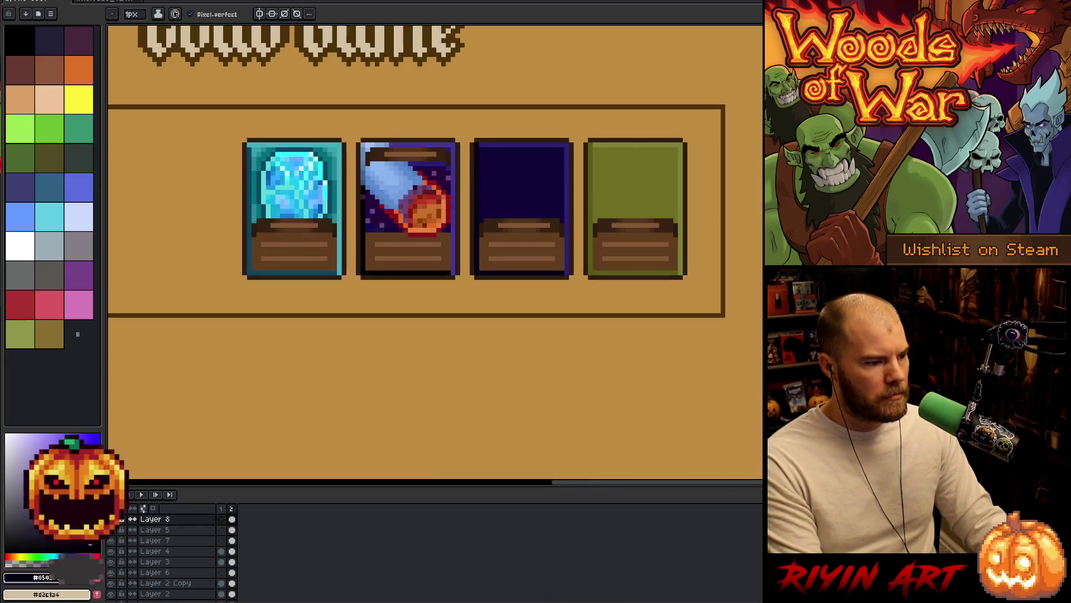
pyautogui.scroll(2, 415, 197)
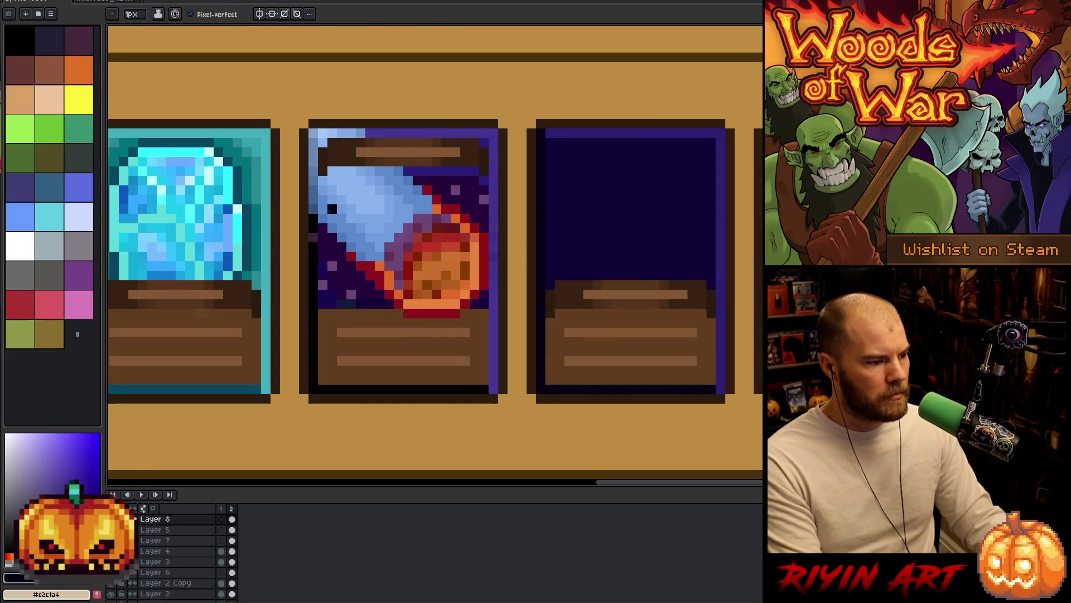
pyautogui.scroll(-2, 415, 197)
pyautogui.moveTo(275, 228); pyautogui.dragTo(405, 246)
pyautogui.scroll(3, 341, 217)
pyautogui.press('alt')
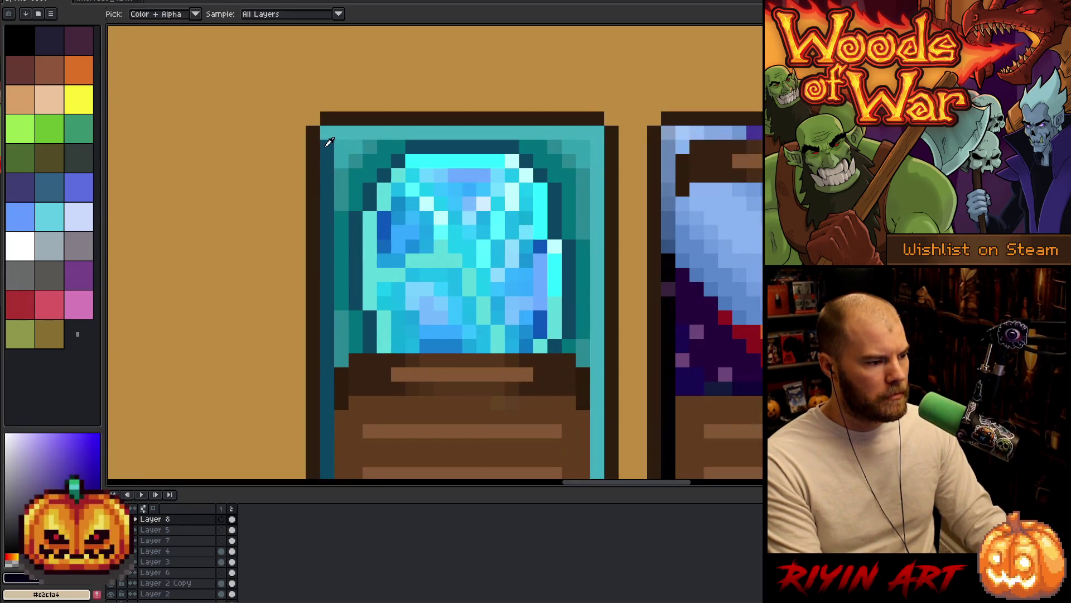
pyautogui.scroll(-3, 341, 153)
pyautogui.scroll(3, 390, 188)
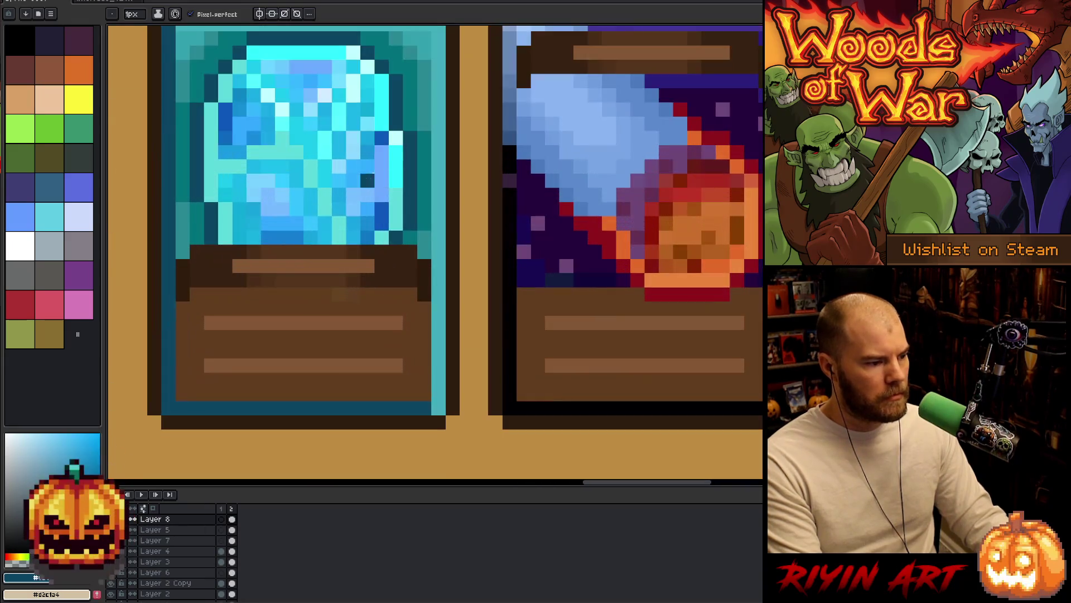
pyautogui.press('space')
pyautogui.moveTo(399, 99); pyautogui.dragTo(471, 148)
pyautogui.press('alt')
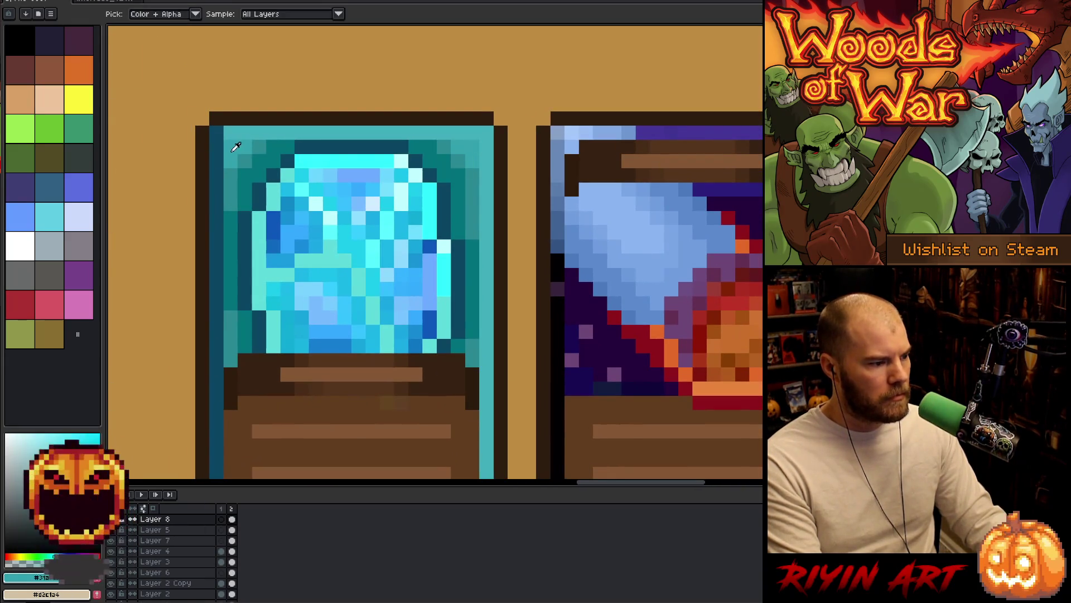
pyautogui.moveTo(222, 139)
pyautogui.mouseDown()
pyautogui.moveTo(480, 335)
pyautogui.moveTo(481, 355)
pyautogui.mouseUp()
pyautogui.press('Delete')
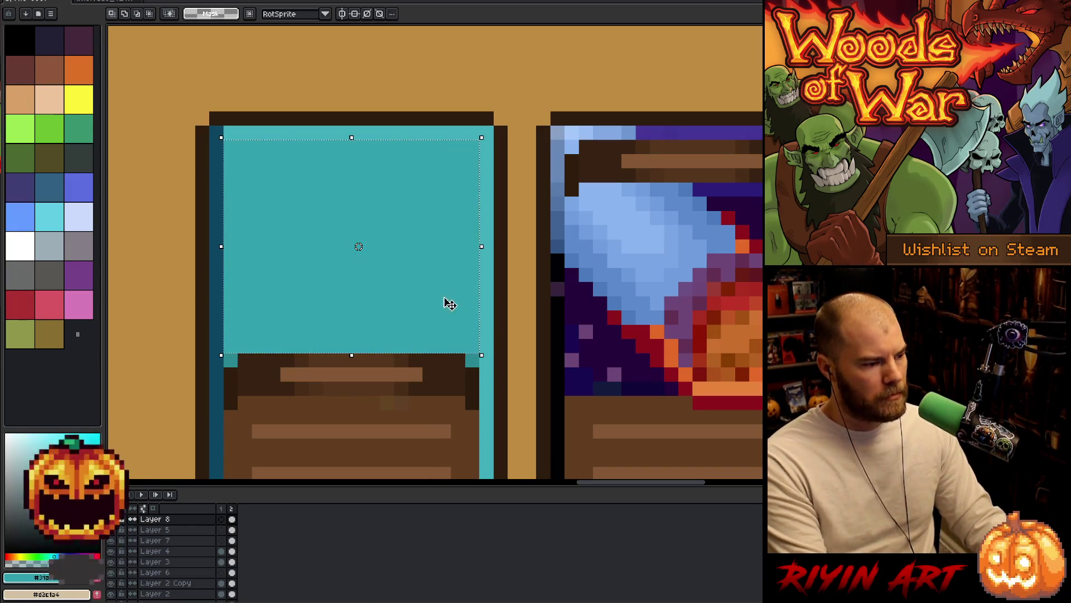
pyautogui.hotkey('ctrl', 'd')
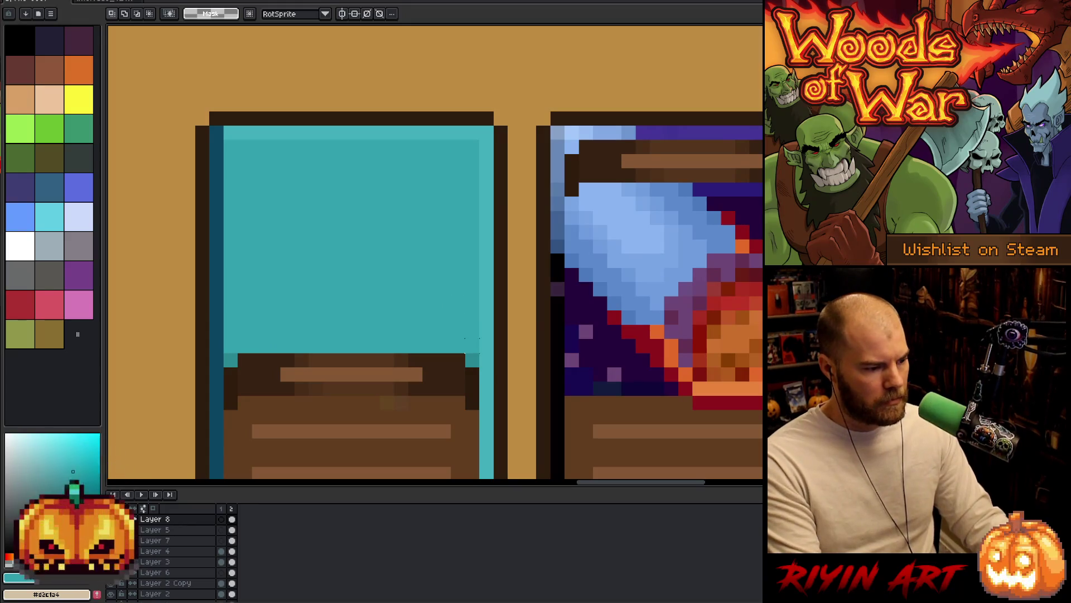
# Step: Fill the first card's face with a darker teal picked from the card
pyautogui.press('b')
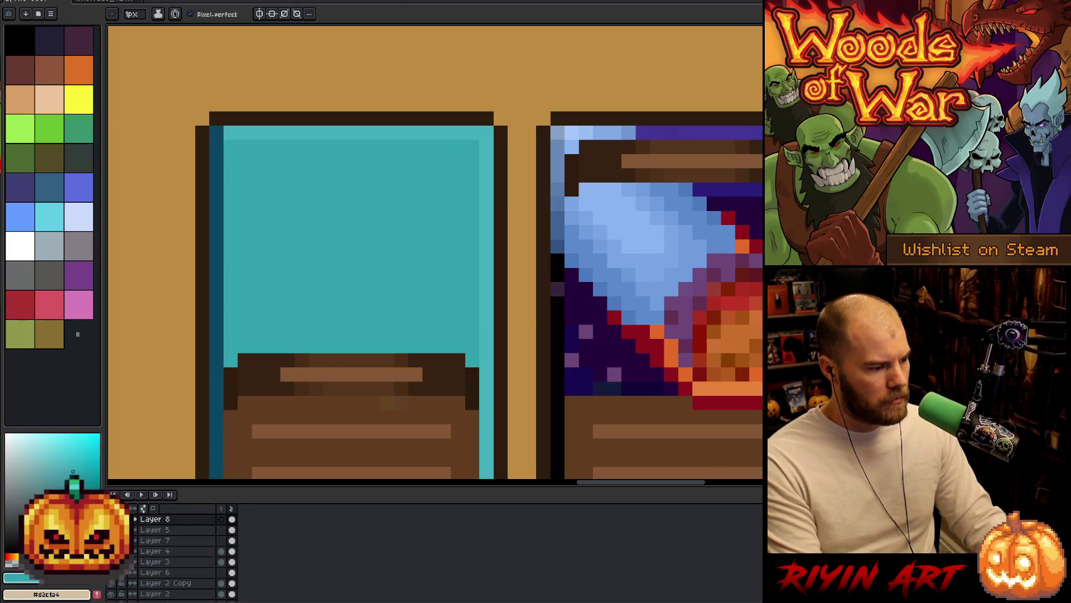
pyautogui.scroll(-4, 237, 338)
pyautogui.scroll(3, 332, 308)
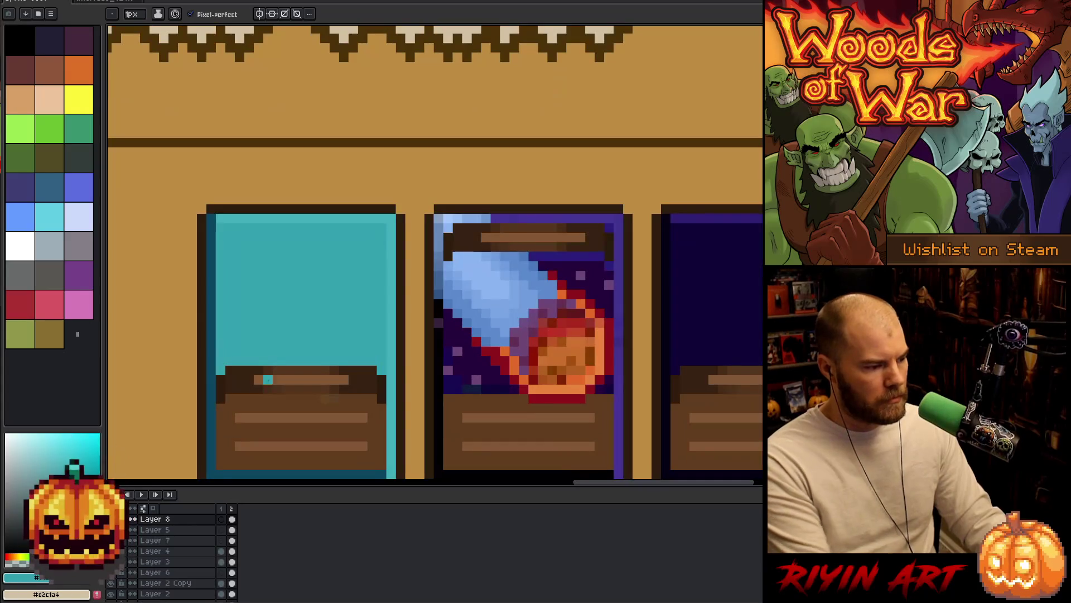
pyautogui.press('alt')
pyautogui.click(222, 370)
pyautogui.click(295, 317)
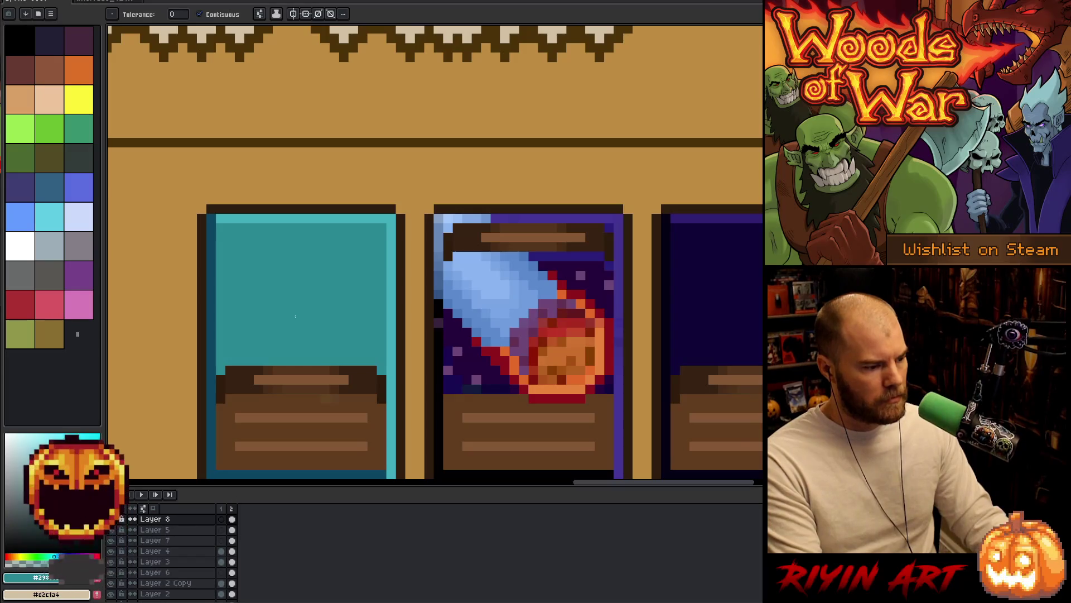
pyautogui.scroll(-2, 296, 316)
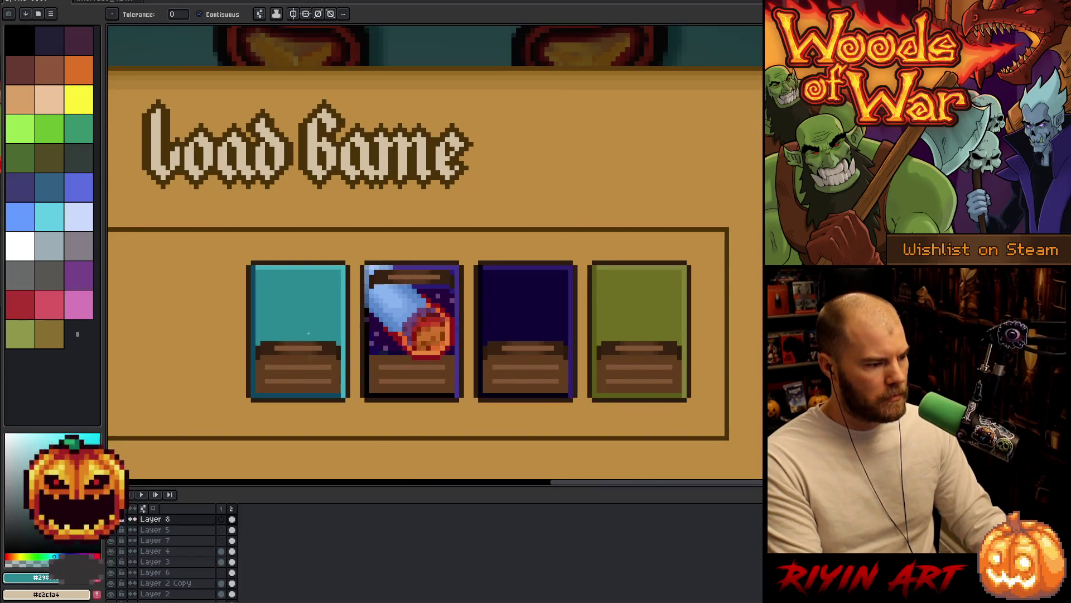